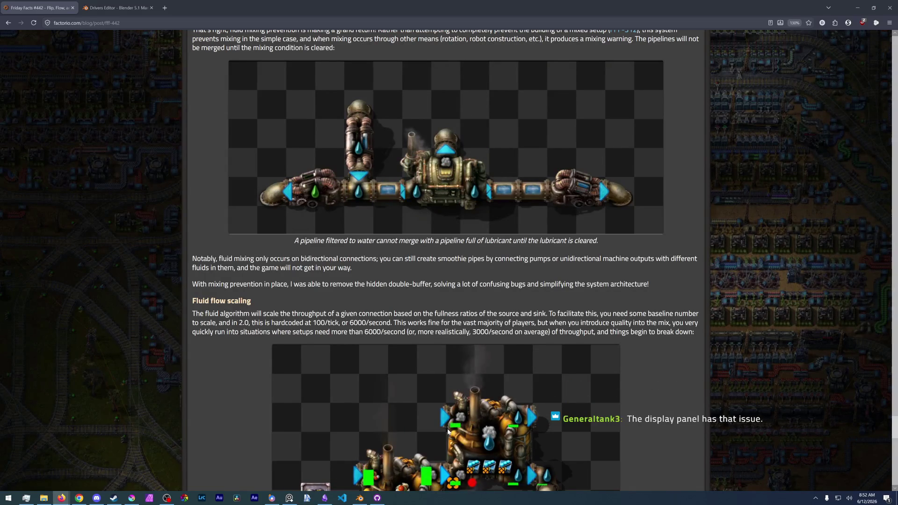
Step: Switch from the Firefox fluid-mixing post to Krita via the window switcher
key(alt+Tab)
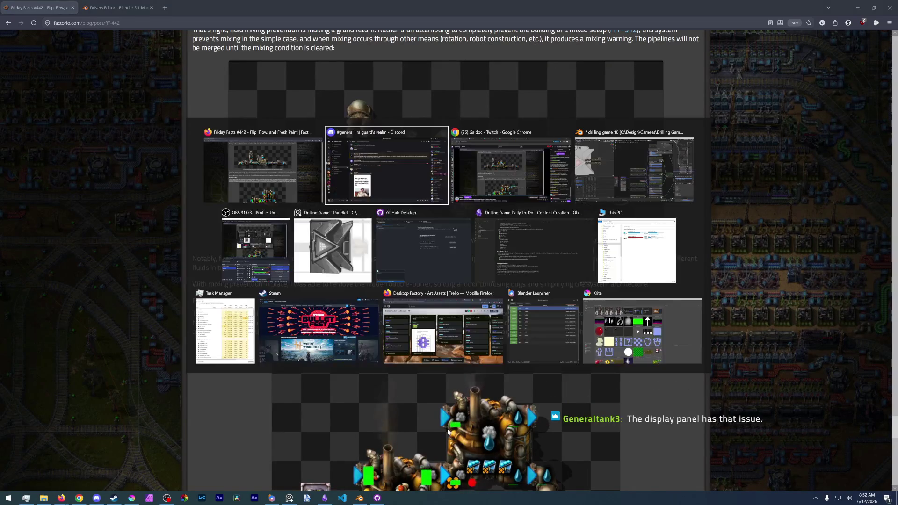
key(alt+Tab)
click(656, 349)
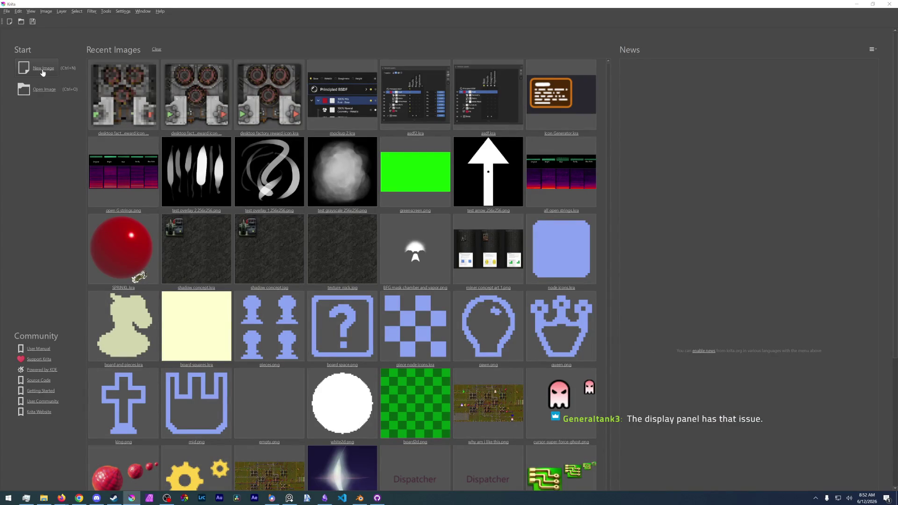
Step: Create a new image from the copied warning-triangle picture and sample its red as painting colour
key(ctrl+n)
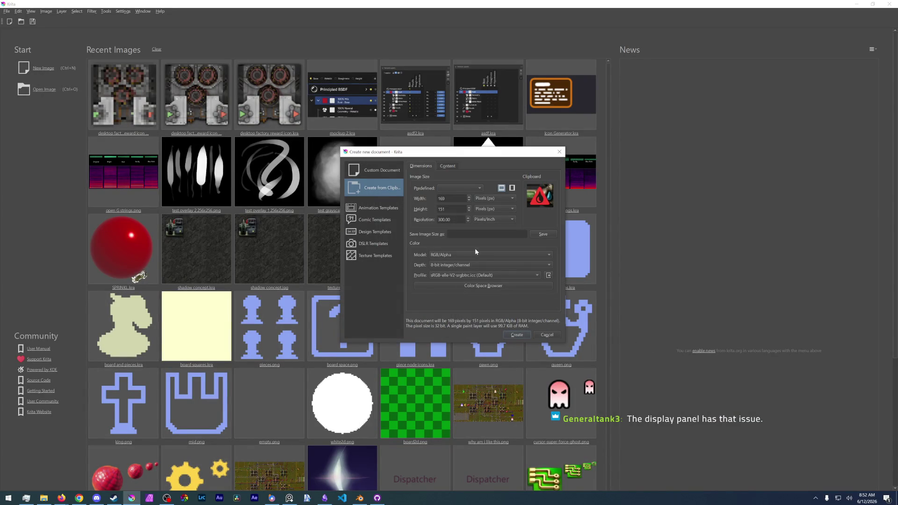
key(Return)
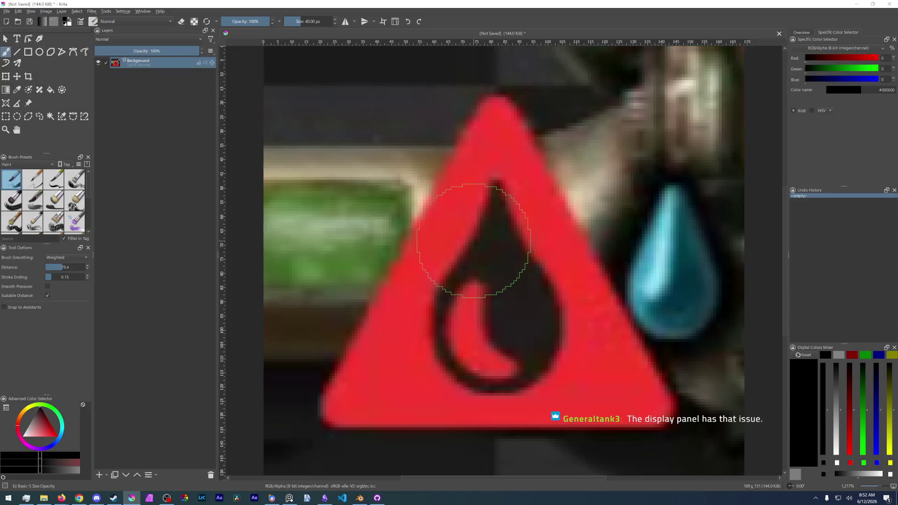
scroll(452, 326, down, 5)
scroll(453, 326, up, 5)
scroll(511, 361, down, 2)
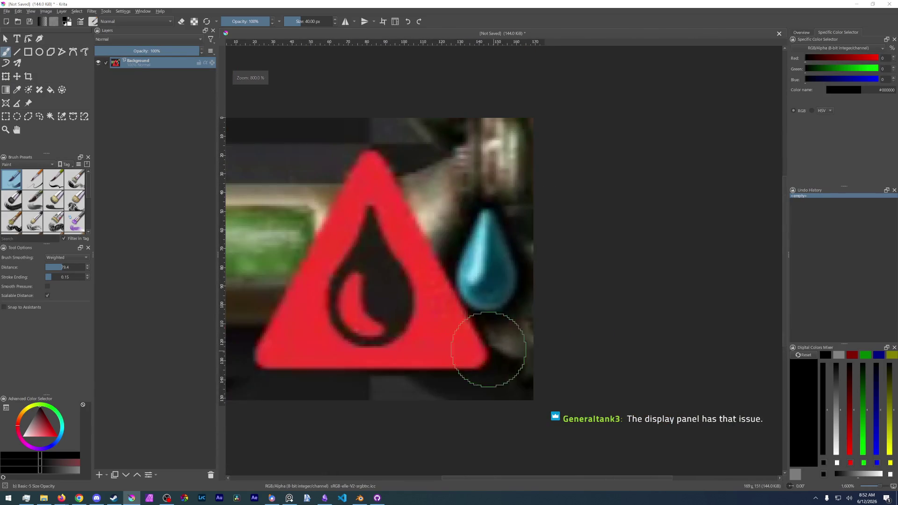
scroll(481, 340, down, 1)
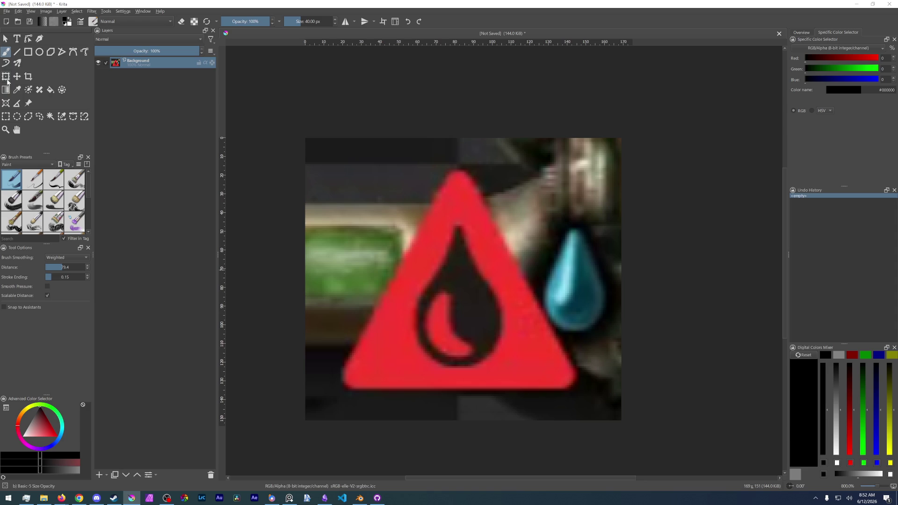
ctrl+click(462, 204)
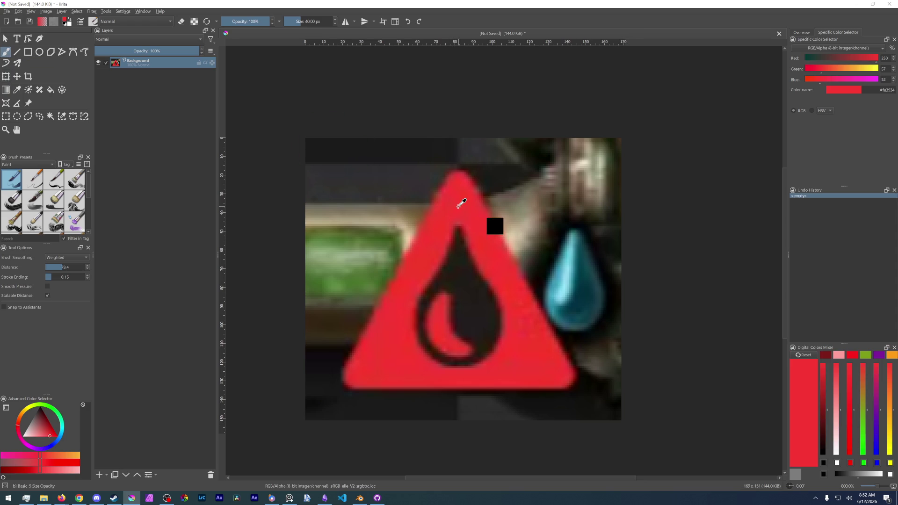
Step: Paint red over the black drop inside the triangle until it is covered
drag(459, 257, 473, 317)
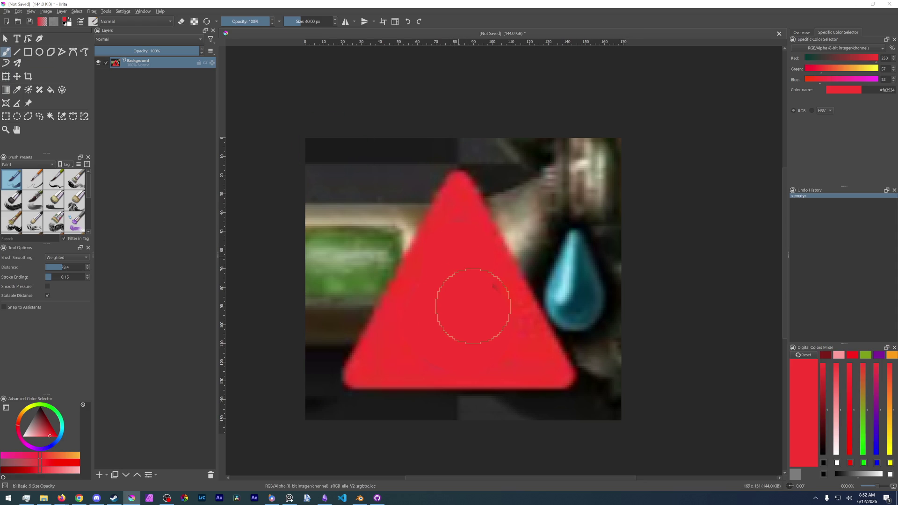
drag(472, 317, 463, 288)
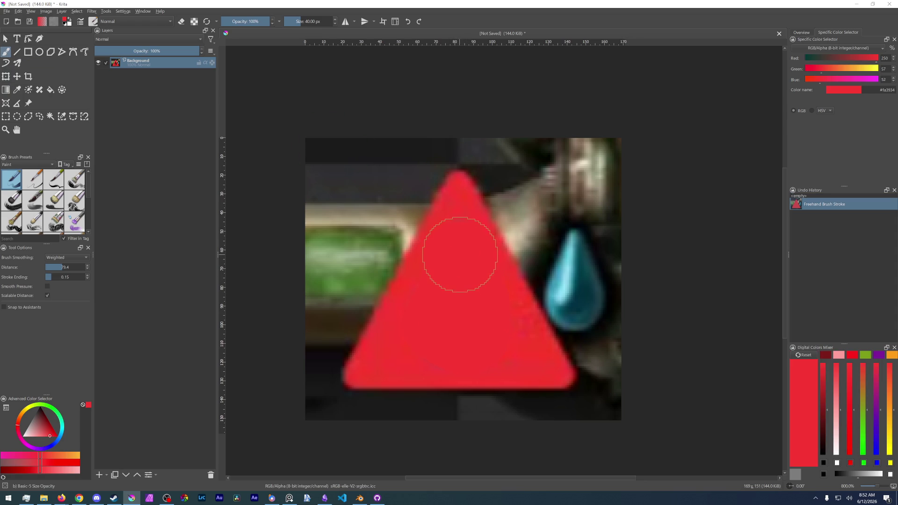
key(f)
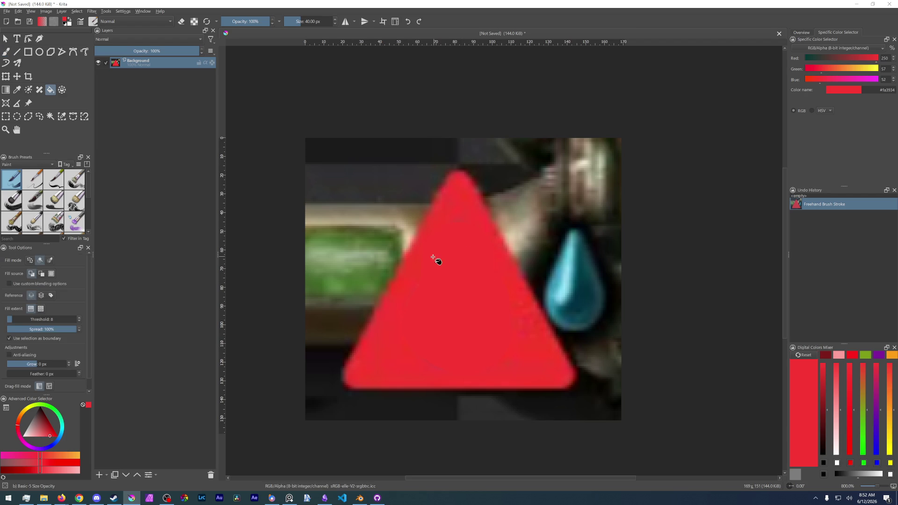
key(b)
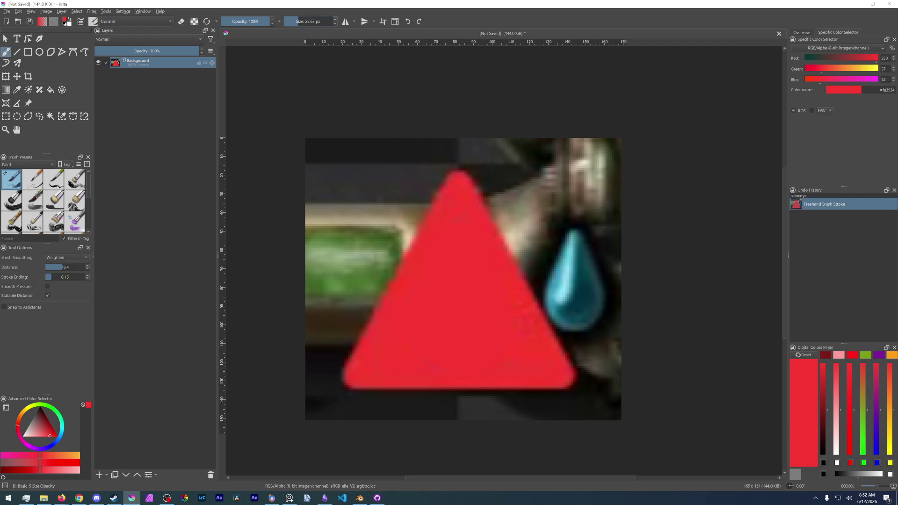
drag(459, 237, 462, 245)
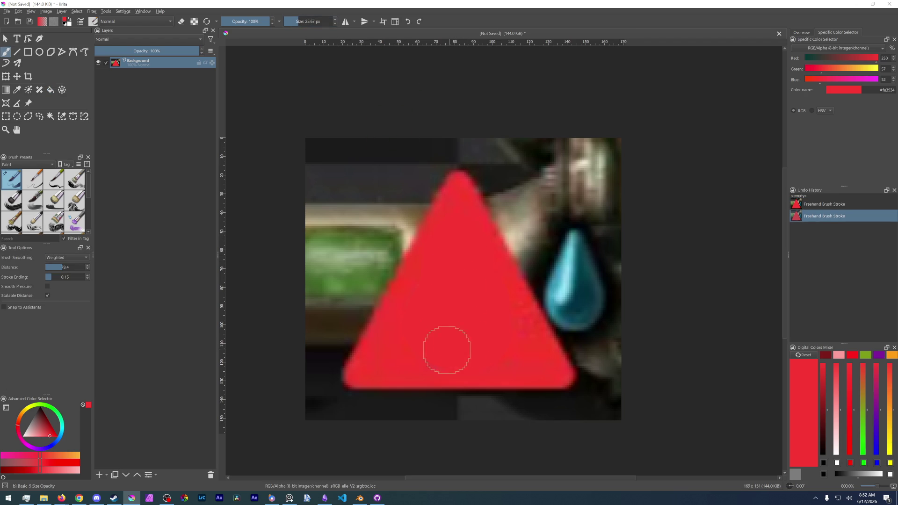
Step: Add a new paint layer and brush more red strokes over the triangle
click(99, 475)
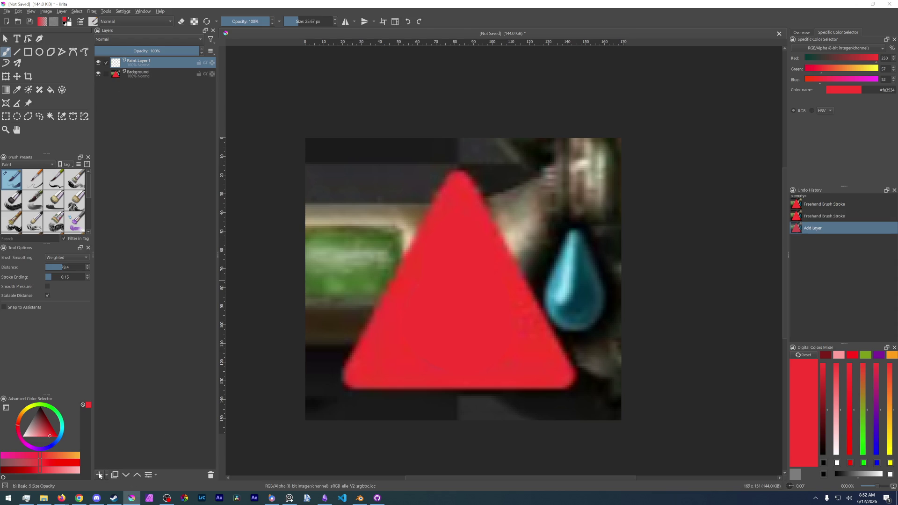
mouse_move(443, 358)
mouse_down()
mouse_move(442, 310)
mouse_move(411, 322)
mouse_up()
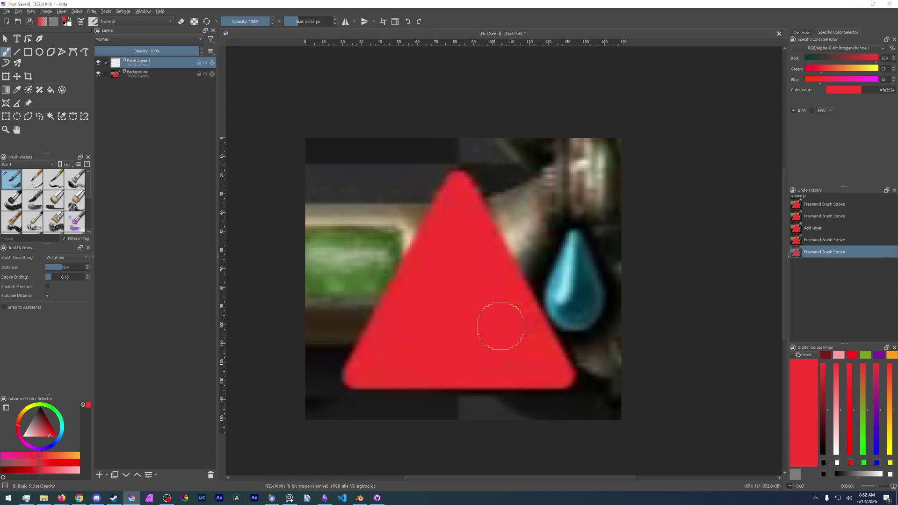
drag(445, 328, 477, 346)
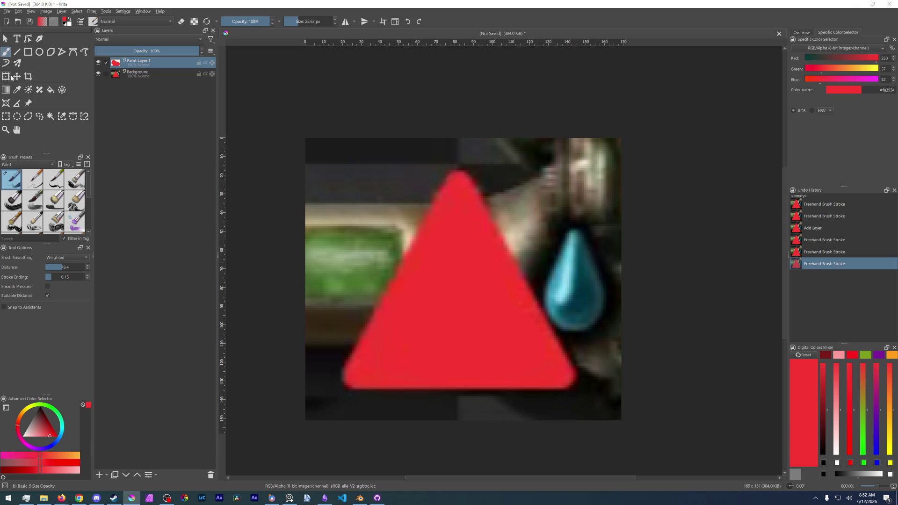
click(17, 51)
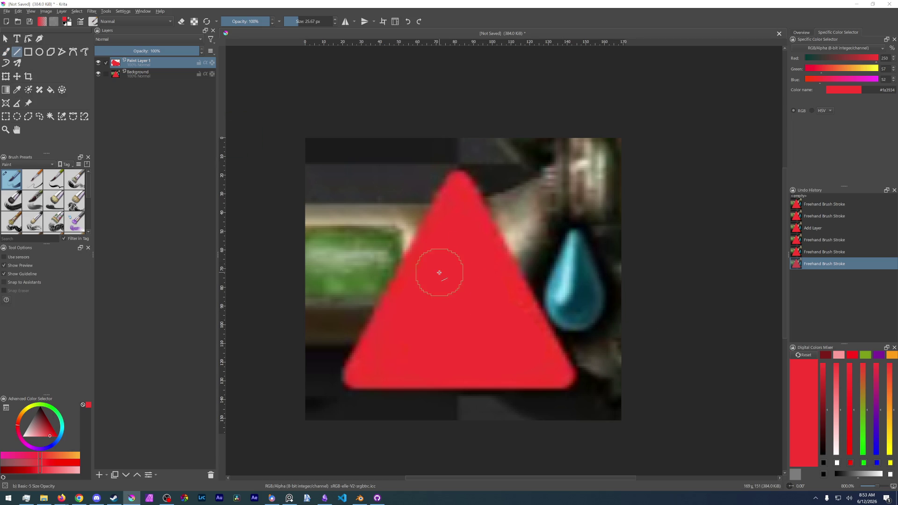
Step: Set a roughly 1 px line stroke, undo the test line and switch the colour to black
click(288, 21)
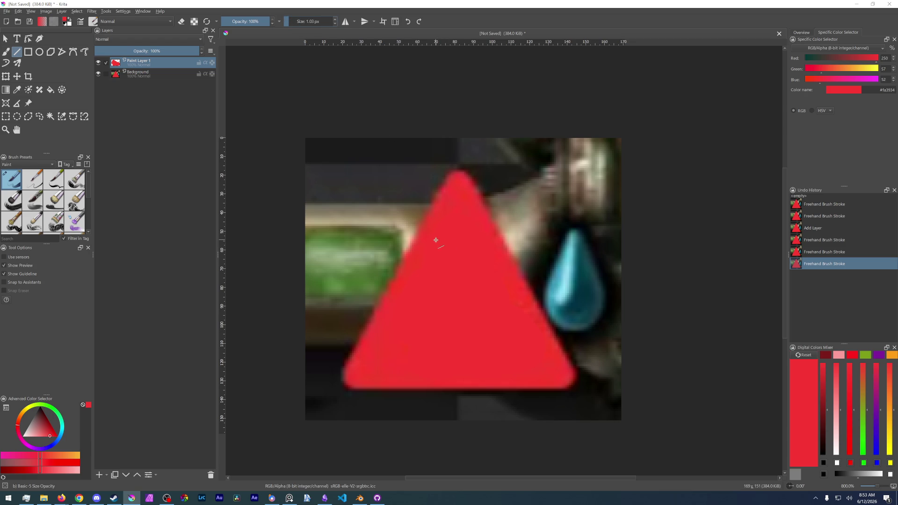
drag(422, 257, 442, 255)
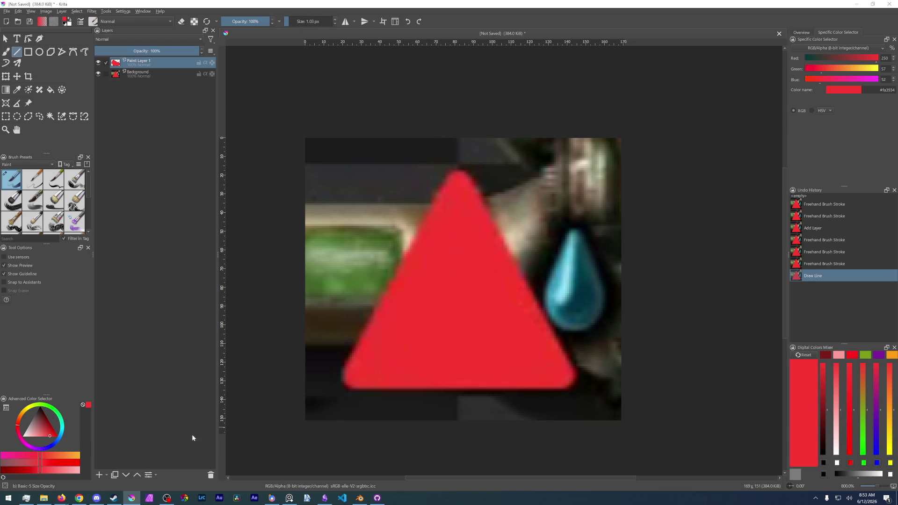
key(ctrl+z)
key(d)
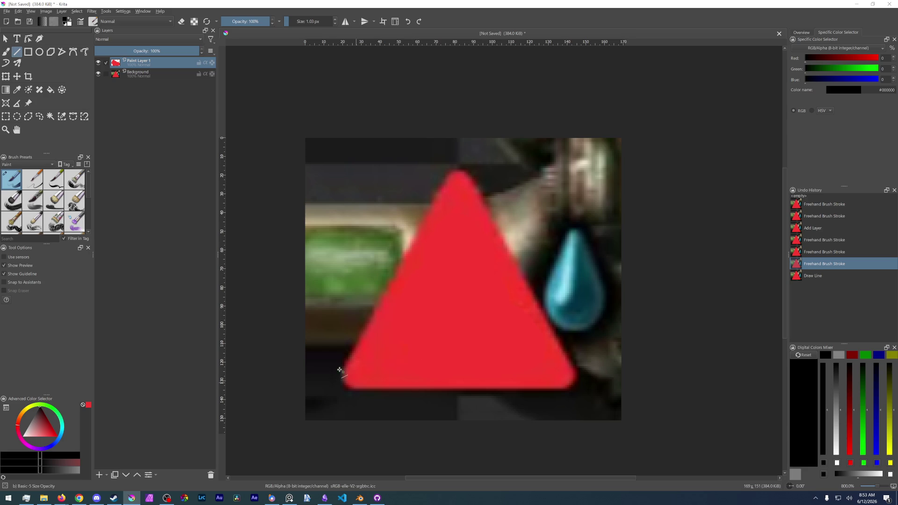
Step: Draw the thin black outline of a tall narrow bar with a flared top inside the triangle
mouse_move(426, 251)
mouse_down()
mouse_move(453, 251)
mouse_move(445, 360)
mouse_up()
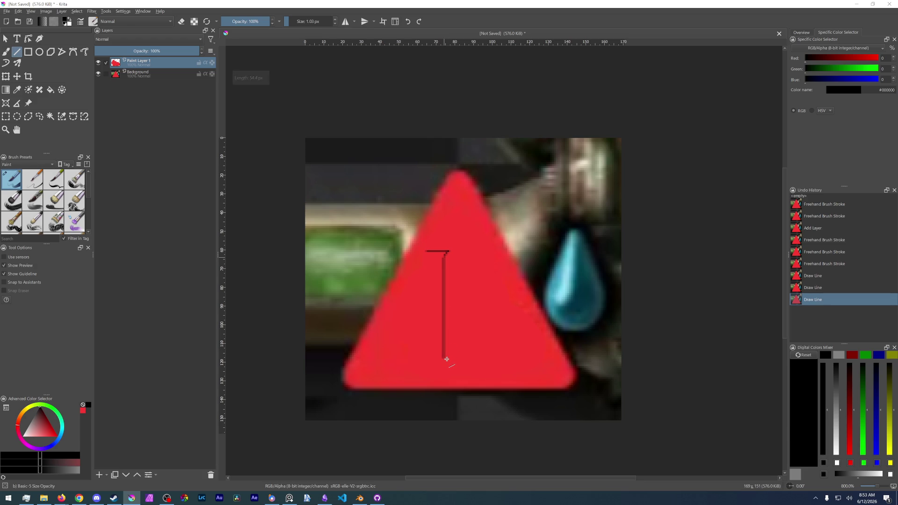
drag(424, 251, 432, 258)
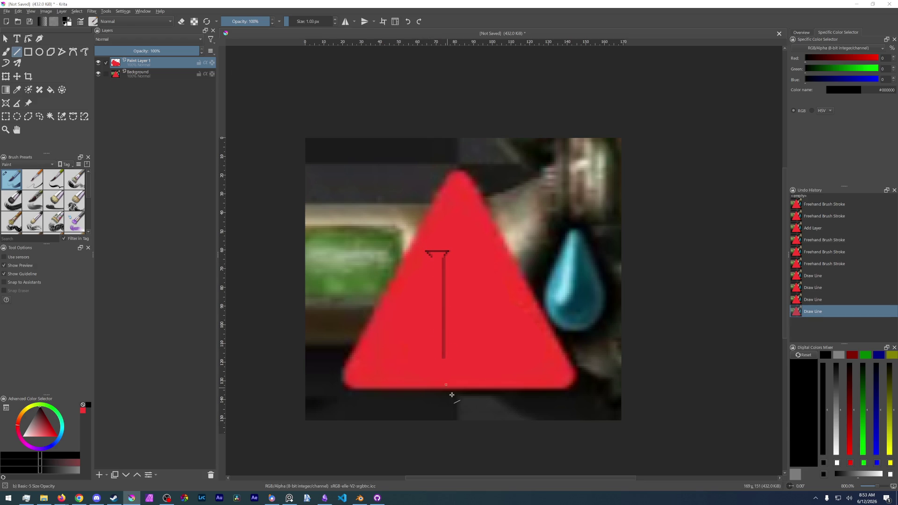
drag(430, 255, 429, 359)
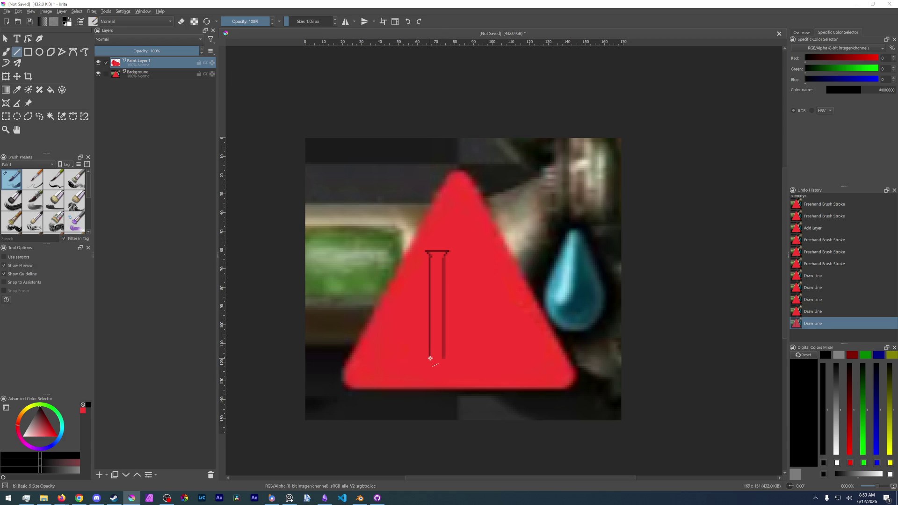
drag(429, 356, 443, 356)
Step: Fill the bar outline solid black, including the gaps and red specks at its top
key(f)
click(438, 330)
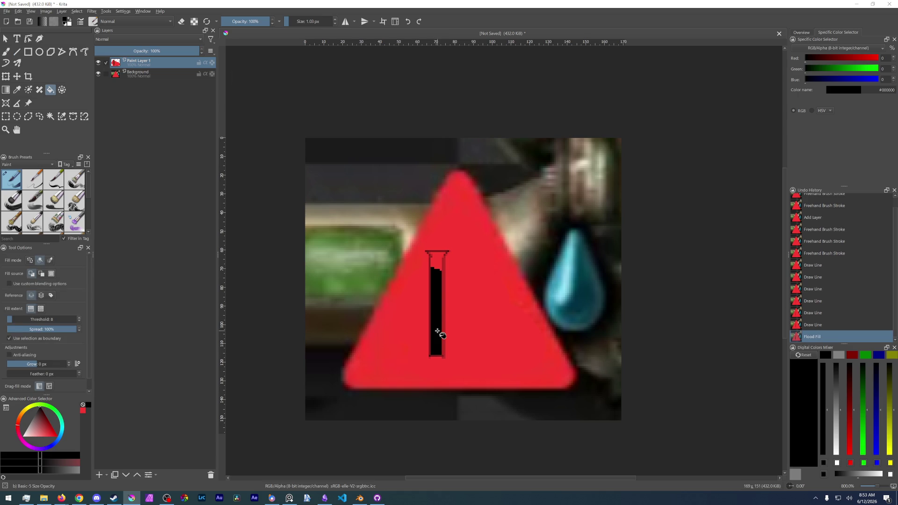
click(440, 256)
click(443, 265)
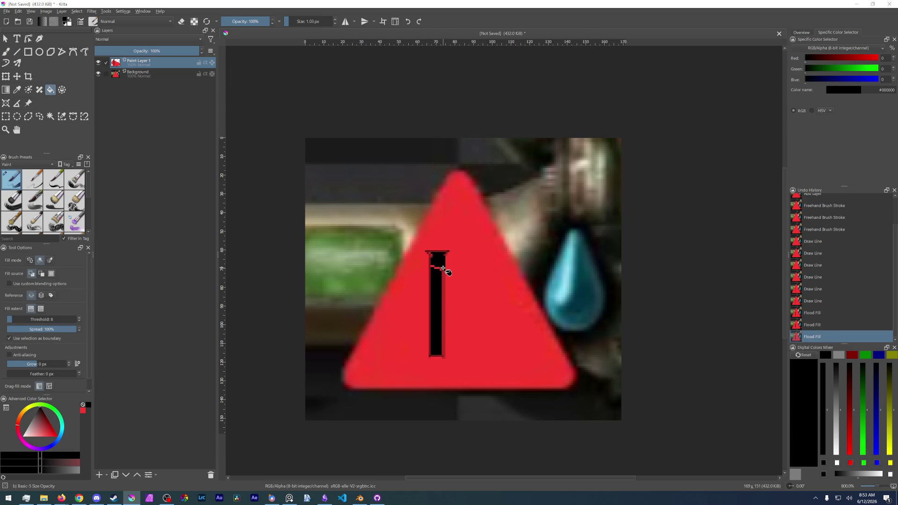
click(437, 268)
click(437, 269)
click(436, 268)
click(437, 270)
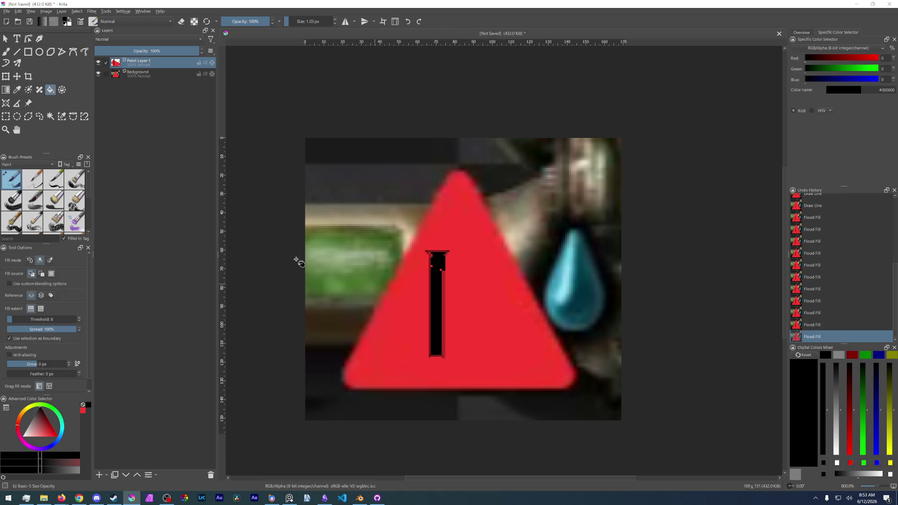
Step: Choose the Pixel Art brush presets and touch up stray pixels on the black bar
key(b)
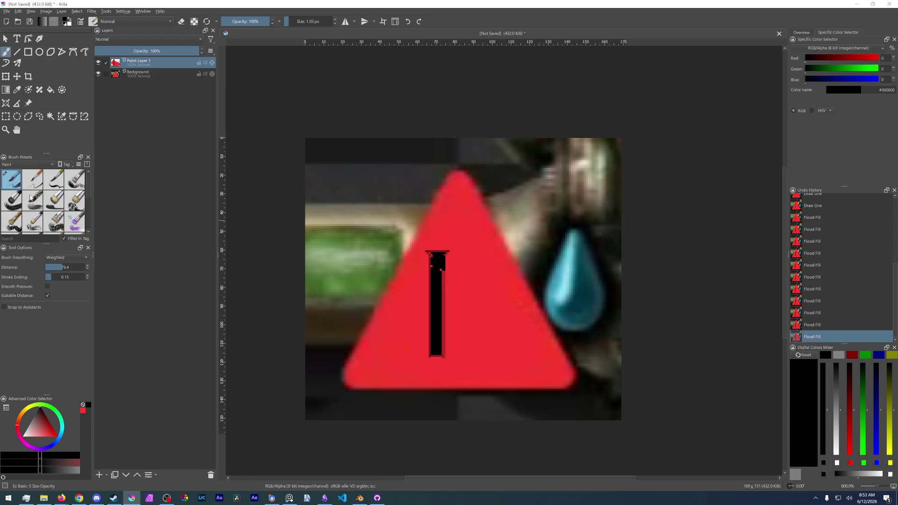
click(36, 164)
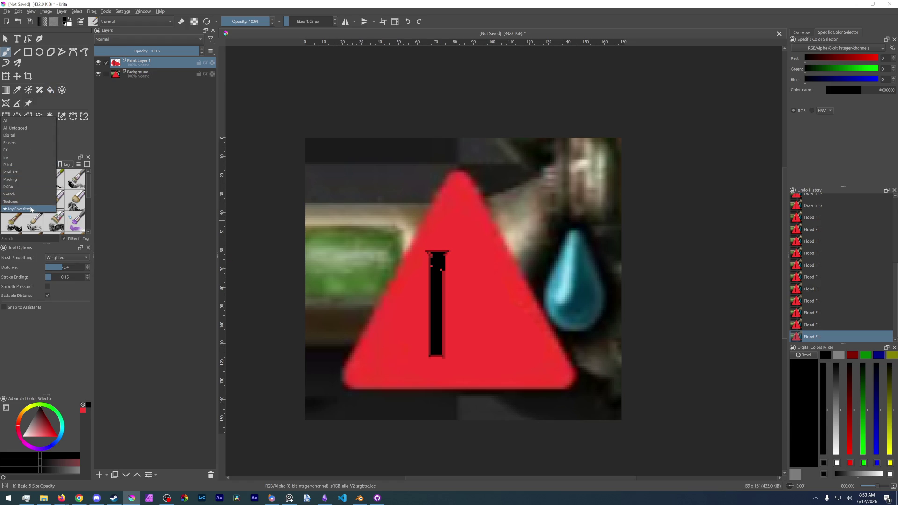
click(22, 173)
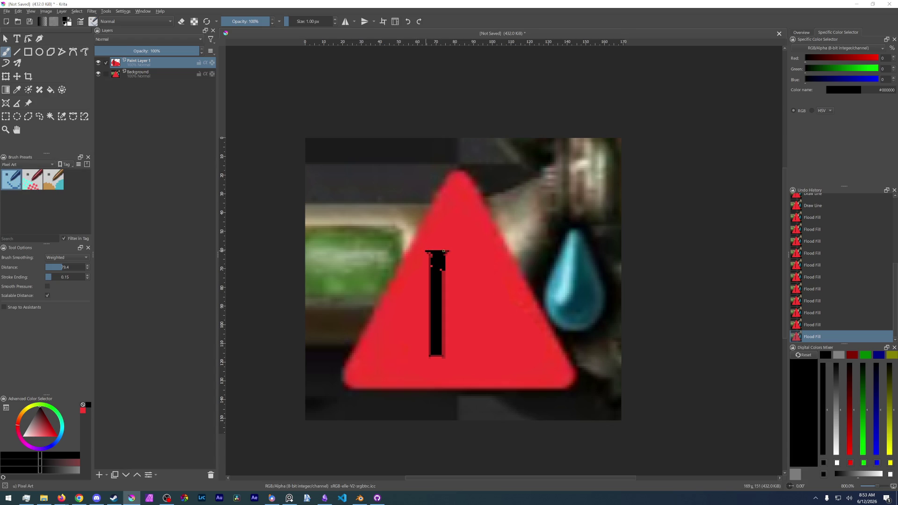
click(443, 261)
click(429, 257)
Step: Blacken the bar's left and right edges and stray red pixels with the pixel-art brush
click(431, 254)
scroll(451, 306, up, 3)
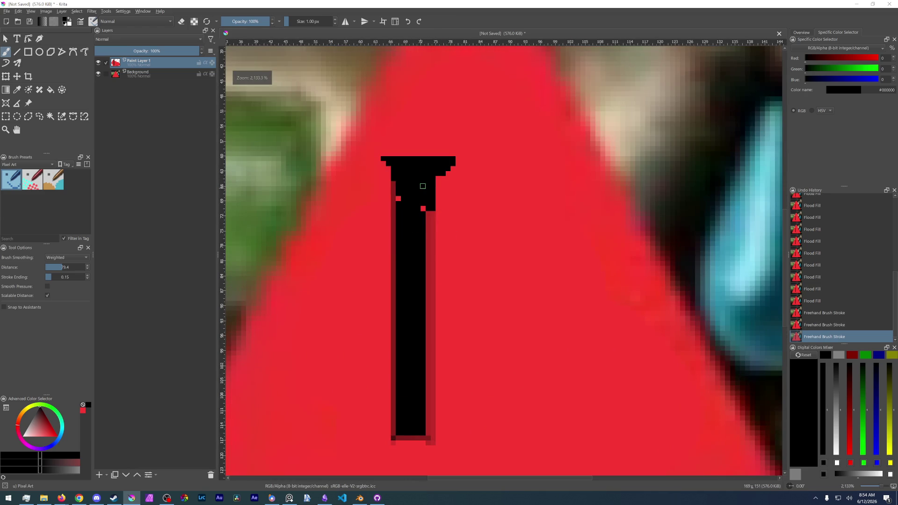
mouse_move(439, 177)
mouse_down()
mouse_move(437, 446)
mouse_move(403, 445)
mouse_move(433, 446)
mouse_up()
click(438, 447)
click(397, 198)
click(393, 182)
drag(393, 184, 393, 433)
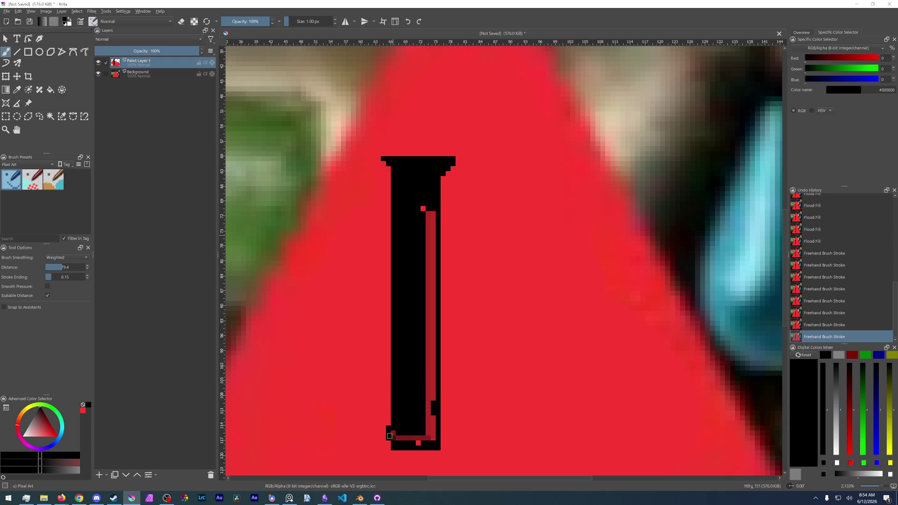
Step: Erase the nub at the bar's bottom, round off its bottom edge and paint a red channel down the tube
key(e)
mouse_move(388, 426)
mouse_down()
mouse_move(389, 439)
mouse_move(418, 440)
mouse_move(432, 410)
mouse_move(421, 201)
mouse_move(432, 249)
mouse_move(427, 421)
mouse_move(433, 347)
mouse_up()
key(e)
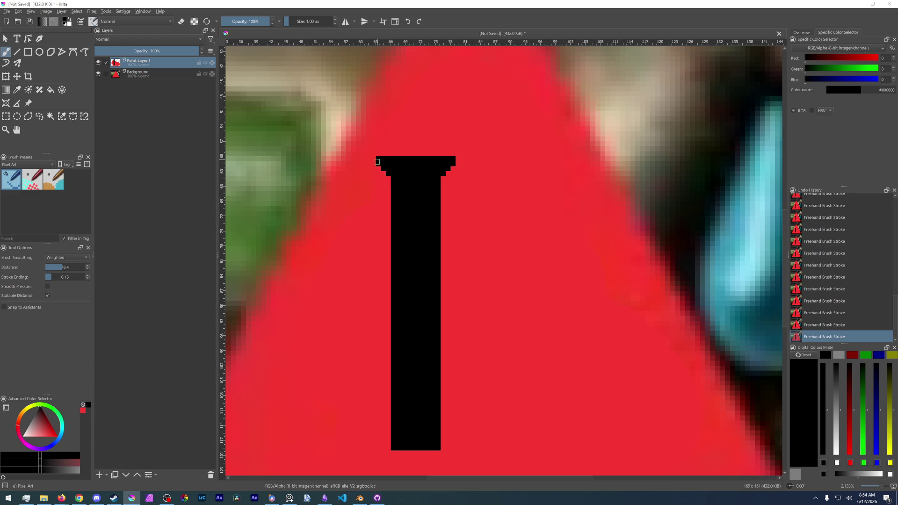
scroll(418, 322, down, 1)
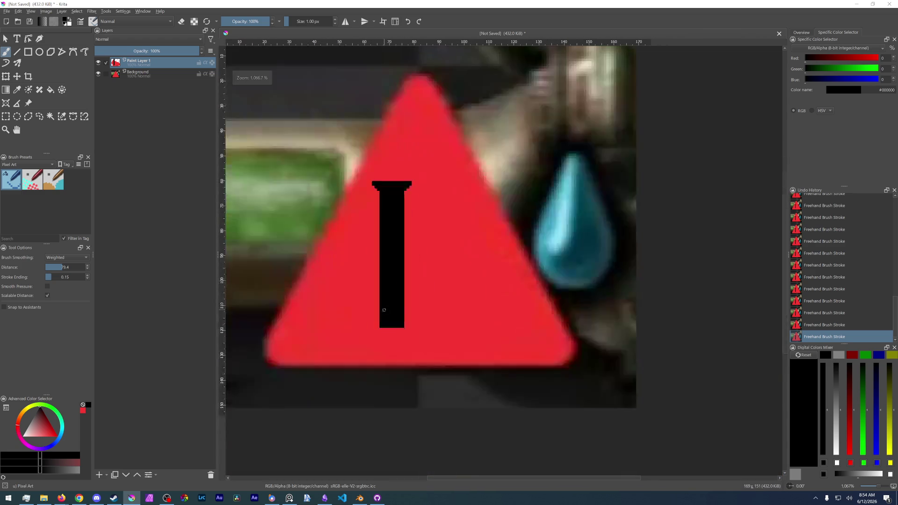
scroll(372, 327, up, 2)
drag(363, 292, 418, 295)
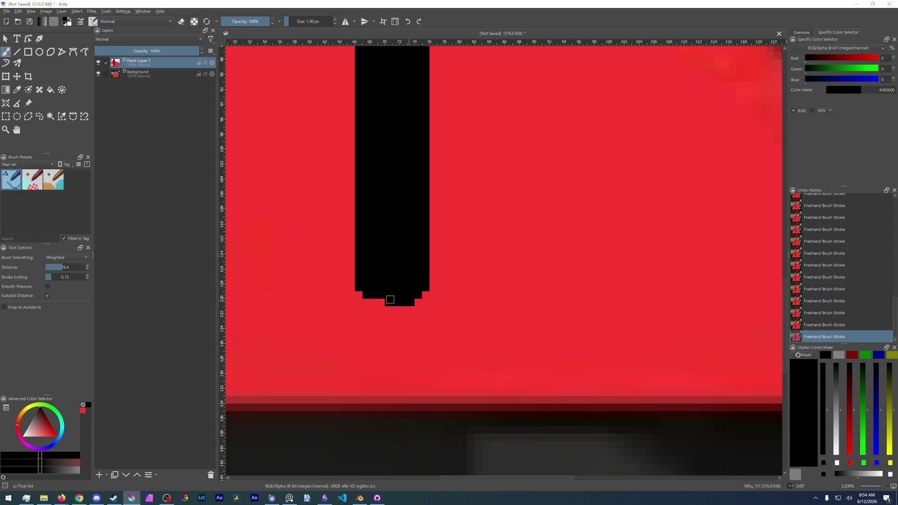
scroll(406, 291, down, 7)
scroll(406, 291, up, 3)
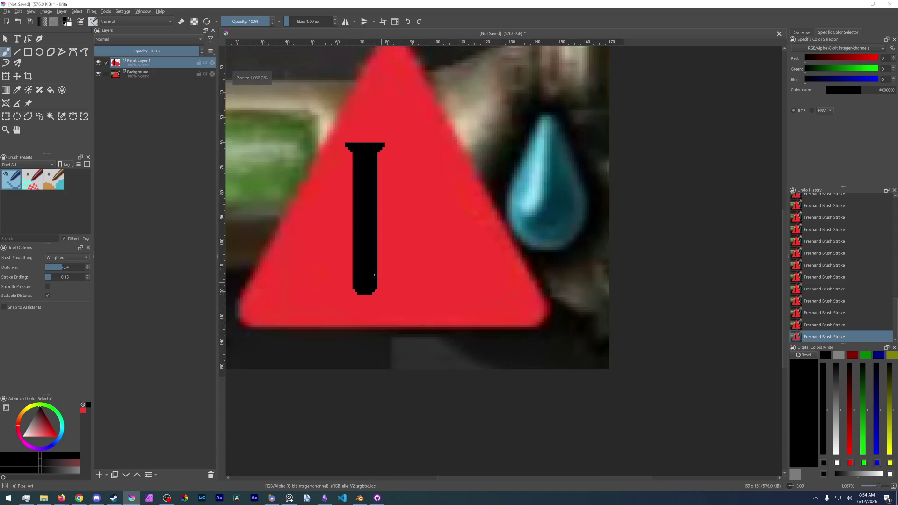
scroll(426, 285, up, 4)
scroll(422, 284, down, 1)
scroll(417, 266, up, 1)
scroll(391, 155, down, 1)
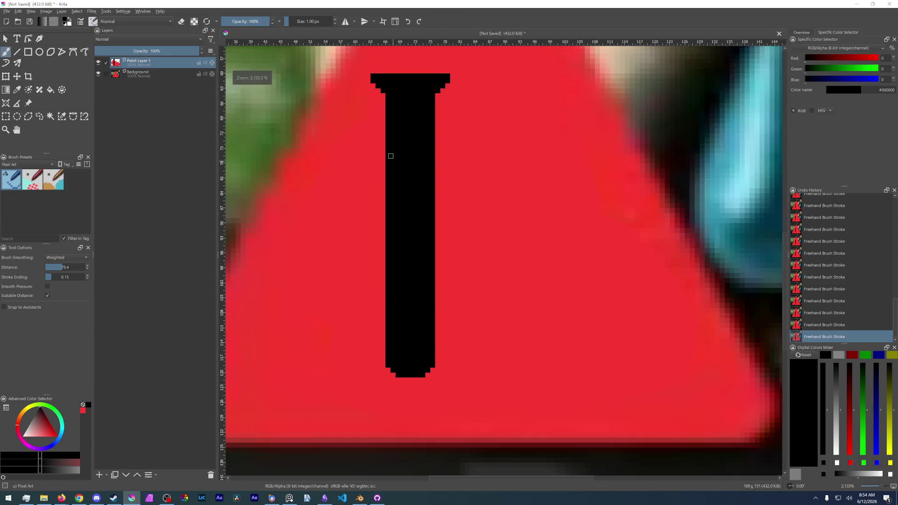
scroll(360, 203, up, 2)
scroll(356, 246, down, 1)
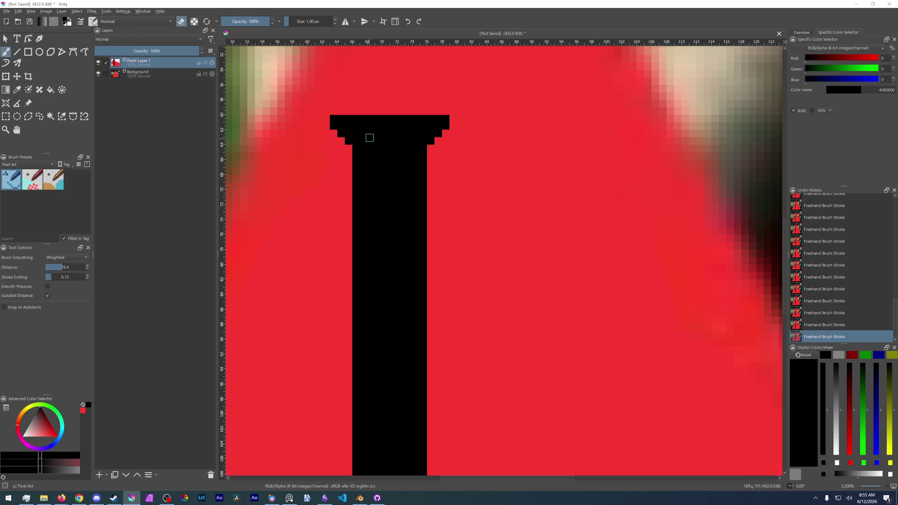
mouse_move(367, 130)
mouse_down()
mouse_move(363, 181)
mouse_move(411, 213)
mouse_move(362, 134)
mouse_move(414, 182)
mouse_move(406, 204)
mouse_move(380, 183)
mouse_move(386, 146)
mouse_move(396, 197)
mouse_move(400, 156)
mouse_move(407, 177)
mouse_up()
Step: Finish the red window near the tube's top and frame it with thin black walls on both sides
click(401, 199)
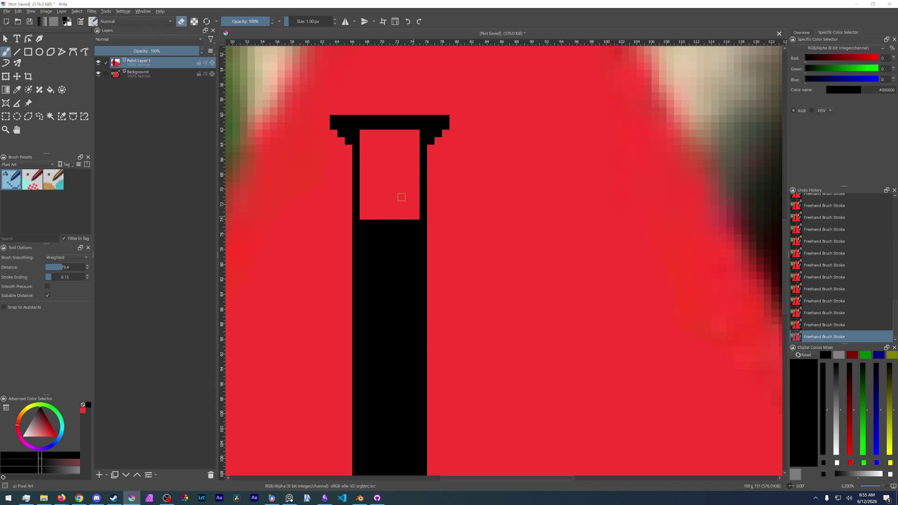
key(e)
mouse_move(363, 134)
mouse_down()
mouse_move(370, 176)
mouse_move(364, 218)
mouse_up()
key(ctrl+z)
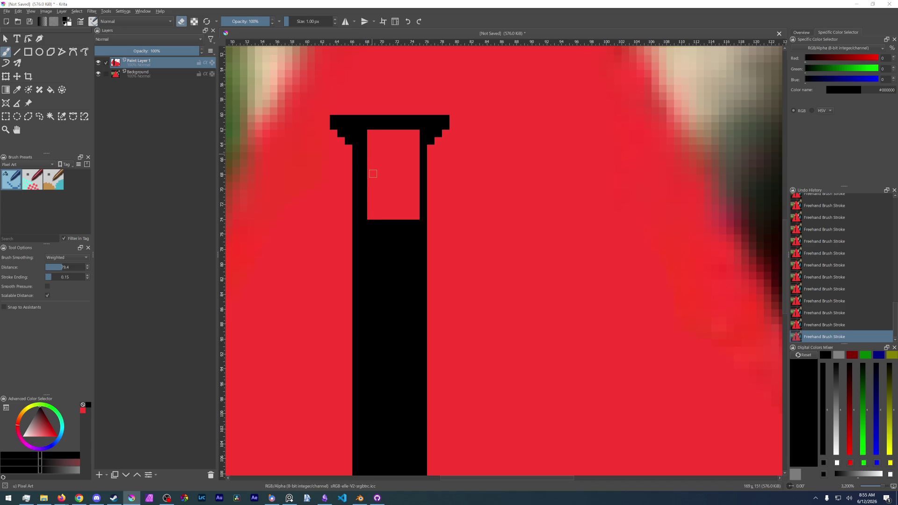
drag(417, 131, 415, 217)
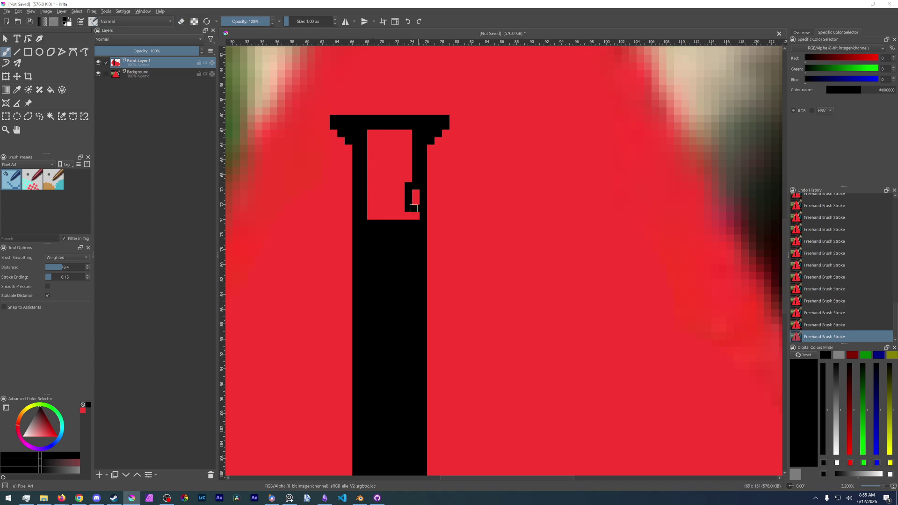
key(e)
drag(407, 181, 404, 204)
scroll(403, 204, down, 5)
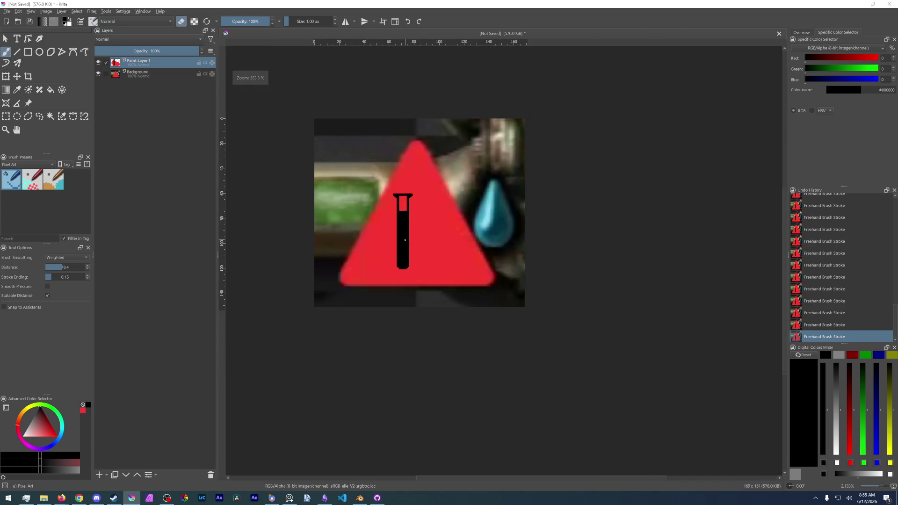
scroll(398, 230, up, 3)
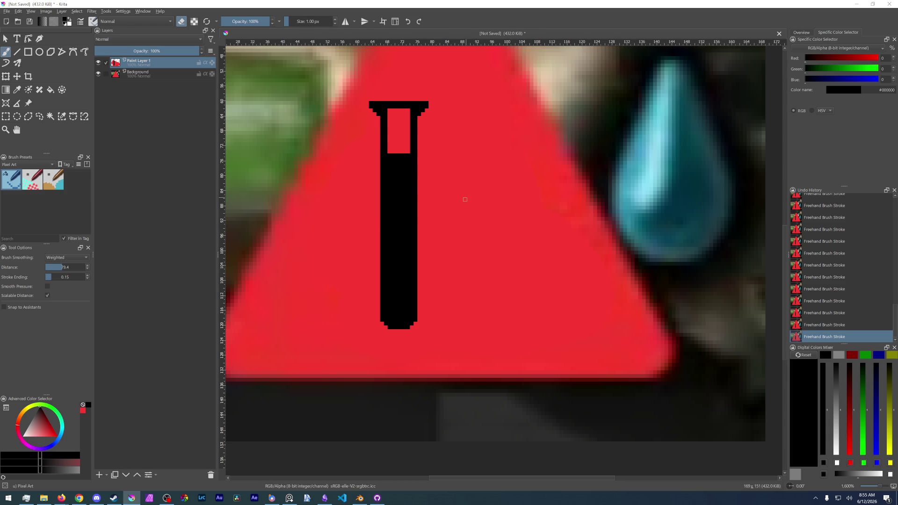
scroll(464, 200, up, 2)
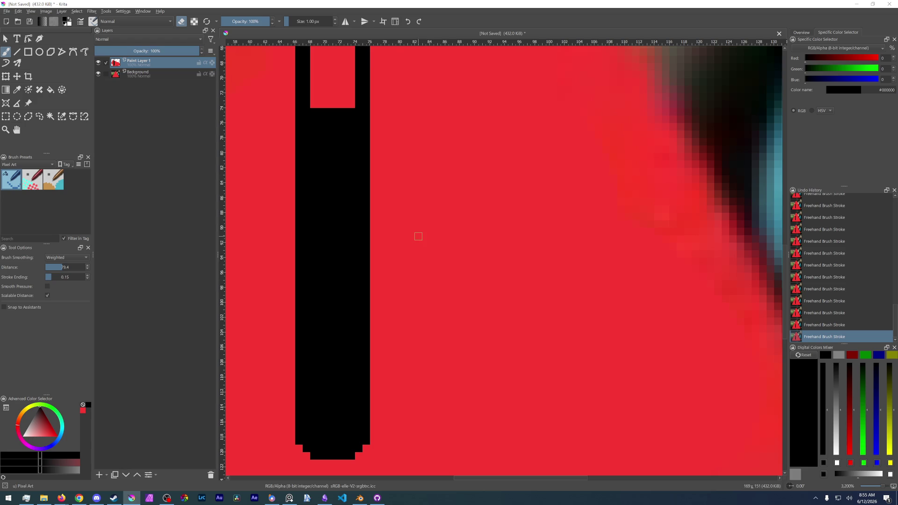
key(2)
scroll(367, 271, up, 2)
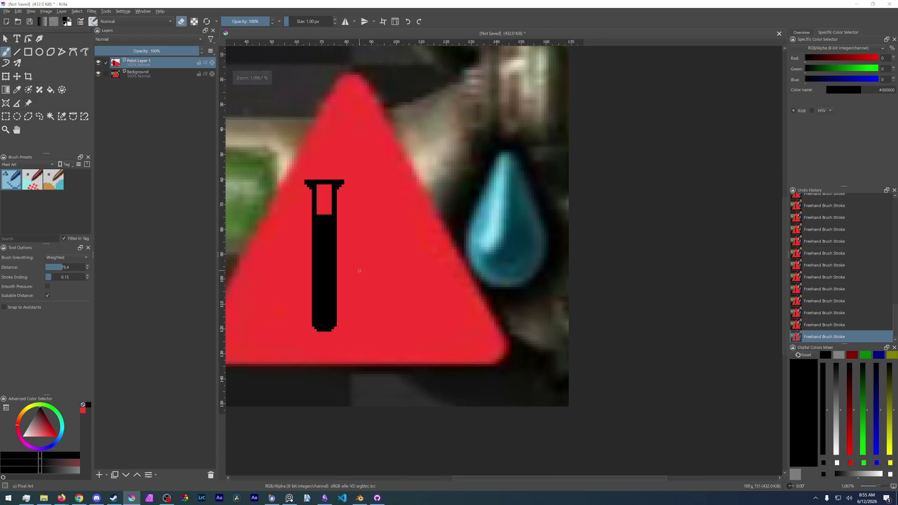
scroll(345, 278, up, 1)
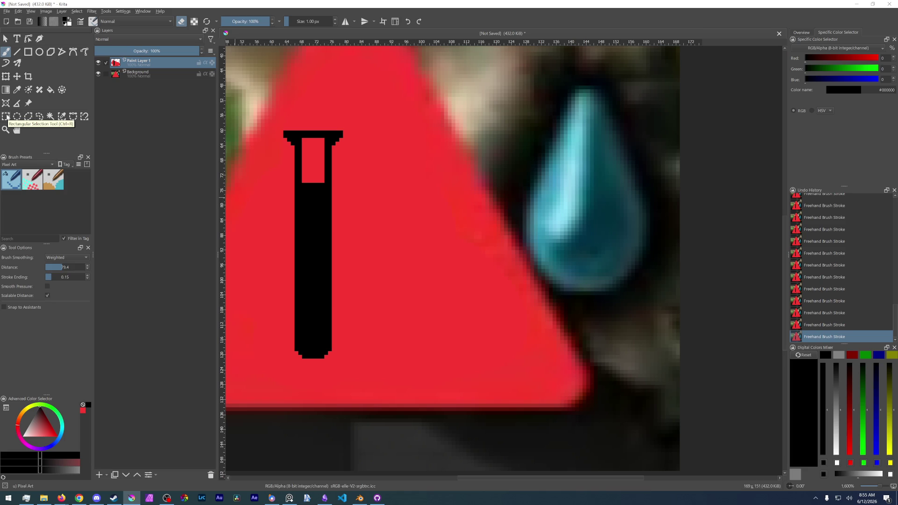
click(38, 117)
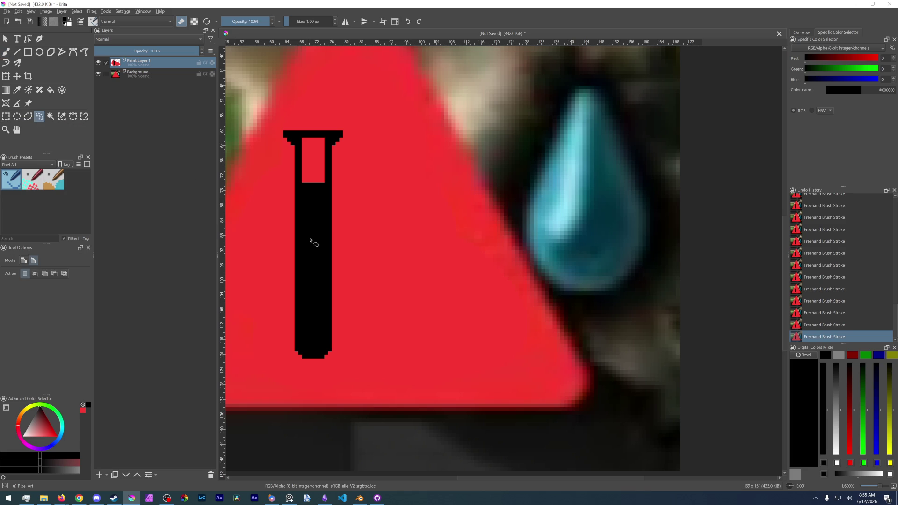
Step: Select the tube's lower half along a slant, shift it right, and add an empty Paint Layer 2
drag(282, 270, 321, 386)
drag(321, 386, 279, 269)
key(t)
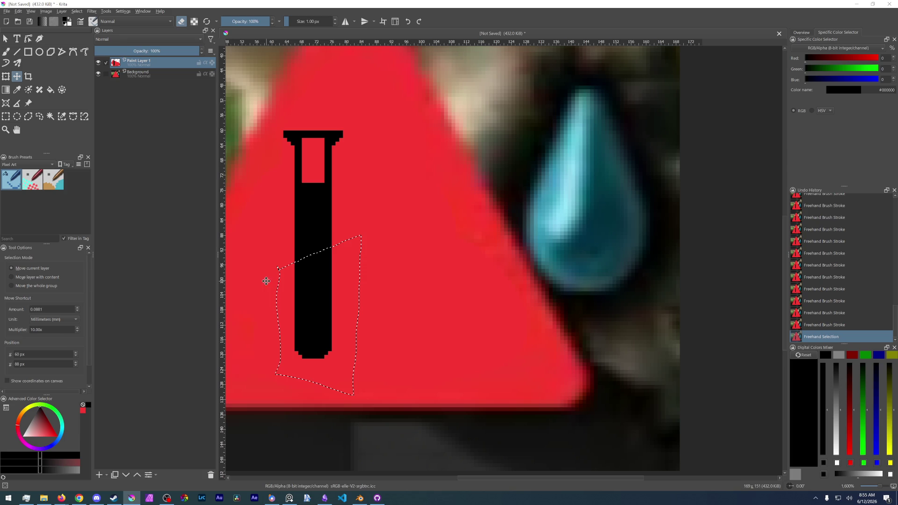
mouse_move(309, 297)
mouse_down()
mouse_move(375, 275)
mouse_move(375, 300)
mouse_up()
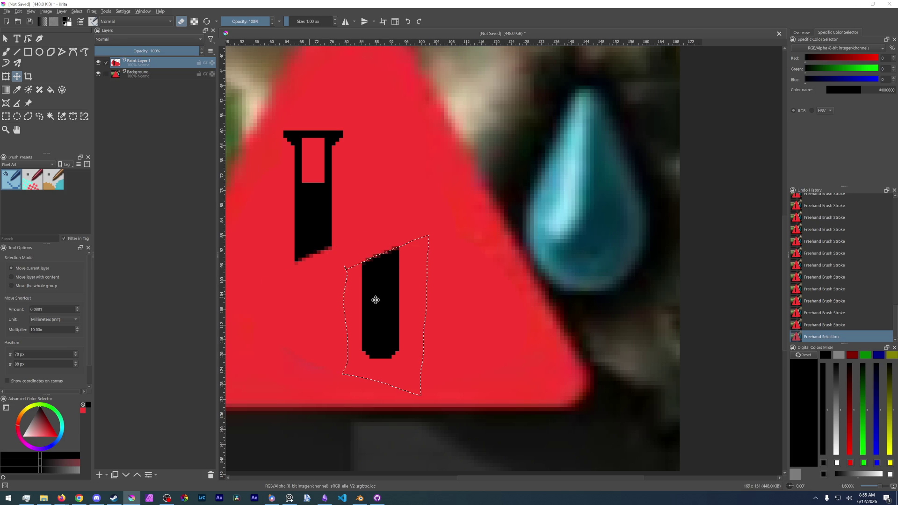
click(102, 475)
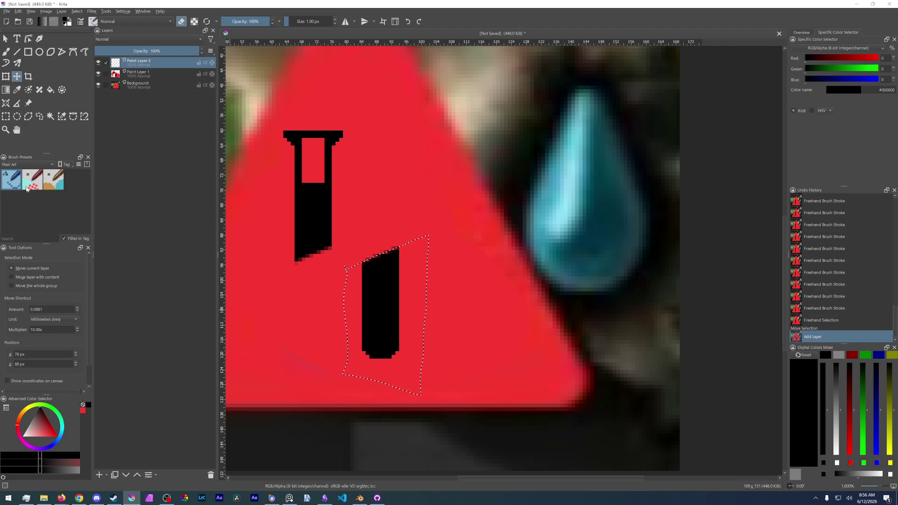
Step: Pick the 7.50 px brush from the Paint presets and clear the selection on the lower tube piece
click(29, 164)
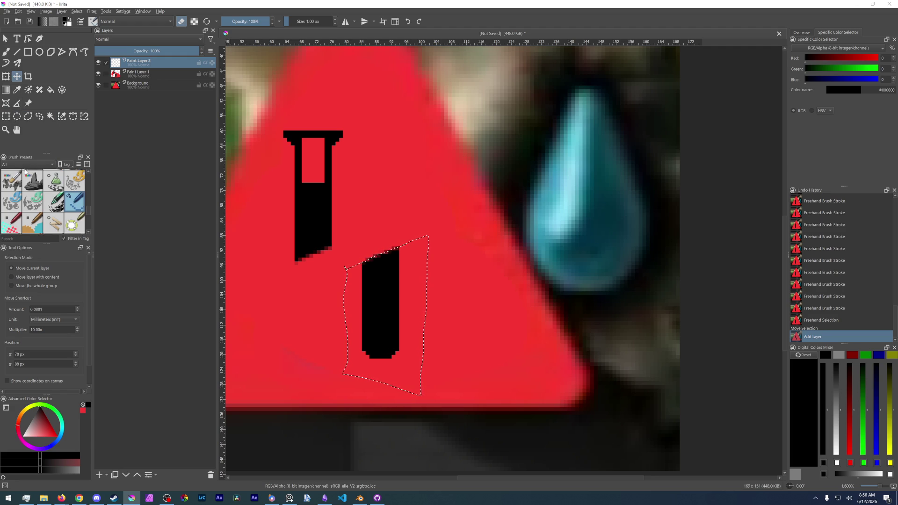
click(30, 163)
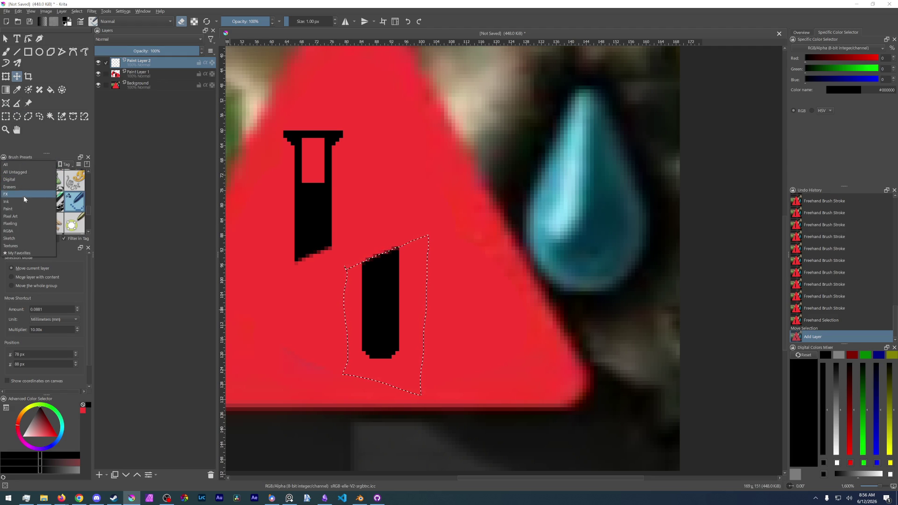
click(21, 208)
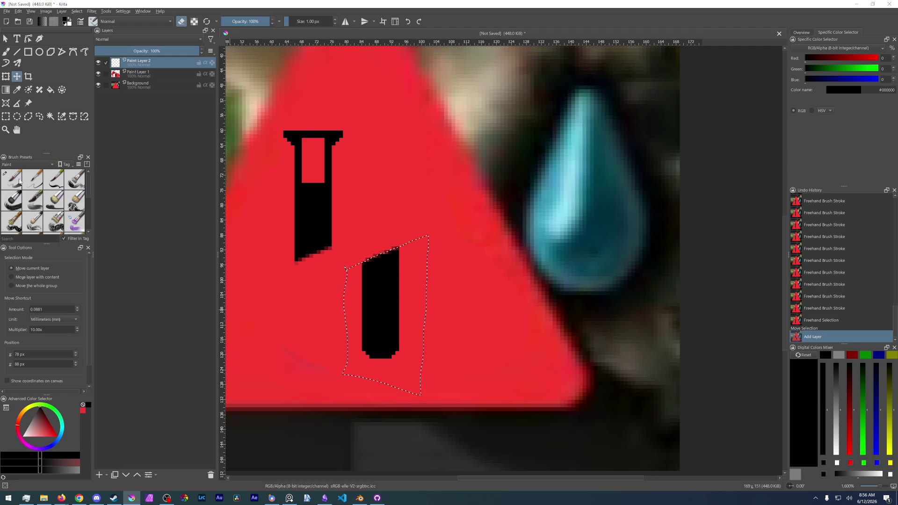
click(26, 180)
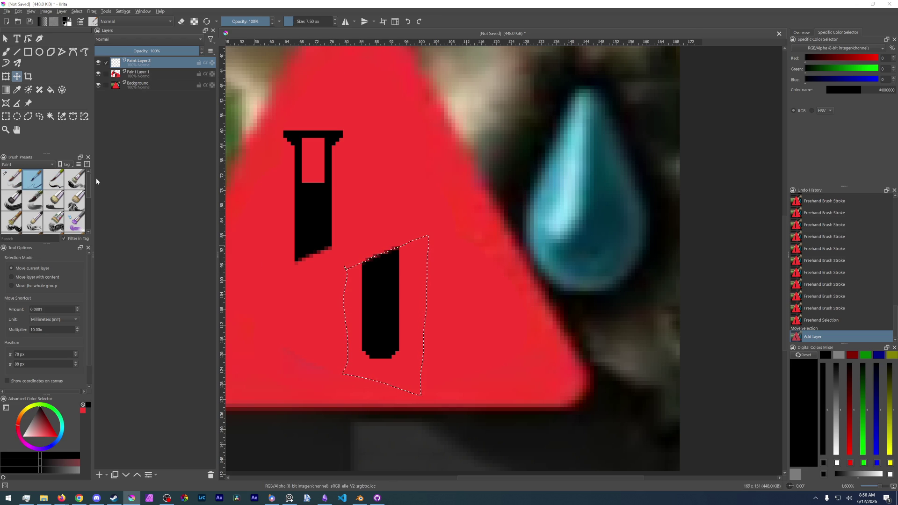
key(ctrl+shift+a)
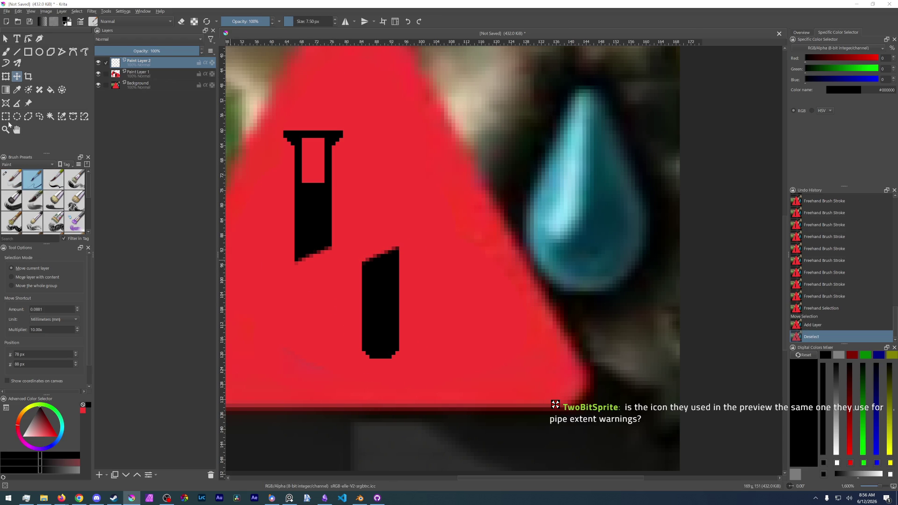
key(v)
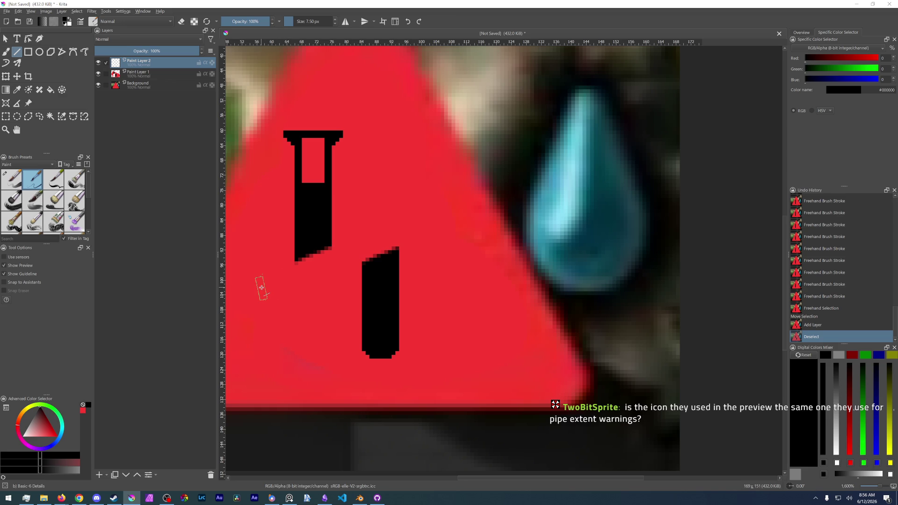
Step: Draw a thinner black diagonal slash between the two tube pieces, redrawing until it sits right
drag(262, 286, 418, 227)
key(ctrl+z)
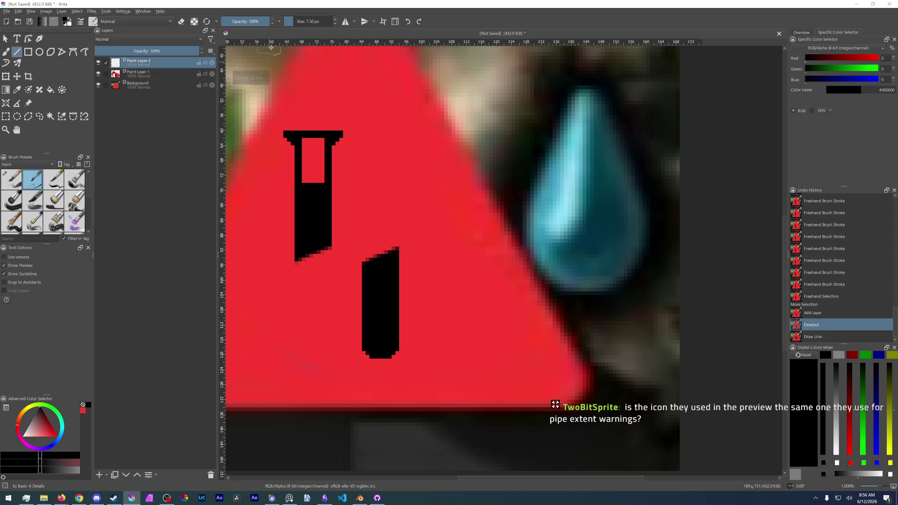
drag(288, 22, 287, 22)
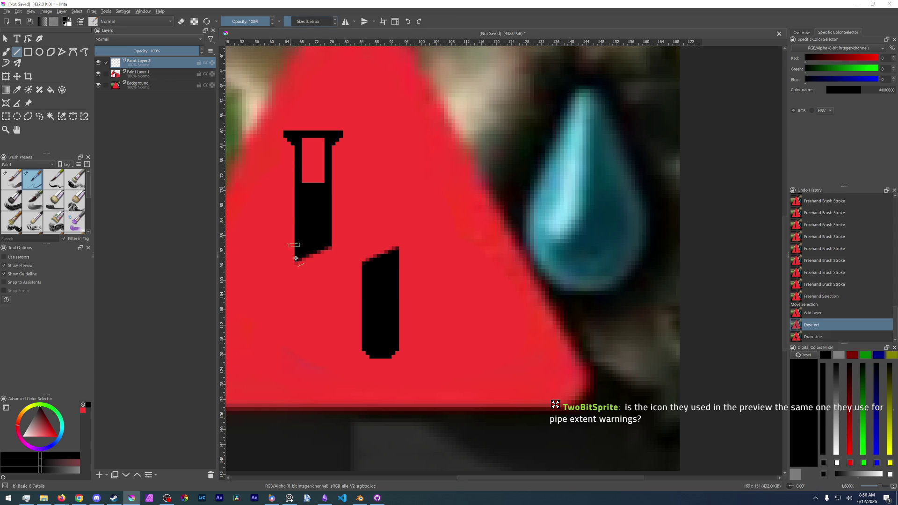
drag(258, 288, 430, 212)
key(ctrl+z)
drag(258, 295, 433, 213)
scroll(409, 298, down, 5)
scroll(410, 297, up, 2)
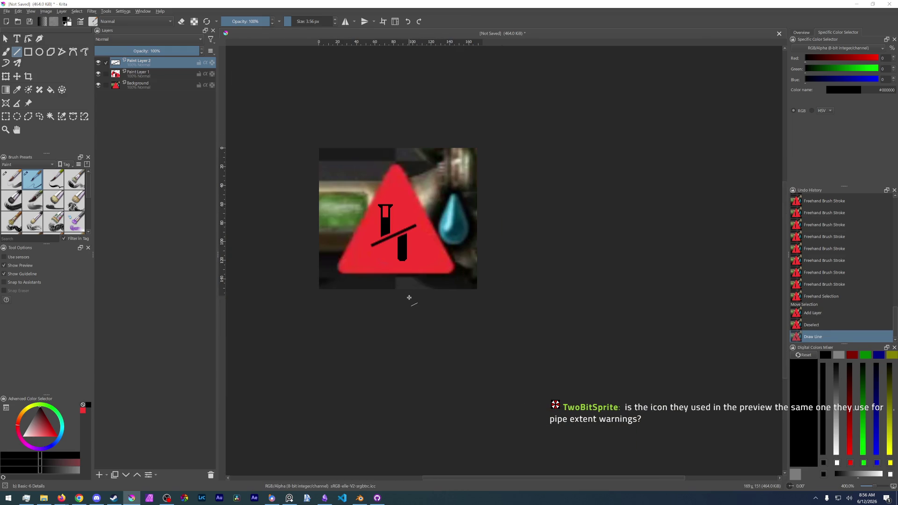
scroll(410, 279, up, 4)
scroll(378, 213, down, 2)
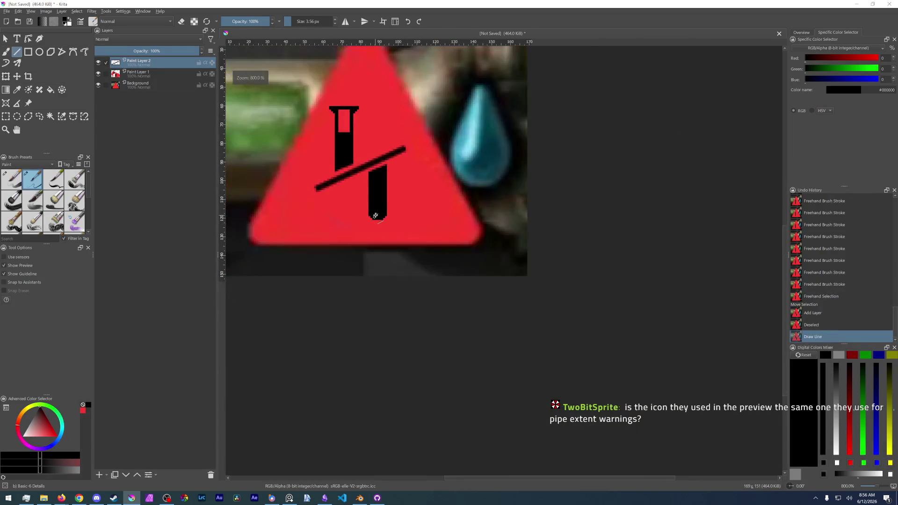
Step: Reset the canvas view upright and switch back to the Factorio post in Firefox
mouse_move(377, 213)
shift+mouse_down()
mouse_move(382, 262)
mouse_move(377, 180)
mouse_move(409, 254)
mouse_move(381, 225)
shift+mouse_up()
key(5)
scroll(466, 308, up, 3)
scroll(466, 309, down, 1)
scroll(466, 291, down, 1)
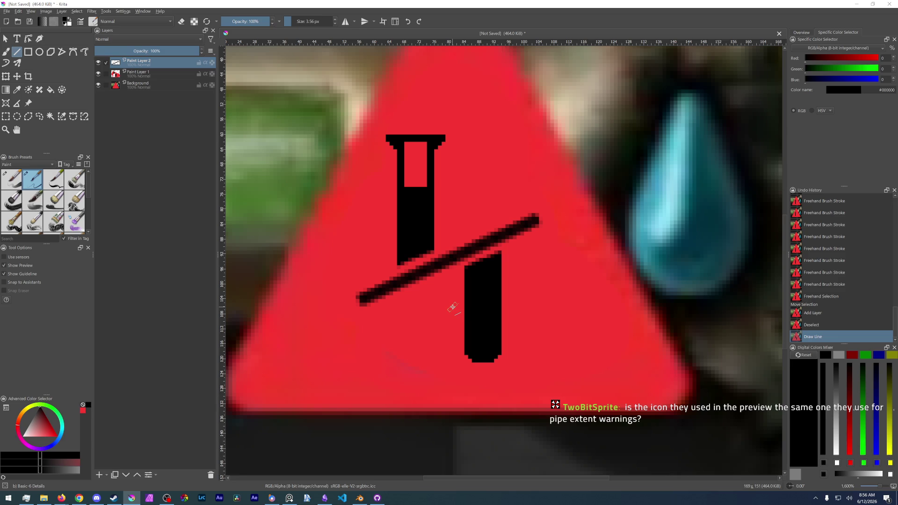
key(alt+Tab)
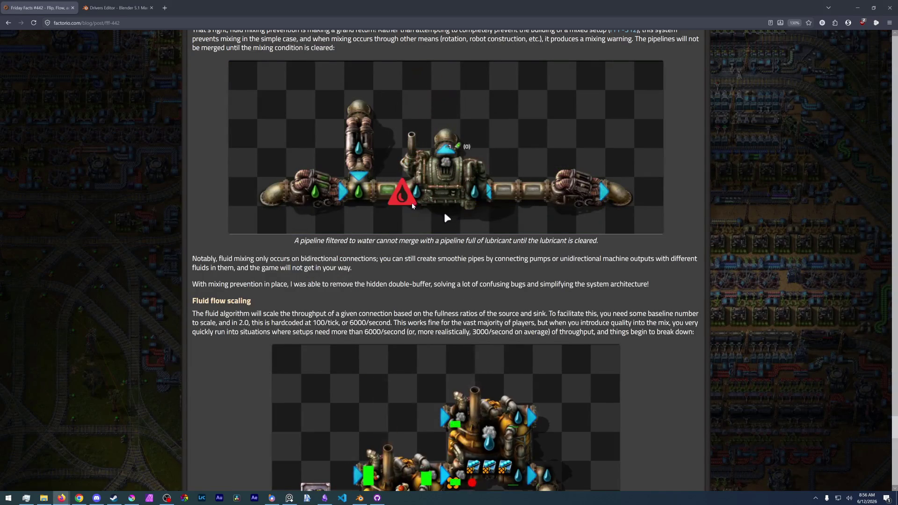
Step: Return to Krita and hide the layer holding the diagonal black slash
key(alt+Tab)
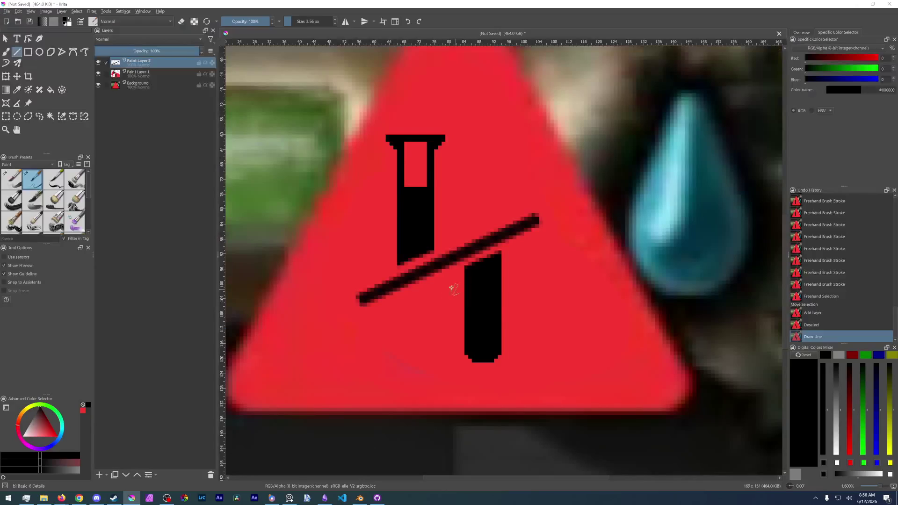
scroll(436, 280, down, 6)
scroll(411, 281, up, 7)
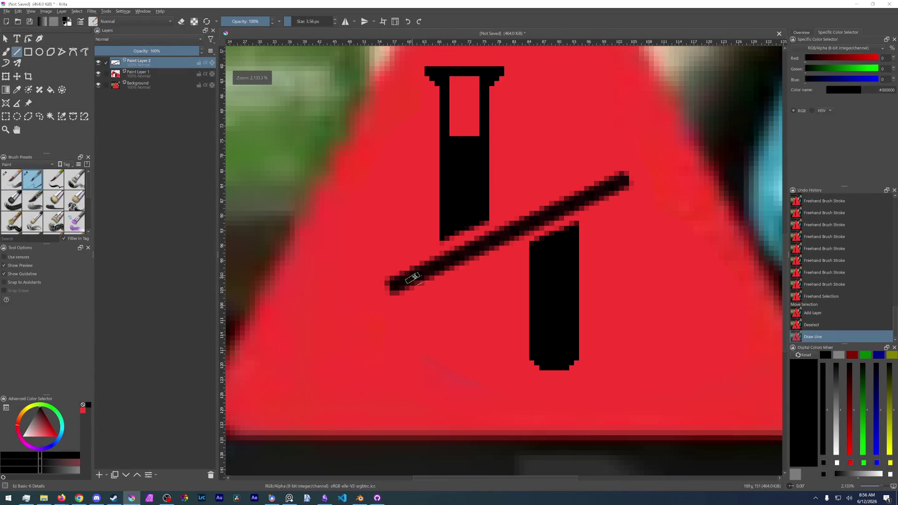
scroll(440, 267, down, 3)
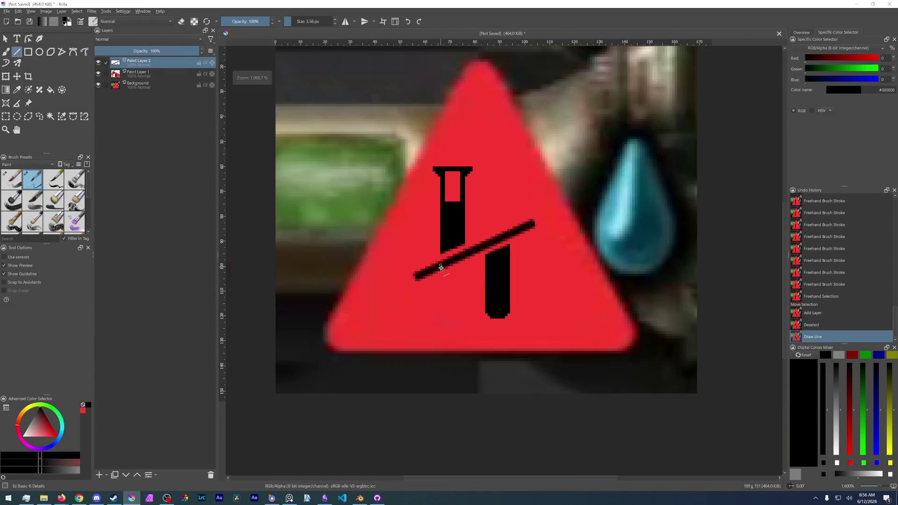
click(98, 61)
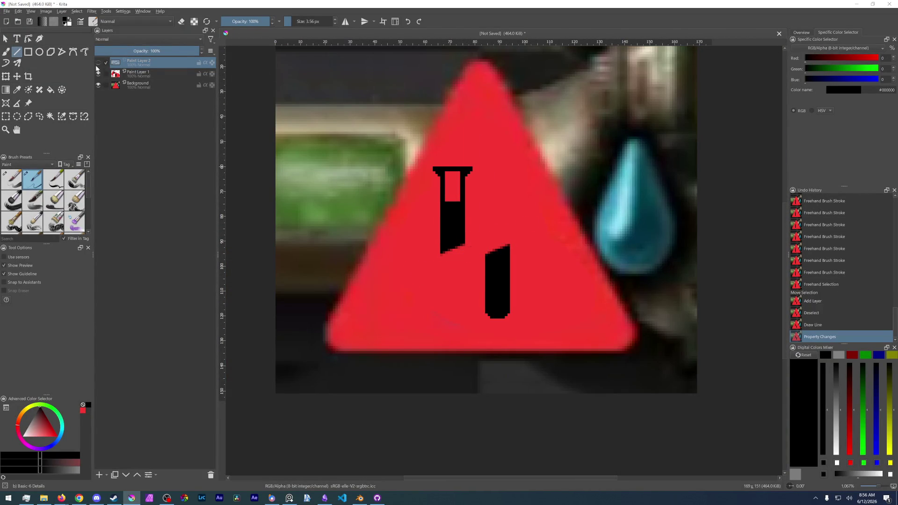
Step: Hide the Background layer, paste the triangle-and-drop image as a new layer and reset rotation
click(99, 85)
key(ctrl+v)
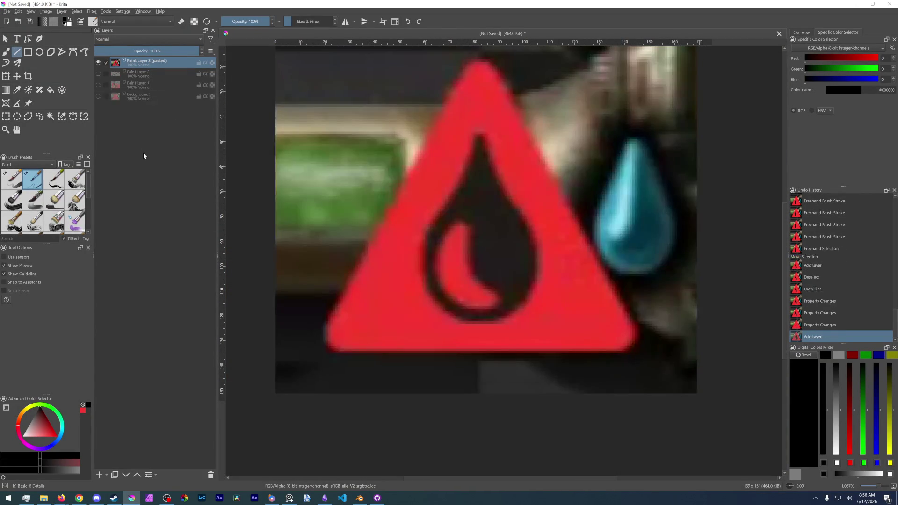
scroll(459, 260, up, 4)
scroll(457, 264, down, 1)
scroll(456, 264, down, 2)
mouse_move(457, 262)
shift+middle_down()
mouse_move(428, 275)
mouse_move(403, 262)
shift+middle_up()
key(5)
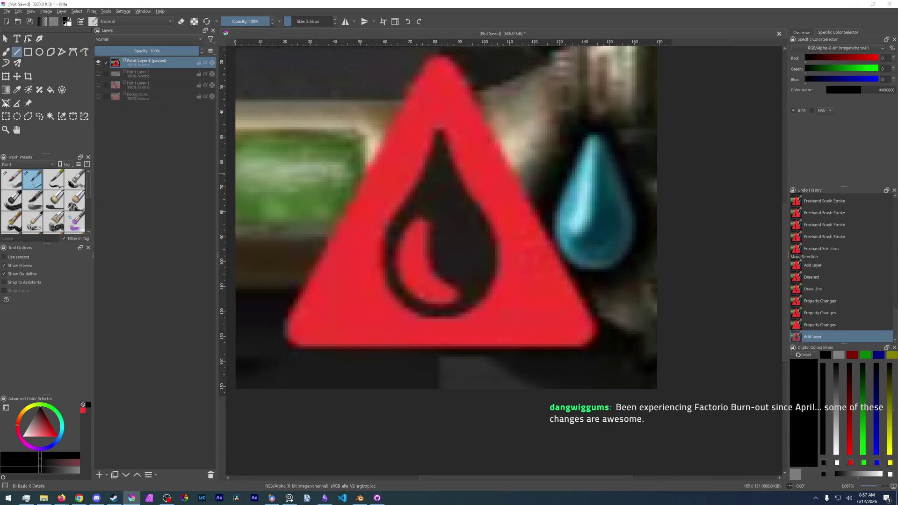
click(39, 118)
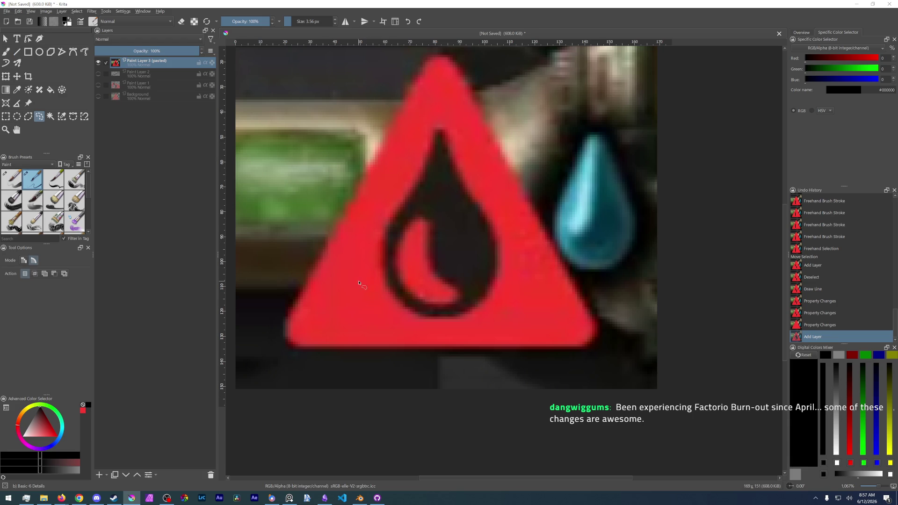
Step: Freehand-select the drop's lower part and shift it right along the diagonal cut
mouse_move(376, 278)
mouse_down()
mouse_move(500, 229)
mouse_move(494, 332)
mouse_move(383, 314)
mouse_up()
drag(361, 283, 362, 284)
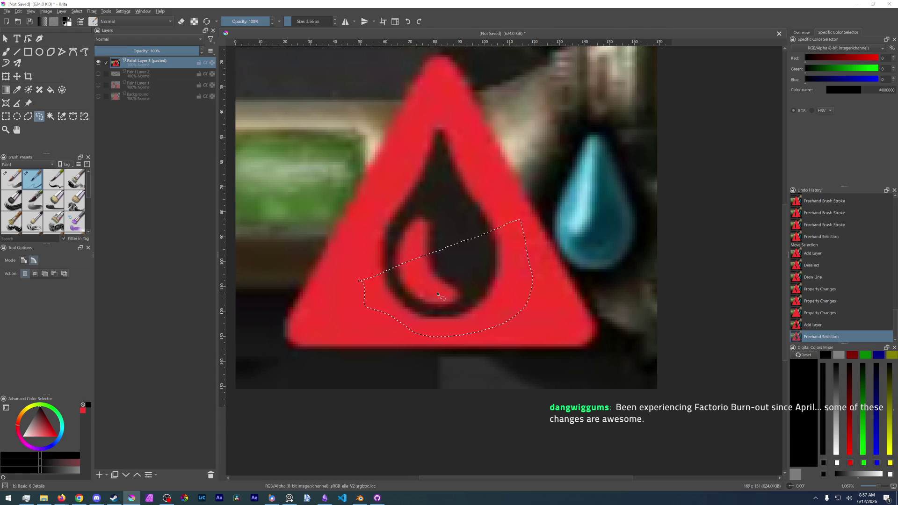
key(t)
drag(445, 304, 472, 299)
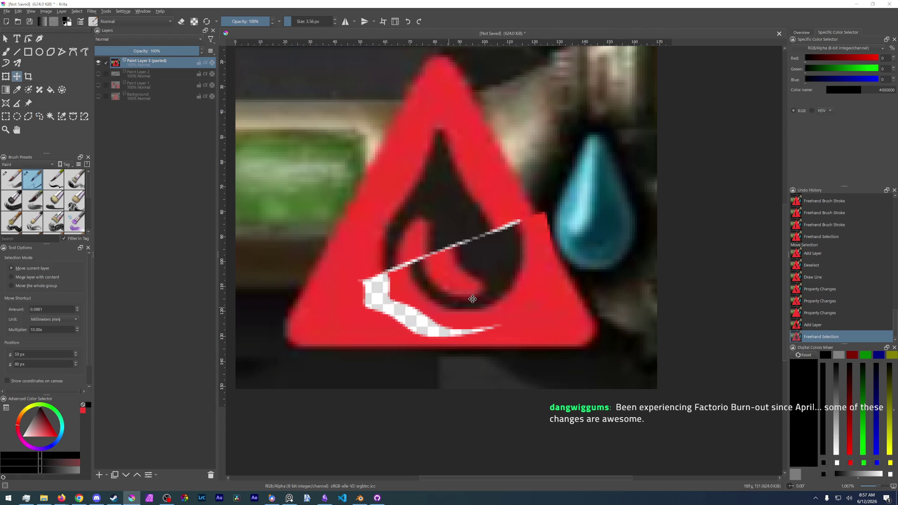
click(98, 96)
drag(496, 279, 486, 318)
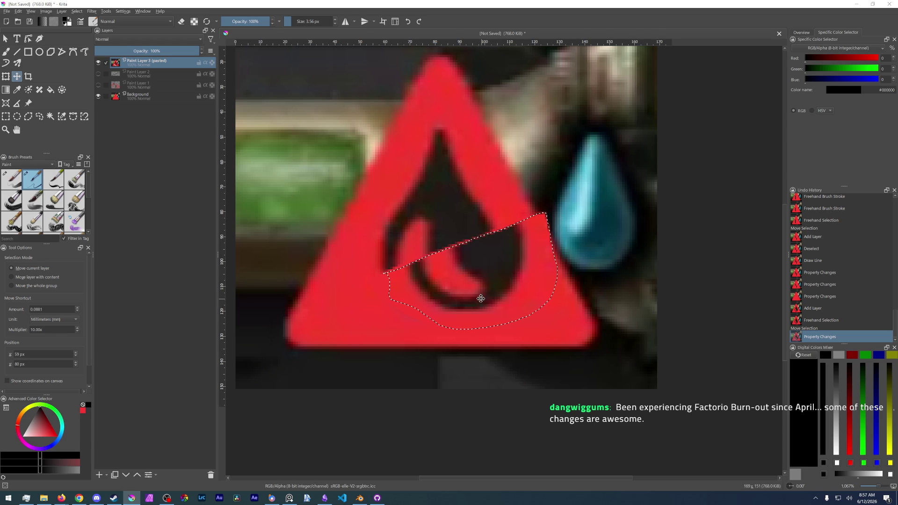
key(ctrl+z)
key(ctrl+z)
drag(443, 293, 473, 291)
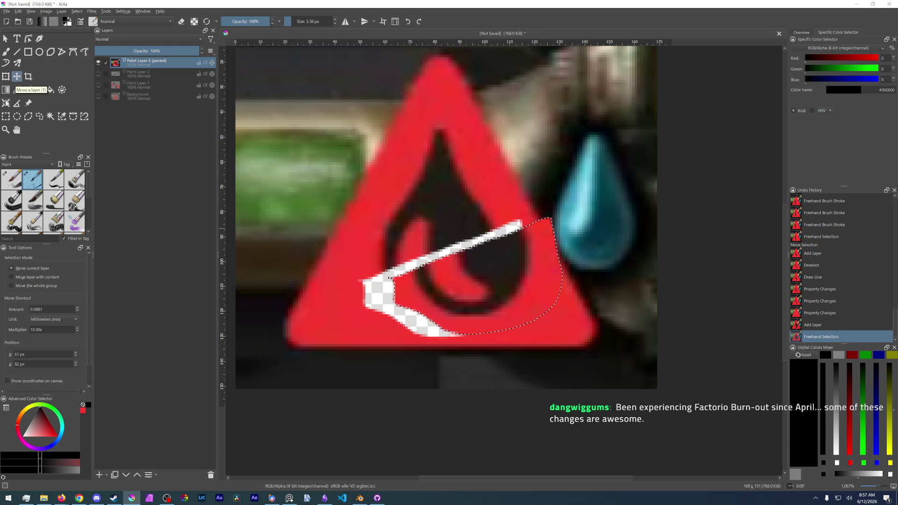
Step: Freehand-select the drop's upper-left part up to the apex
click(39, 117)
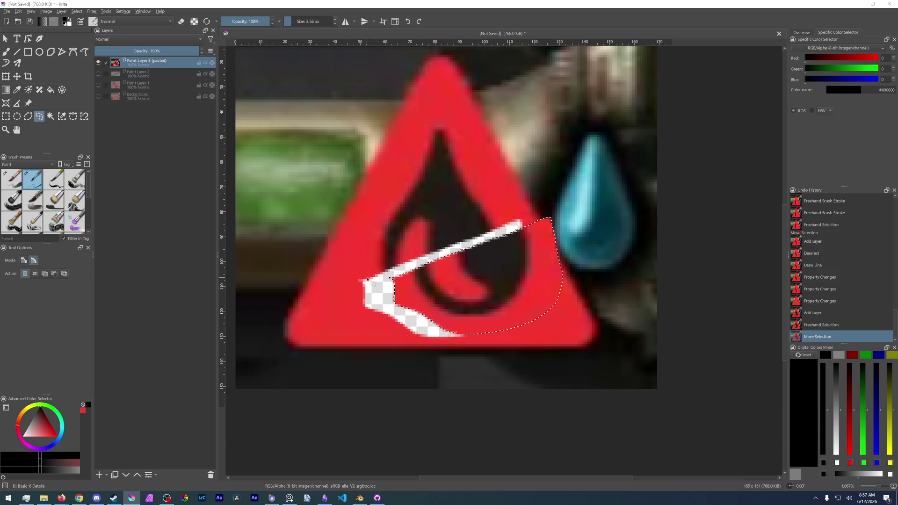
drag(406, 268, 370, 286)
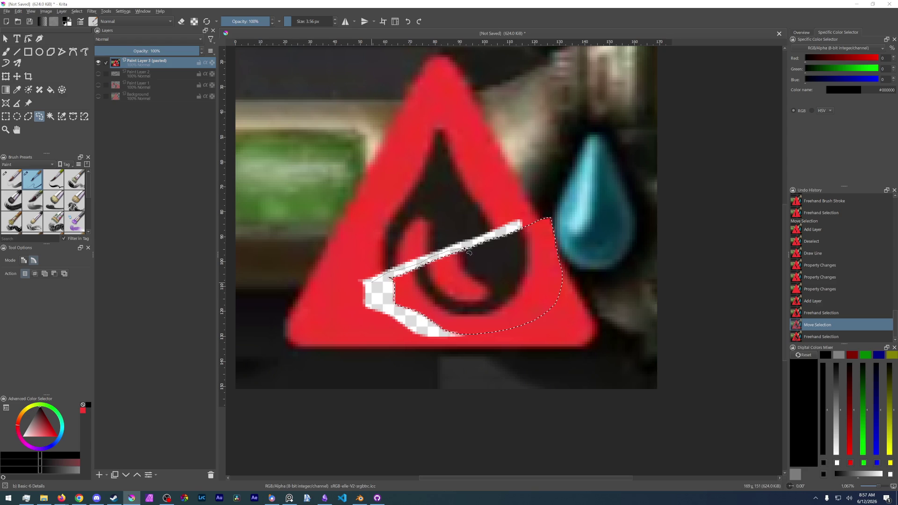
mouse_move(469, 250)
mouse_down()
mouse_move(412, 140)
mouse_move(372, 279)
mouse_up()
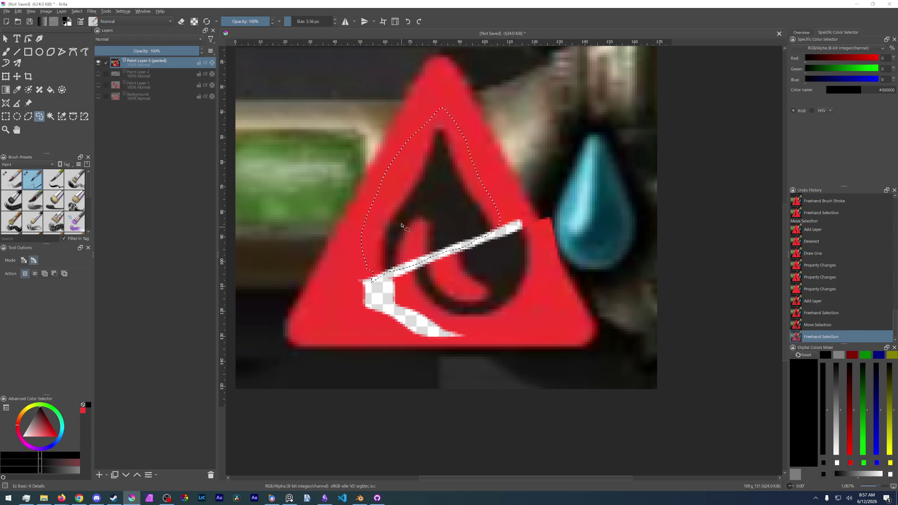
Step: Shift the upper-left drop piece left and down, deselect, and show the red background
key(t)
drag(411, 211, 403, 213)
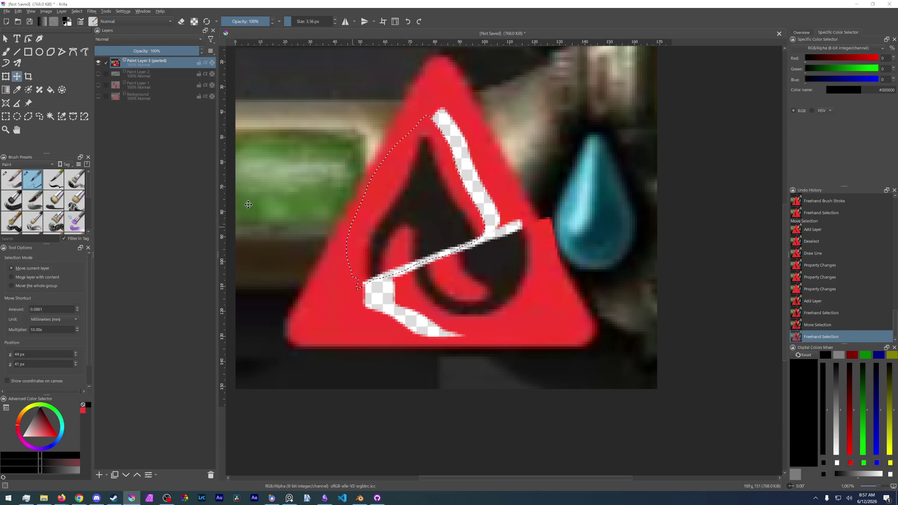
key(ctrl+shift+a)
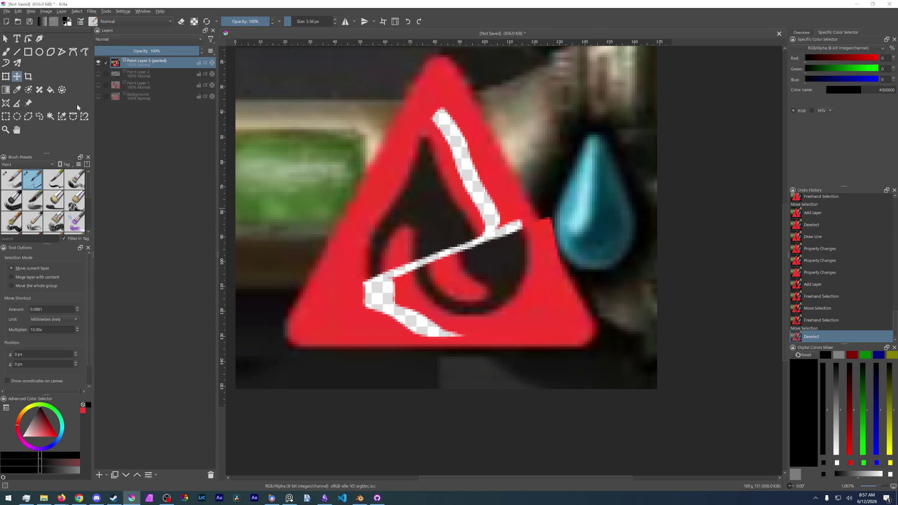
click(98, 96)
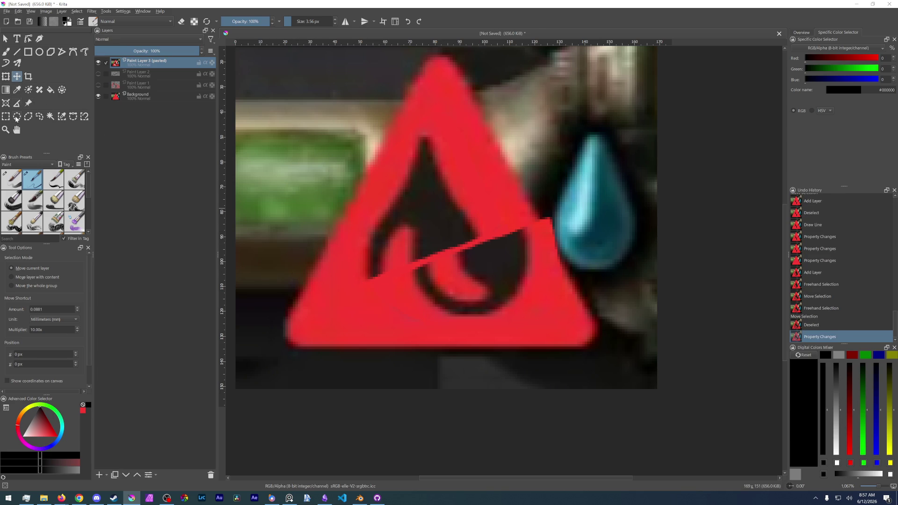
key(b)
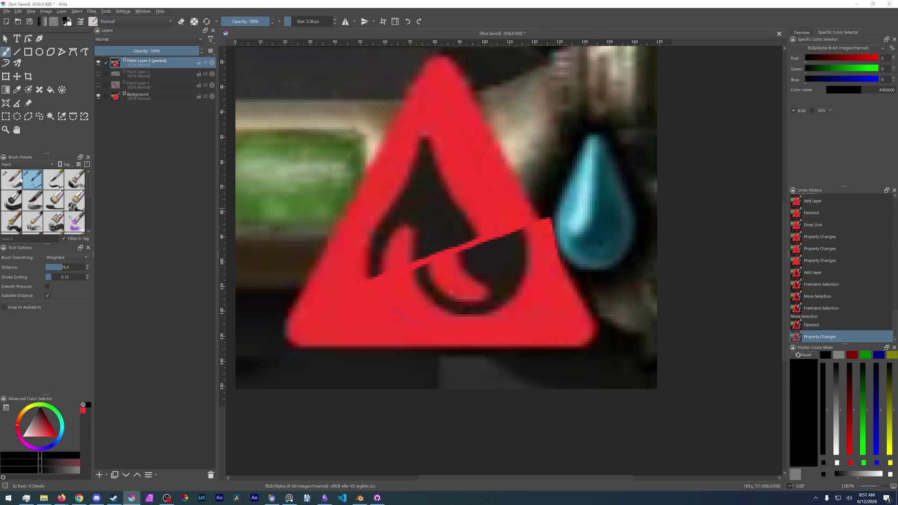
Step: Test two large round-brush strokes, then undo back to before the piece moves
click(22, 181)
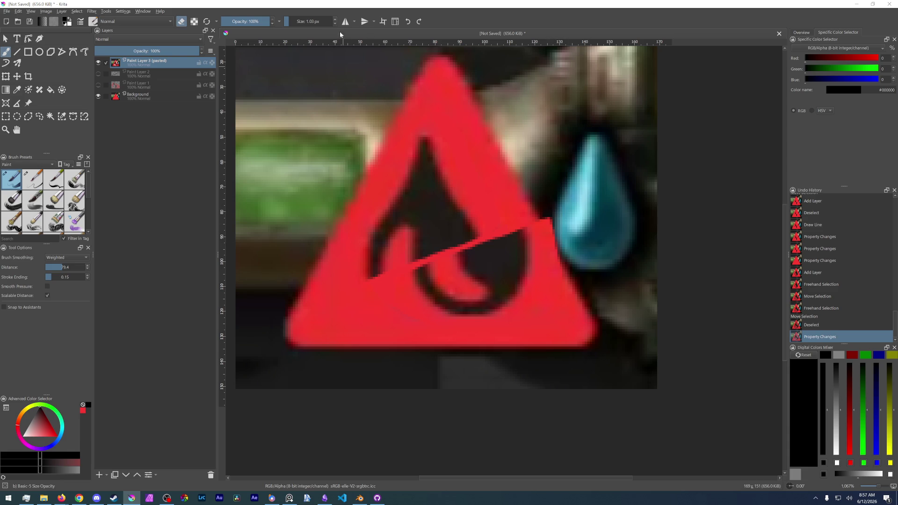
mouse_move(305, 21)
mouse_down()
mouse_move(320, 21)
mouse_move(291, 21)
mouse_up()
click(547, 225)
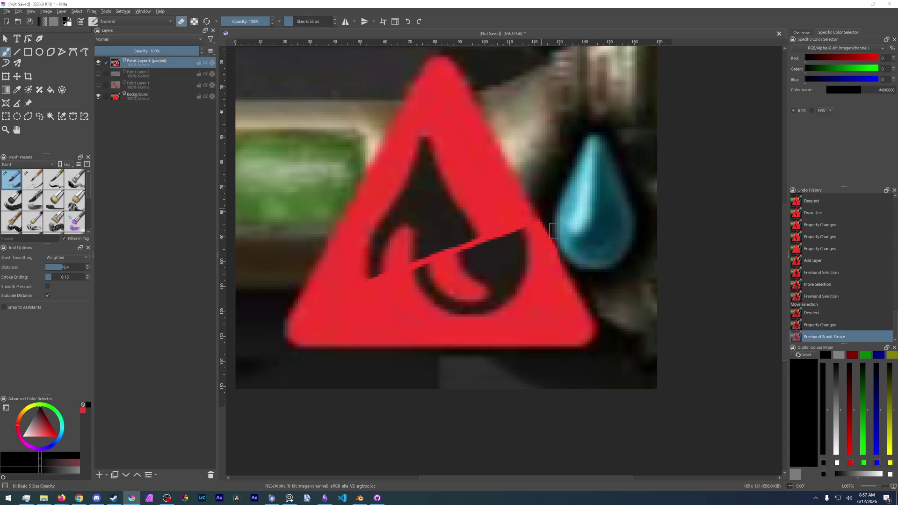
click(564, 274)
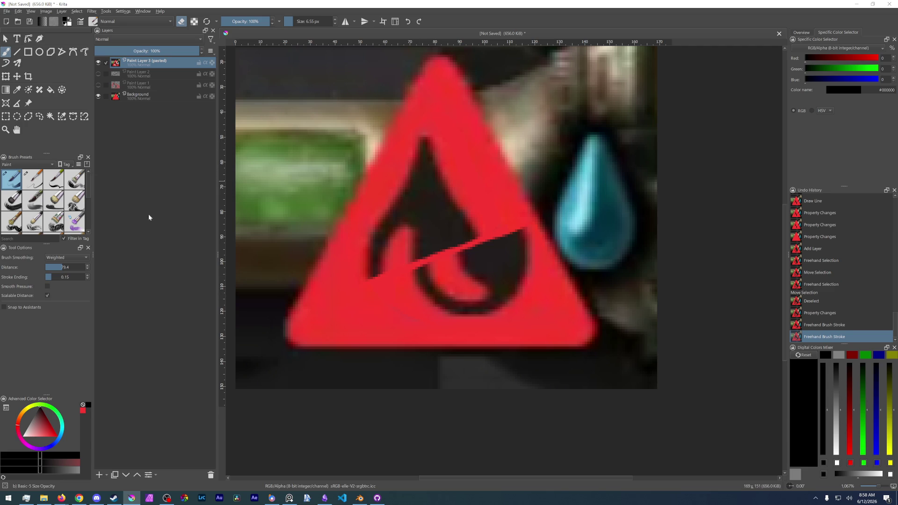
key(ctrl+z)
key(ctrl+z)
key(ctrl+z)
key(ctrl+z)
key(ctrl+z)
key(ctrl+z)
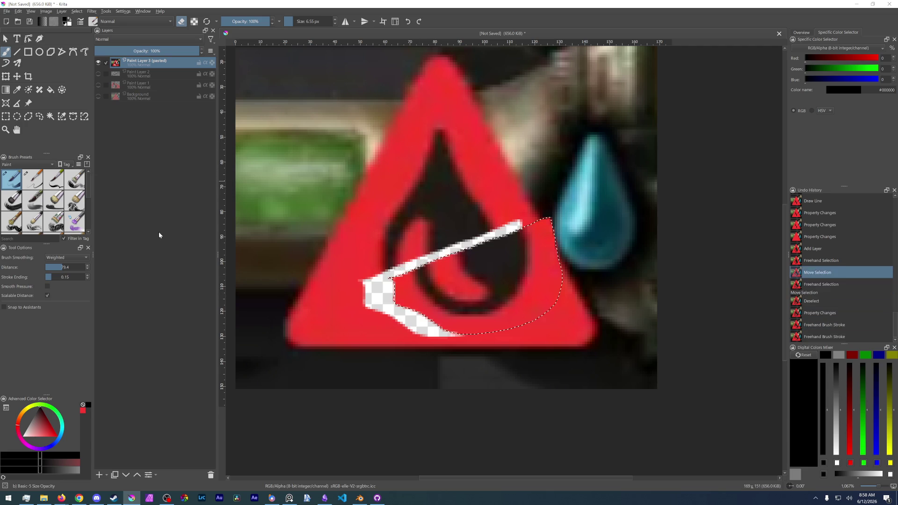
key(ctrl+z)
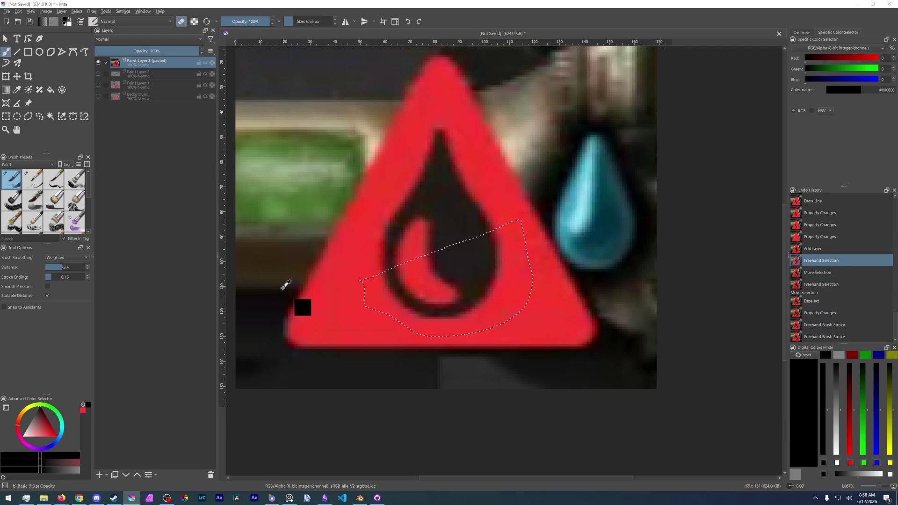
Step: Copy the selected lower drop region to a new layer, then reselect the original and hide the copy
key(ctrl+c)
key(ctrl+v)
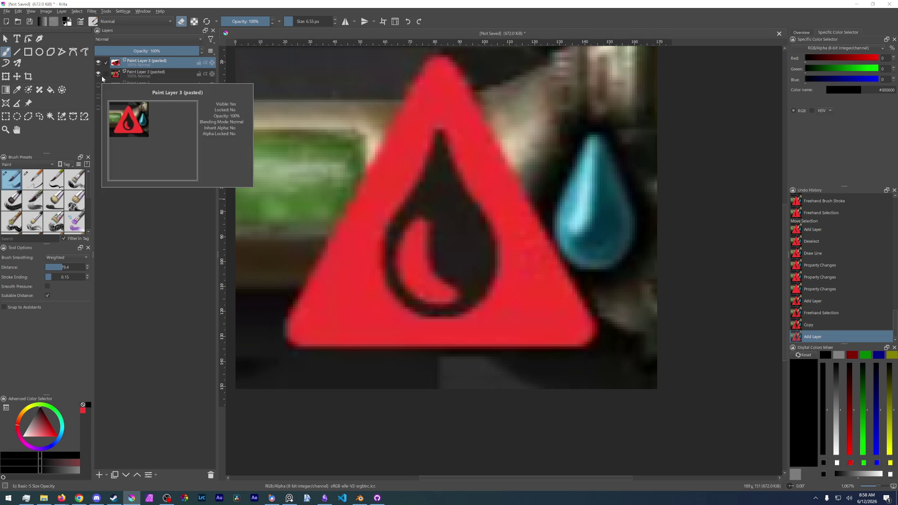
click(131, 74)
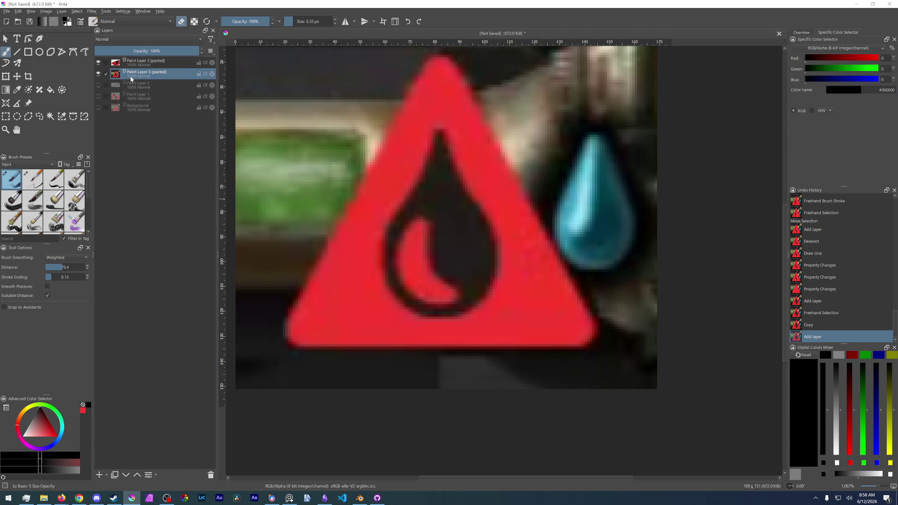
click(98, 62)
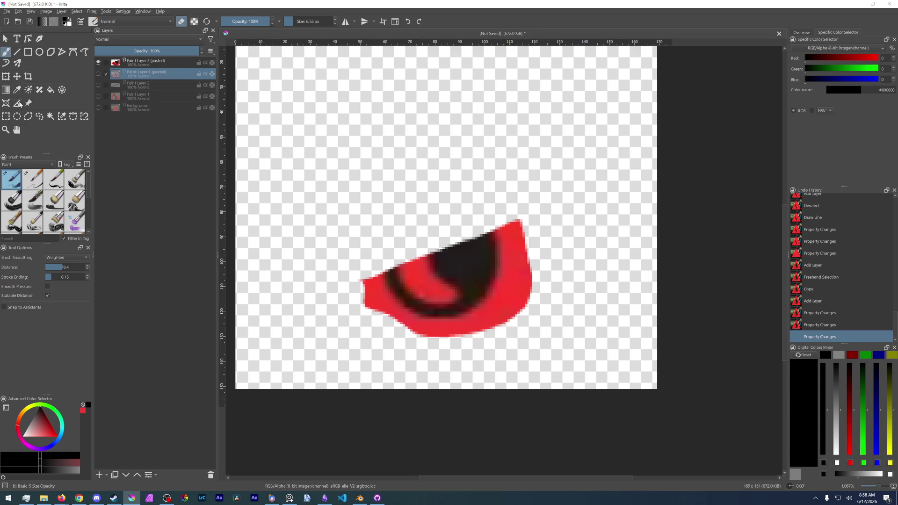
Step: Contiguous-select the transparent area and rearrange which pasted layers are visible and active
click(49, 116)
click(353, 164)
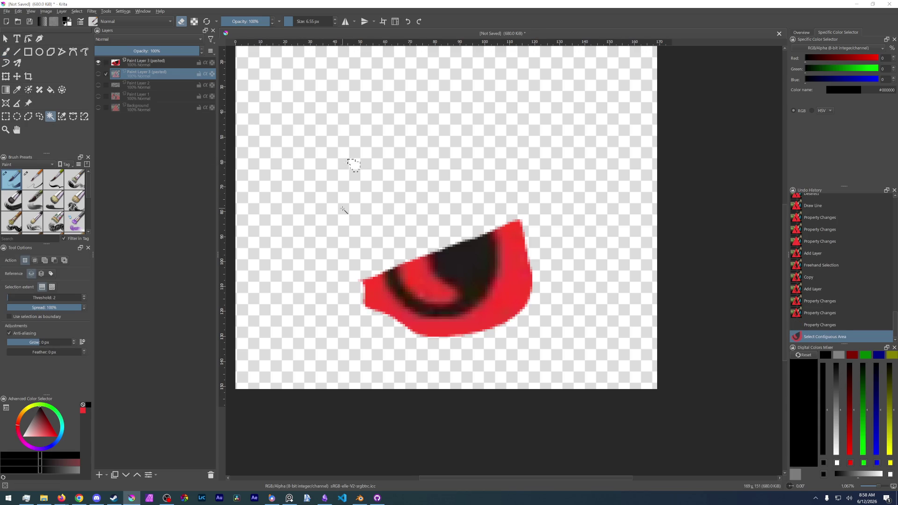
key(ctrl+z)
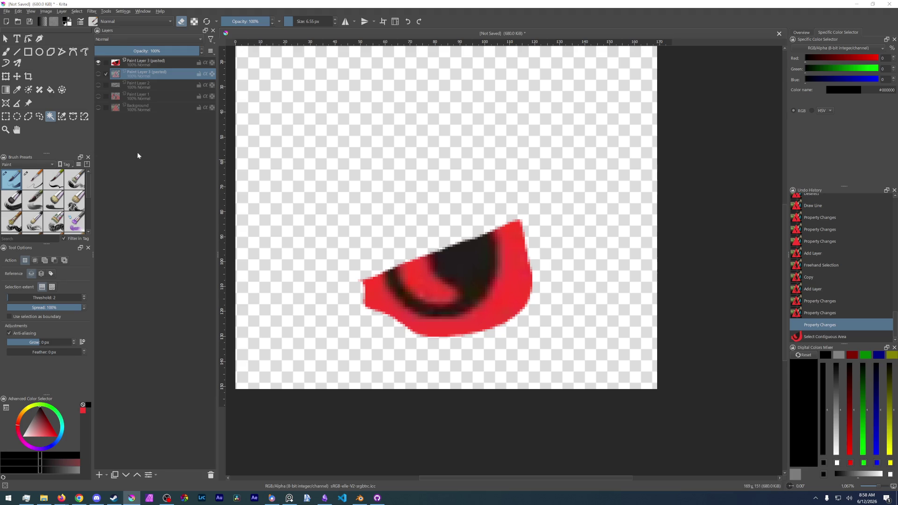
click(148, 62)
key(ctrl+shift+z)
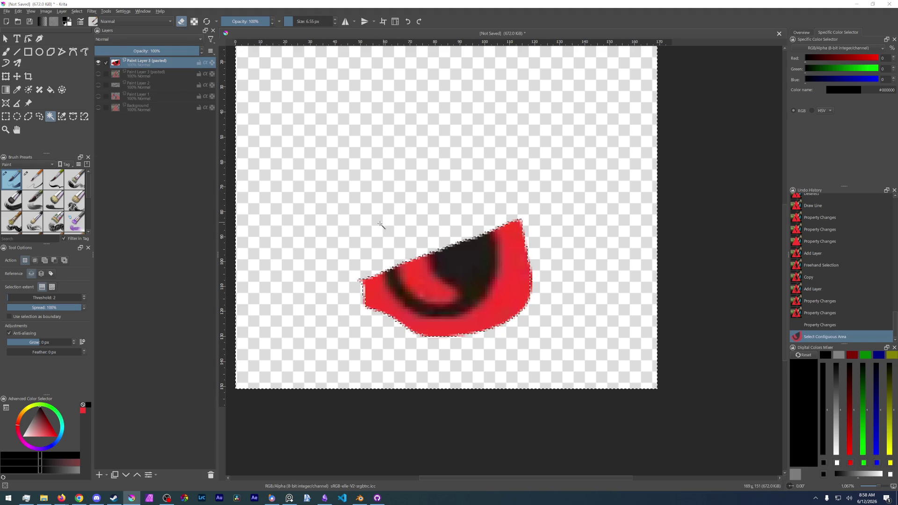
click(152, 74)
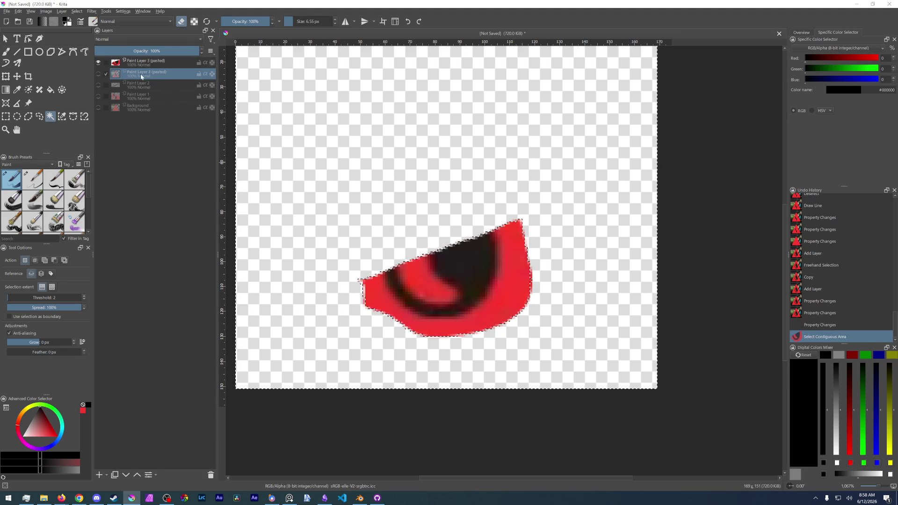
click(98, 62)
click(97, 78)
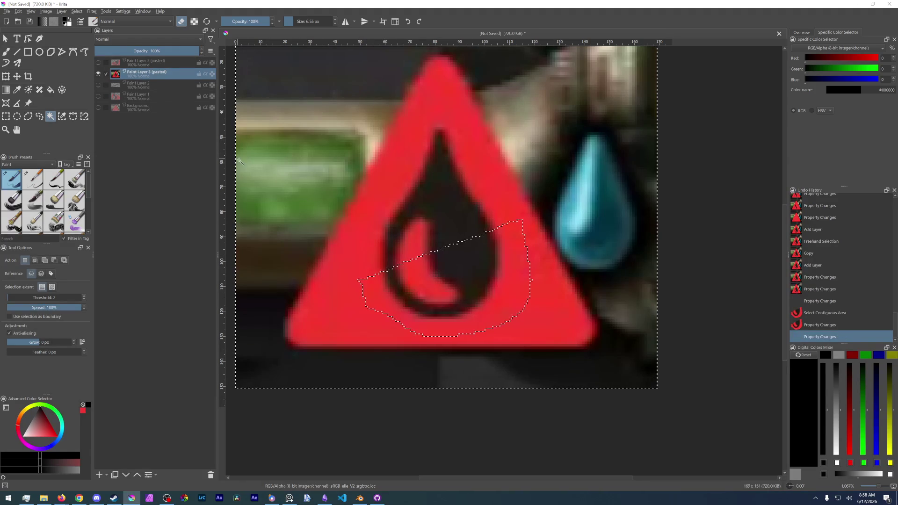
Step: Copy the selected region to another new layer and hide the third layer
key(ctrl+c)
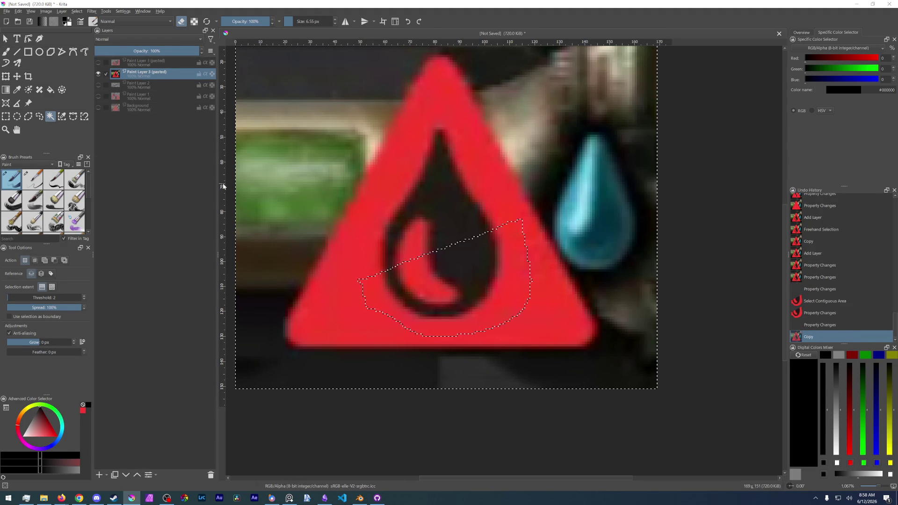
key(ctrl+v)
click(98, 85)
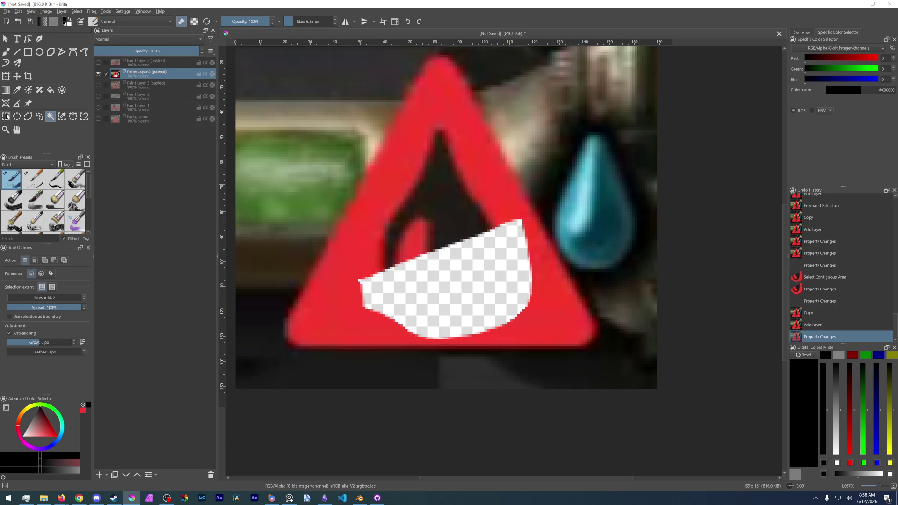
click(39, 117)
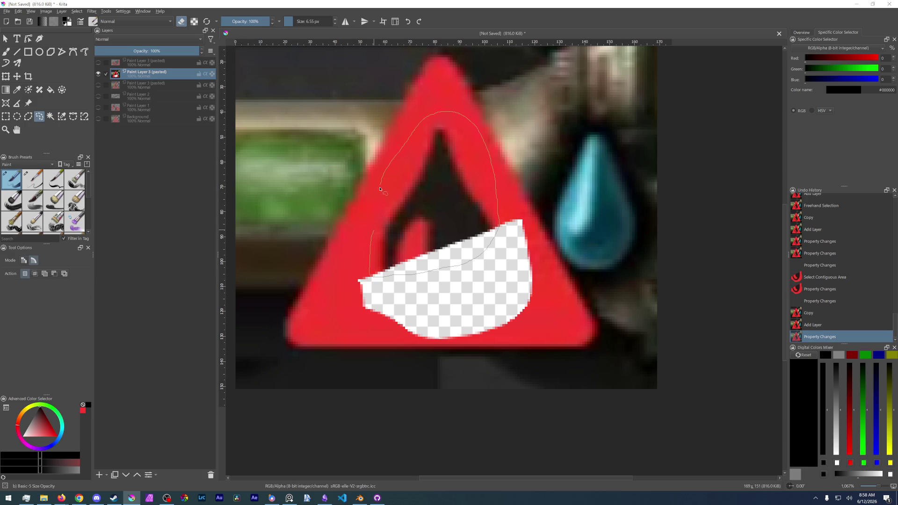
Step: Freehand-outline the drop's upper part, invert the selection and delete everything outside it
drag(374, 230, 377, 232)
key(ctrl+i)
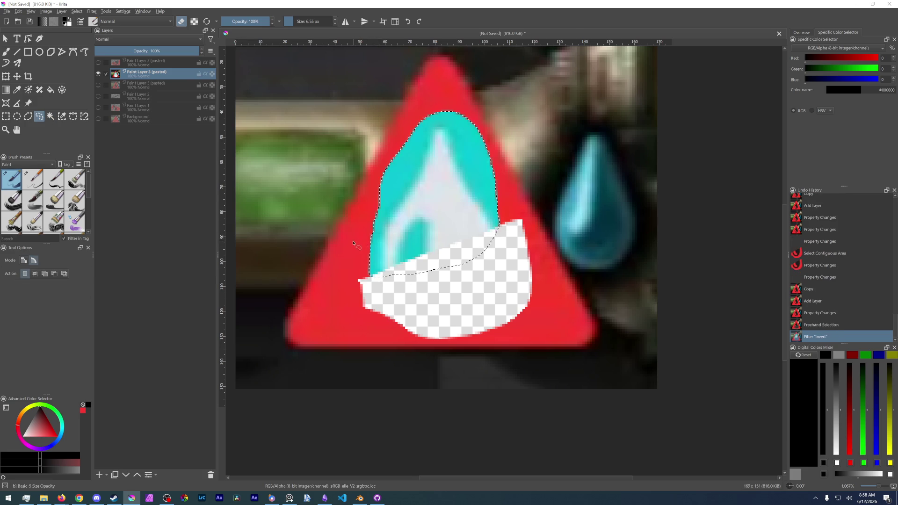
key(ctrl+z)
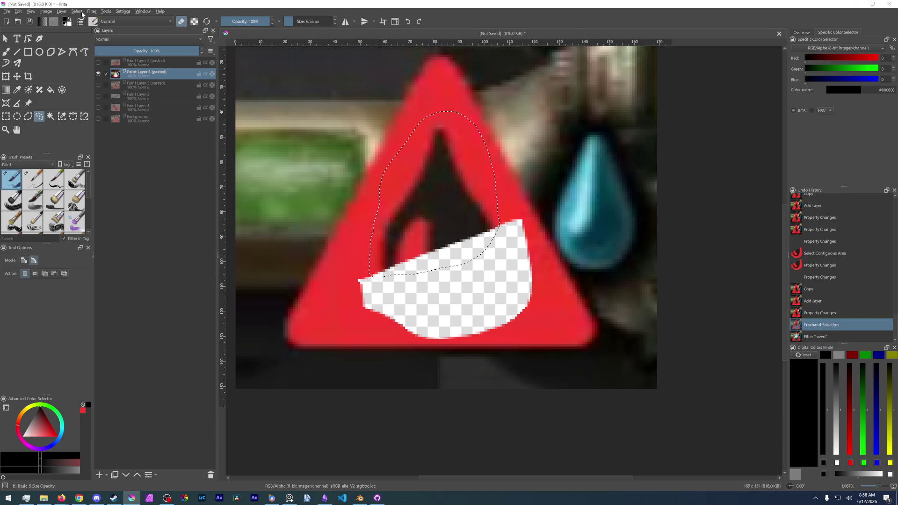
click(77, 12)
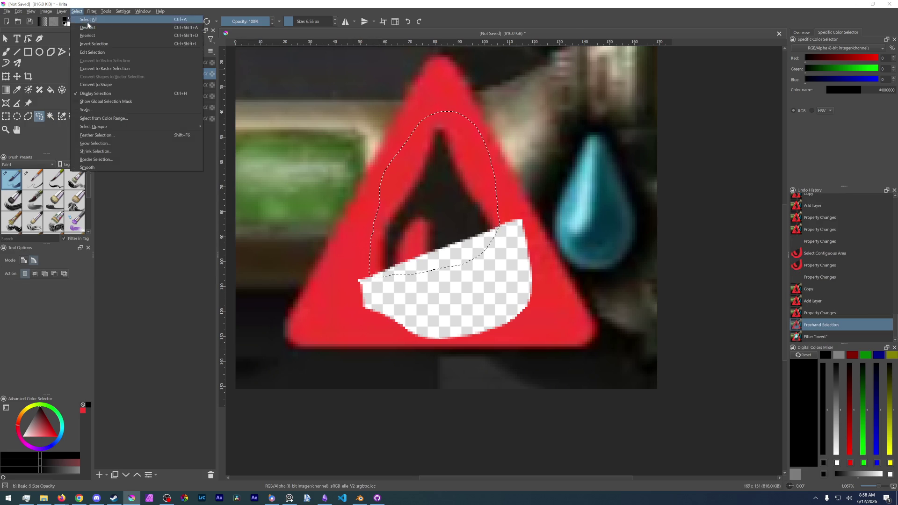
click(114, 44)
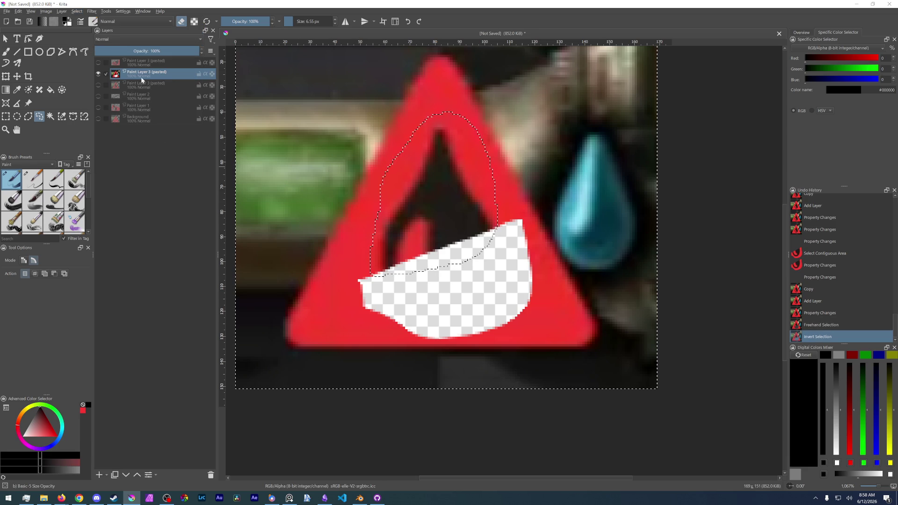
key(Delete)
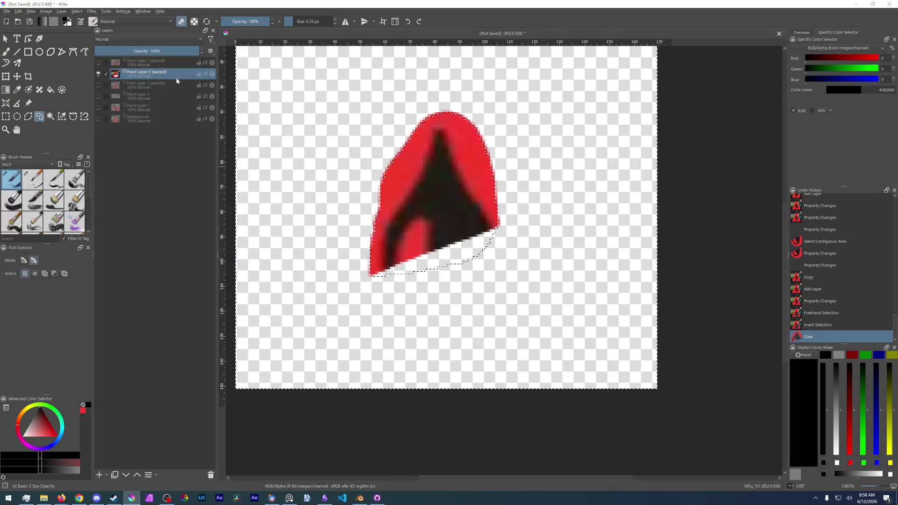
Step: Show the top pasted drop layer and the background photo behind the icon
click(98, 61)
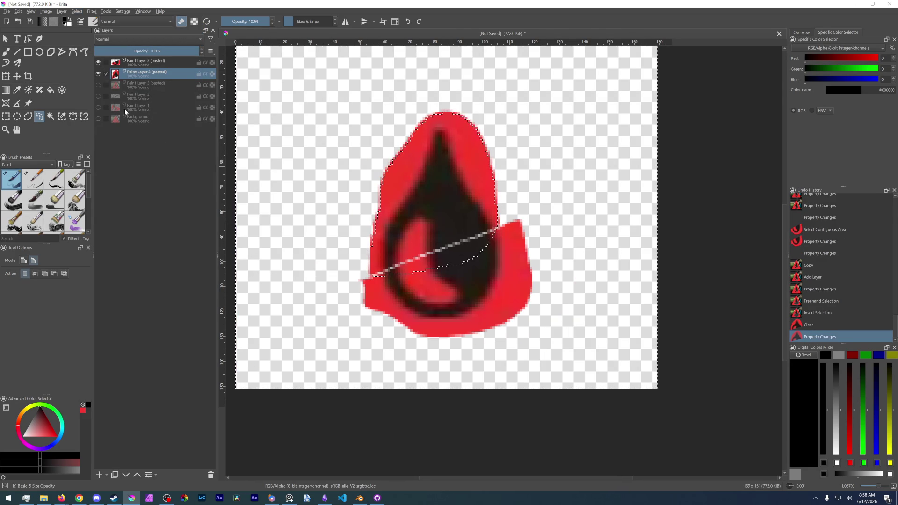
click(6, 38)
Step: Toggle layer visibility, deselect, and drag the top drop piece into place
click(98, 119)
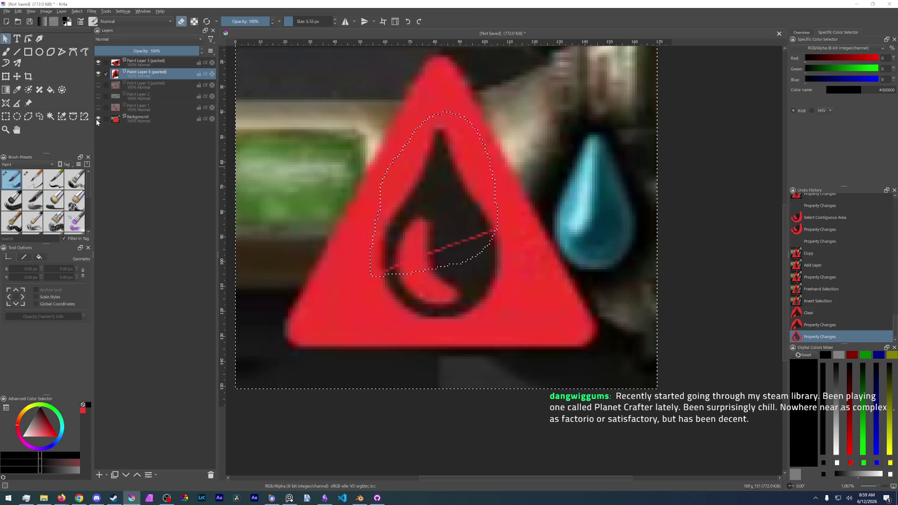
click(98, 95)
click(98, 95)
key(t)
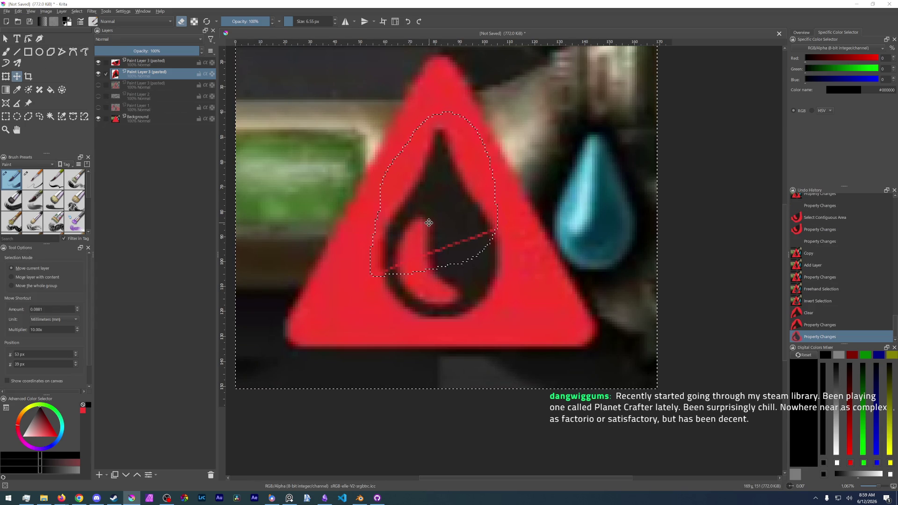
key(ctrl+shift+a)
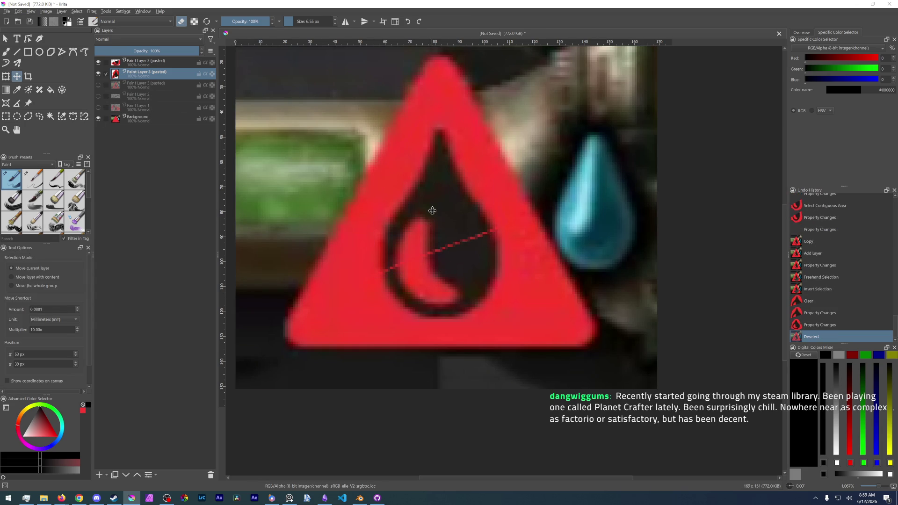
key(Page_Up)
mouse_move(432, 210)
mouse_down()
mouse_move(407, 204)
mouse_move(470, 217)
mouse_up()
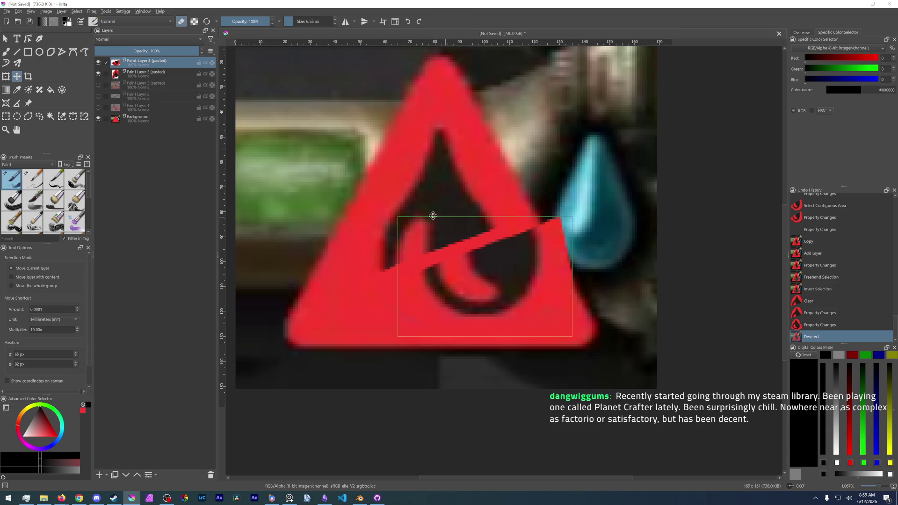
Step: Position the second drop piece and nudge both pieces pixel-wise along the diagonal cut
key(Page_Down)
drag(415, 202, 401, 207)
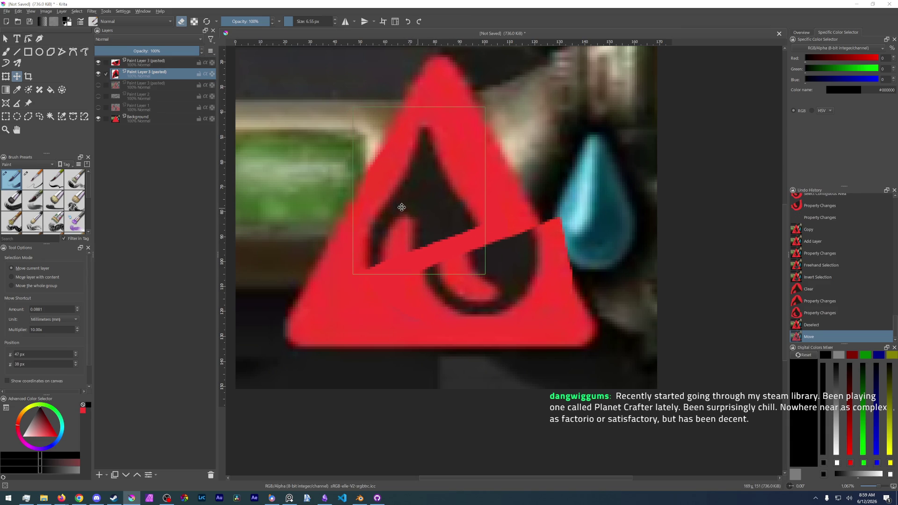
key(Left)
key(Left)
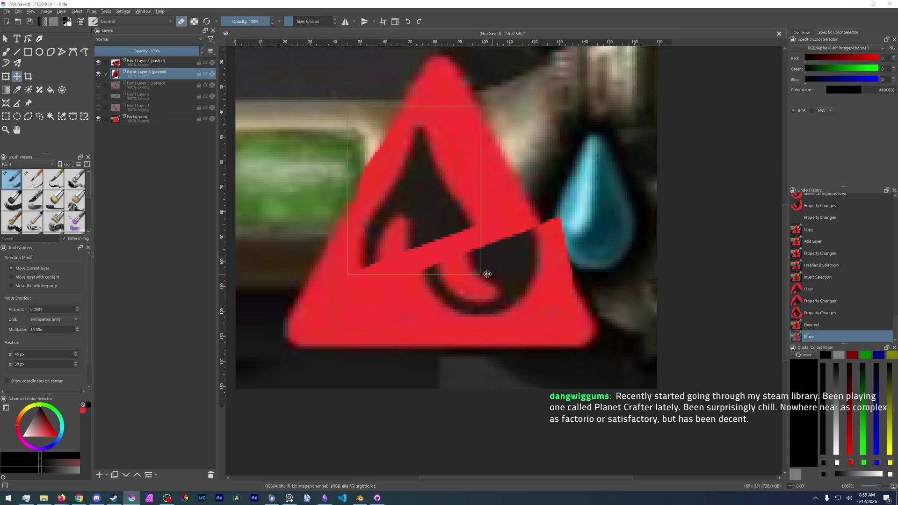
key(Right)
key(Right)
click(144, 62)
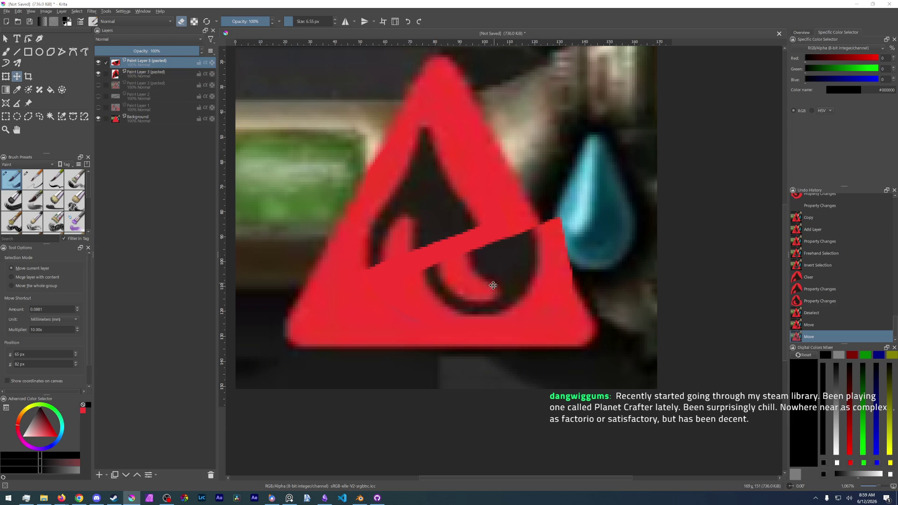
drag(493, 285, 478, 293)
key(Left)
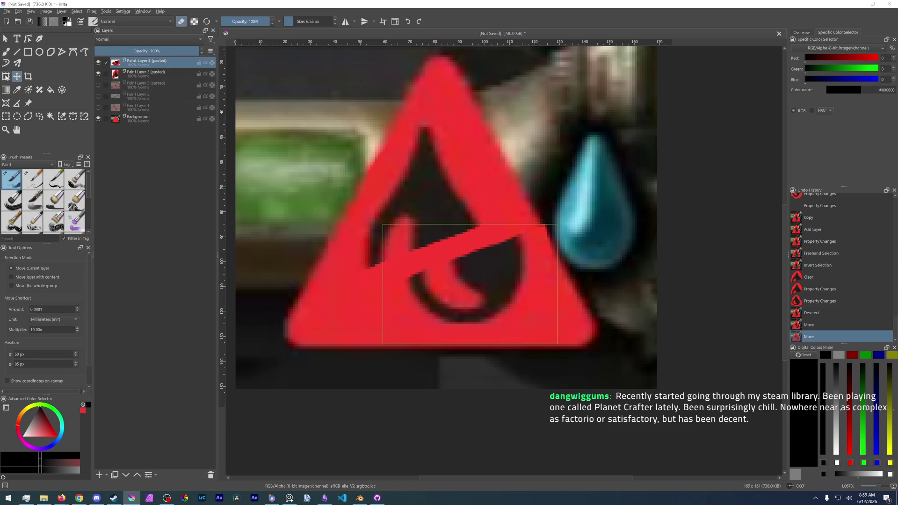
key(b)
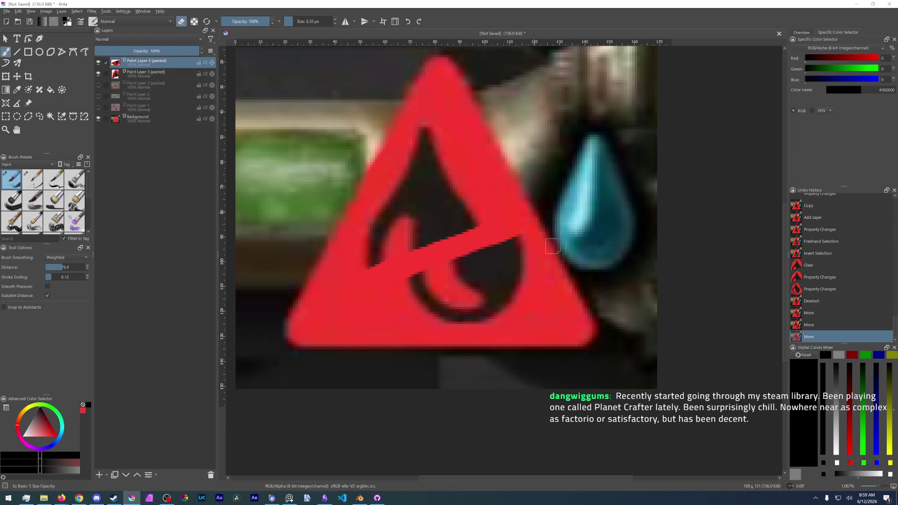
Step: Add a new empty paint layer at the top of the layer stack
click(536, 227)
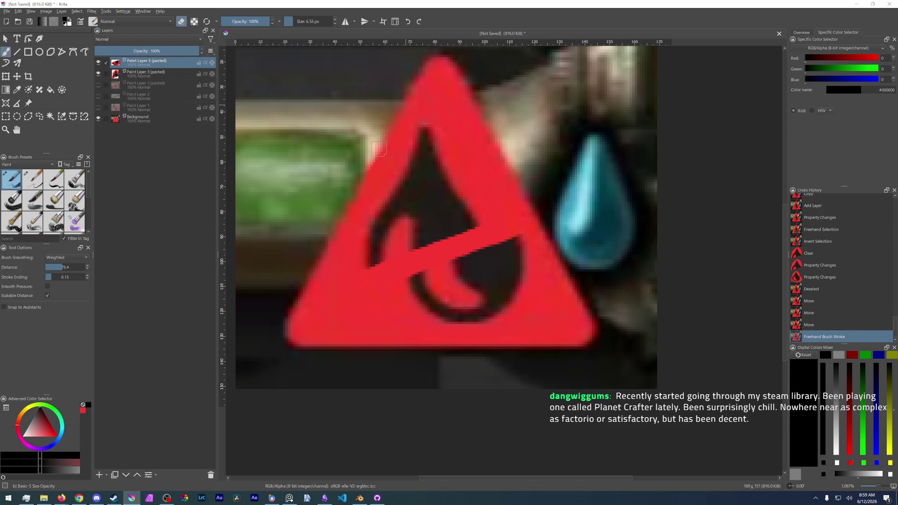
click(397, 120)
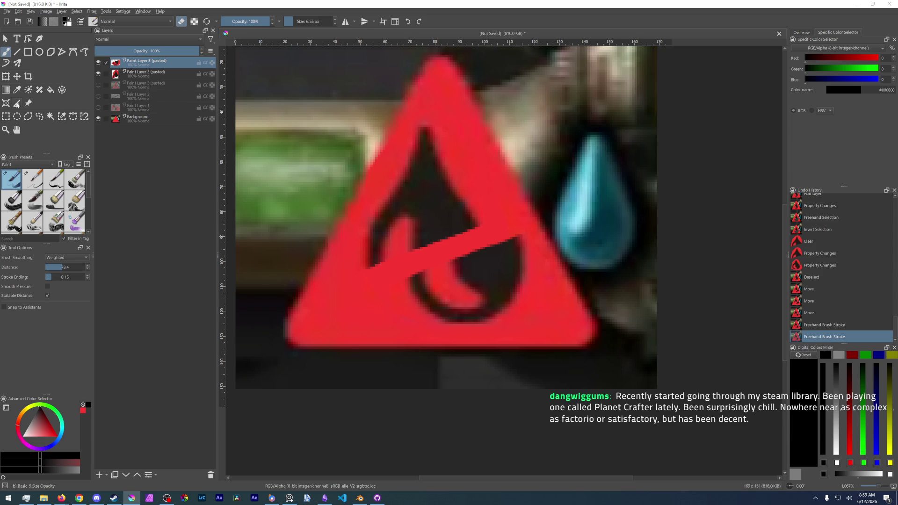
click(99, 475)
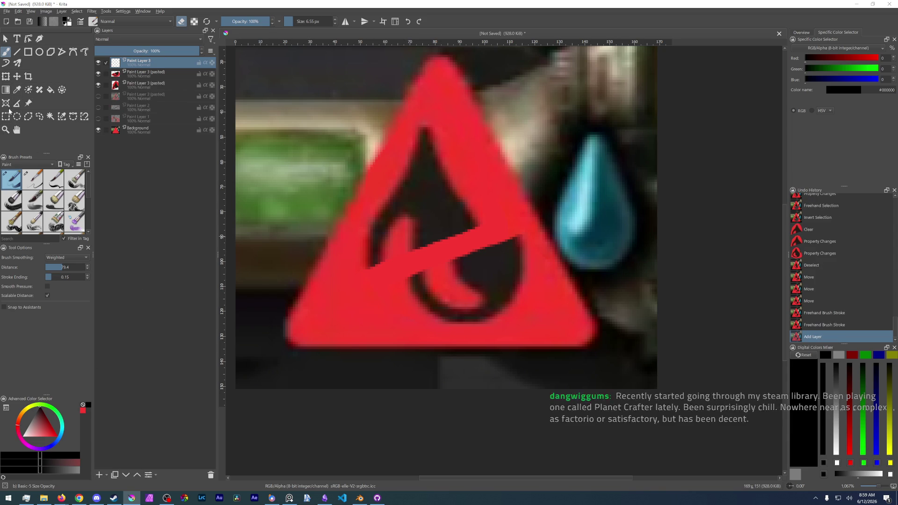
Step: With the Line tool, turn off eraser mode and try a line along the seam, undoing the thick one
click(28, 52)
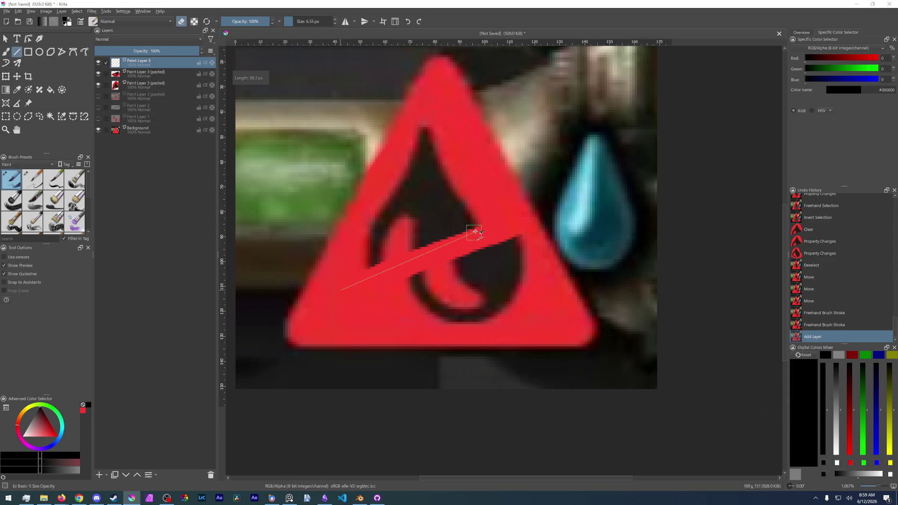
drag(341, 291, 537, 212)
key(e)
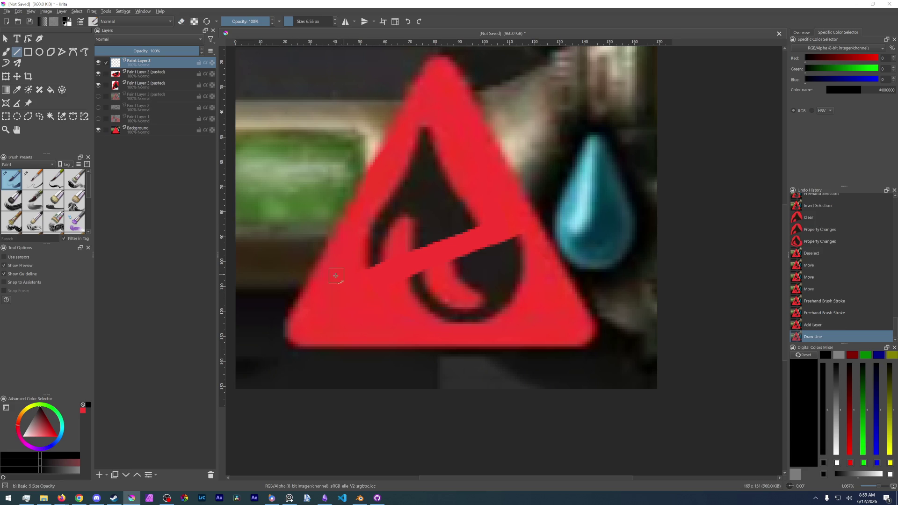
drag(329, 294, 569, 206)
key(ctrl+z)
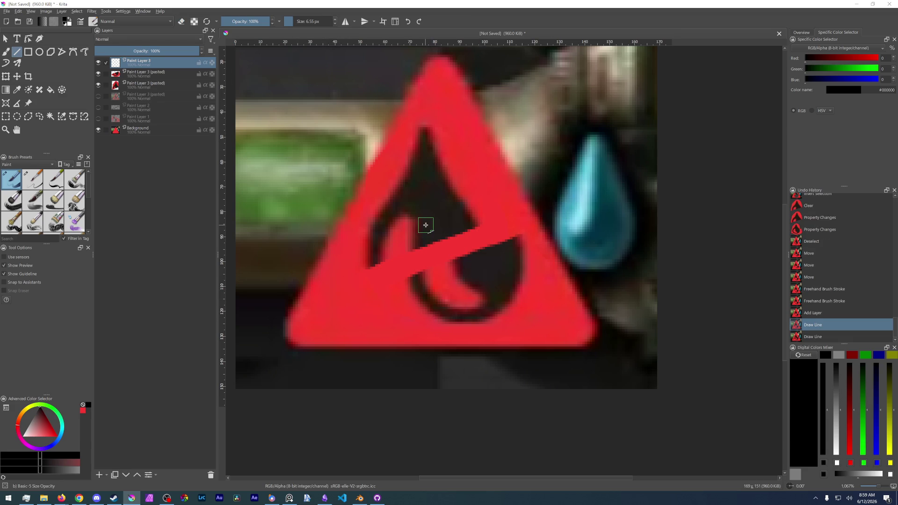
Step: Sample the dark #221c1a colour, pick a thin ~15 px preset and draw the line along the seam
ctrl+click(428, 219)
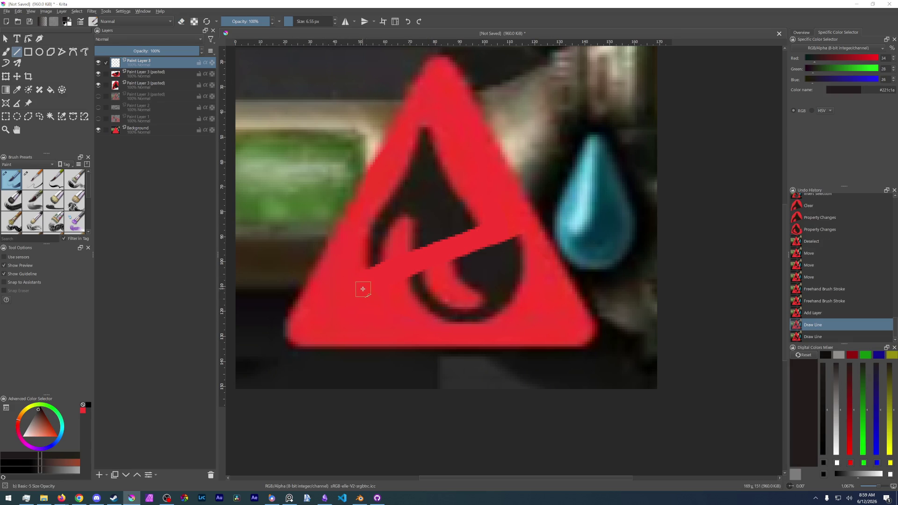
click(294, 22)
click(41, 183)
drag(343, 290, 538, 208)
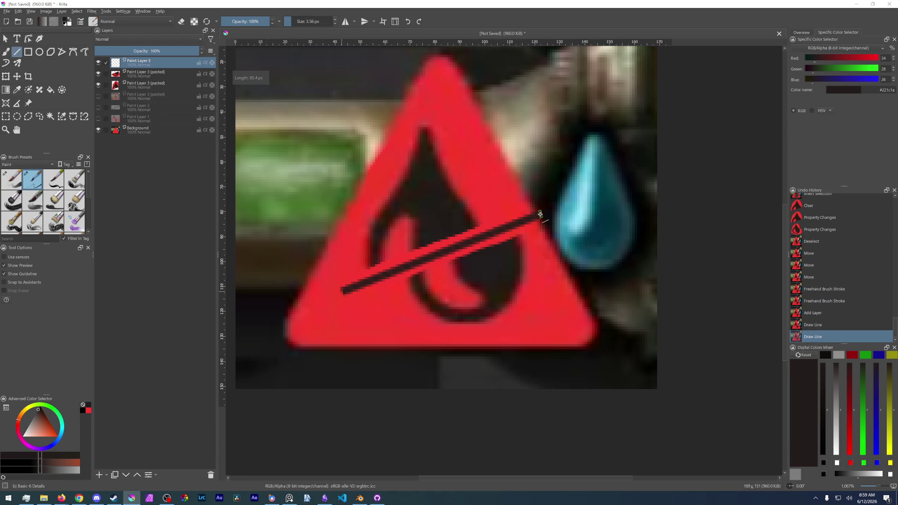
key(ctrl+z)
drag(343, 288, 522, 219)
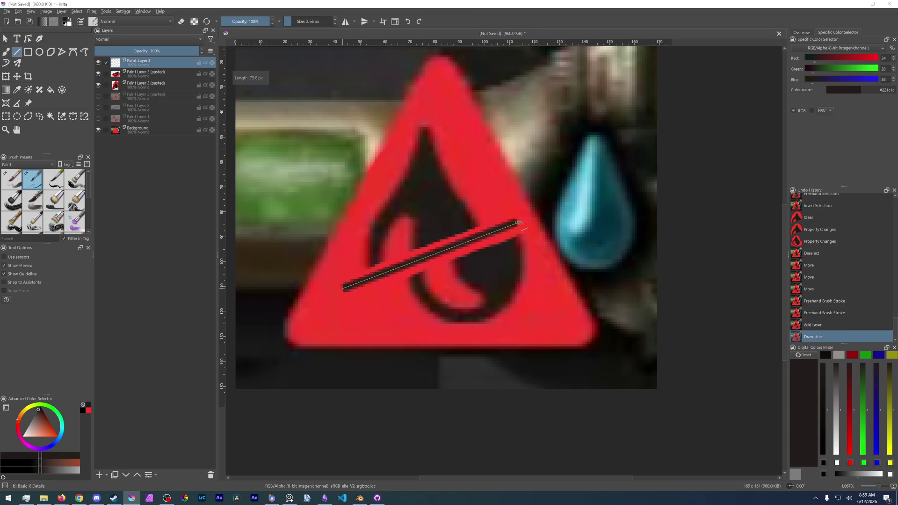
scroll(409, 300, down, 6)
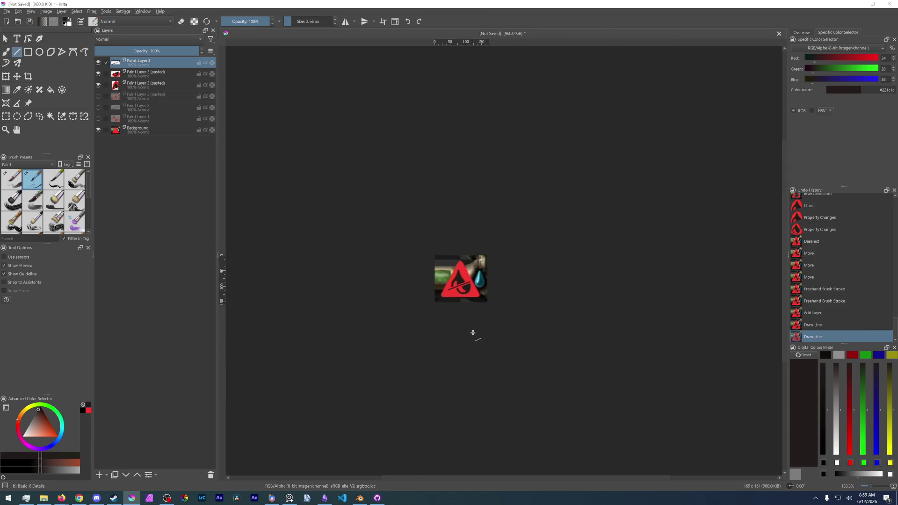
scroll(472, 333, up, 2)
scroll(474, 334, up, 1)
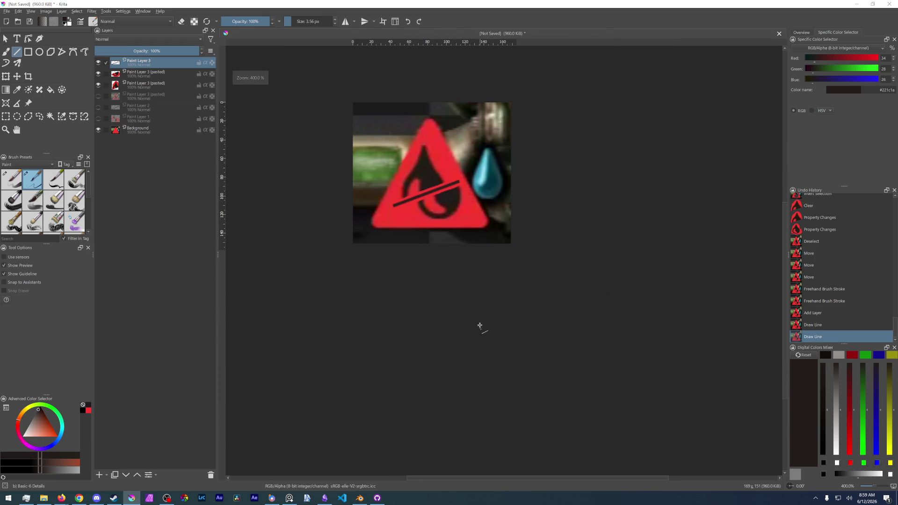
scroll(413, 189, up, 2)
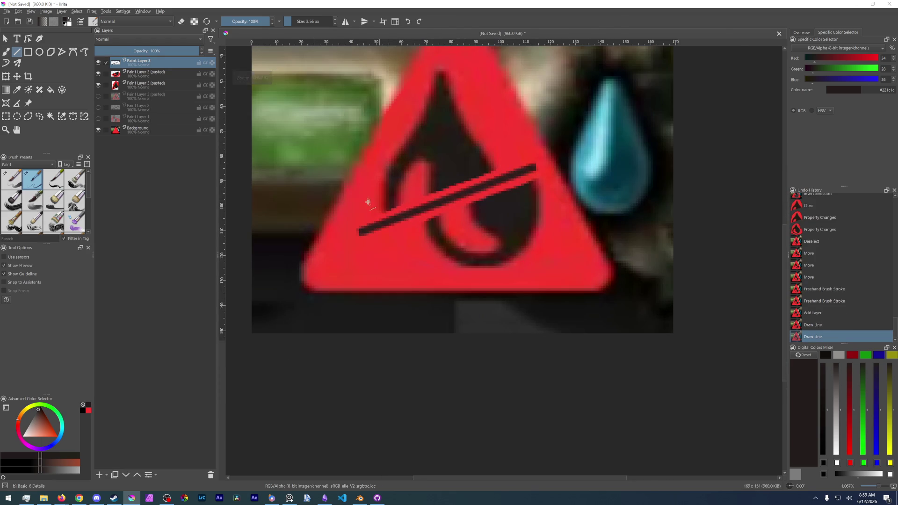
scroll(385, 199, up, 1)
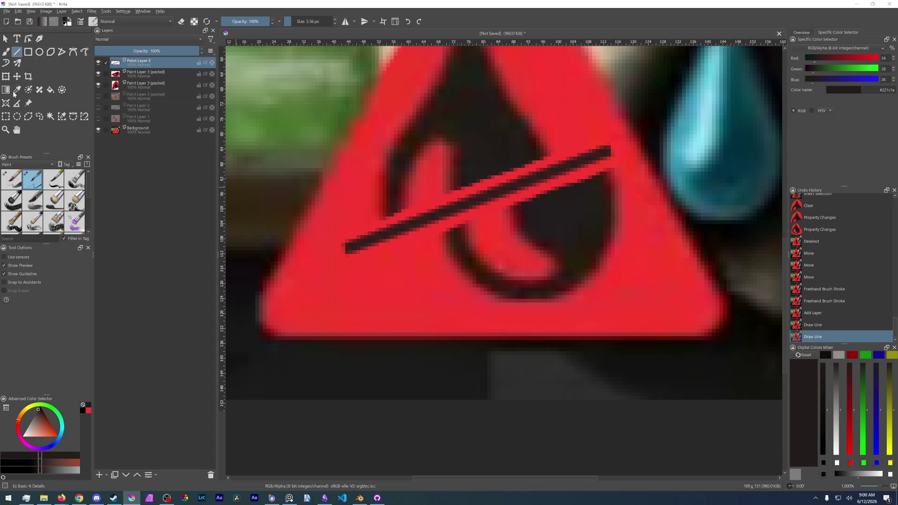
scroll(421, 202, down, 4)
scroll(476, 204, up, 4)
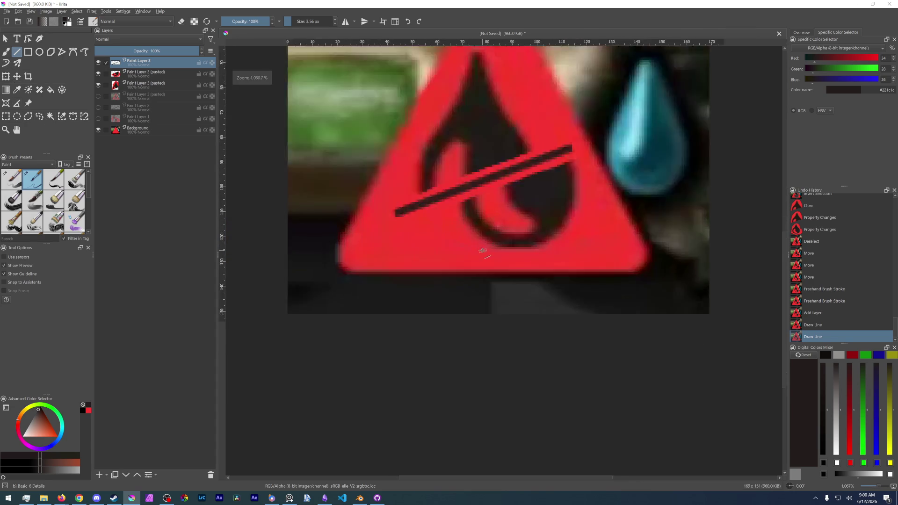
Step: Straighten the canvas, switch to black and move to the pasted drop layer in eraser mode
mouse_move(477, 203)
shift+mouse_down()
mouse_move(471, 295)
mouse_move(436, 206)
shift+mouse_up()
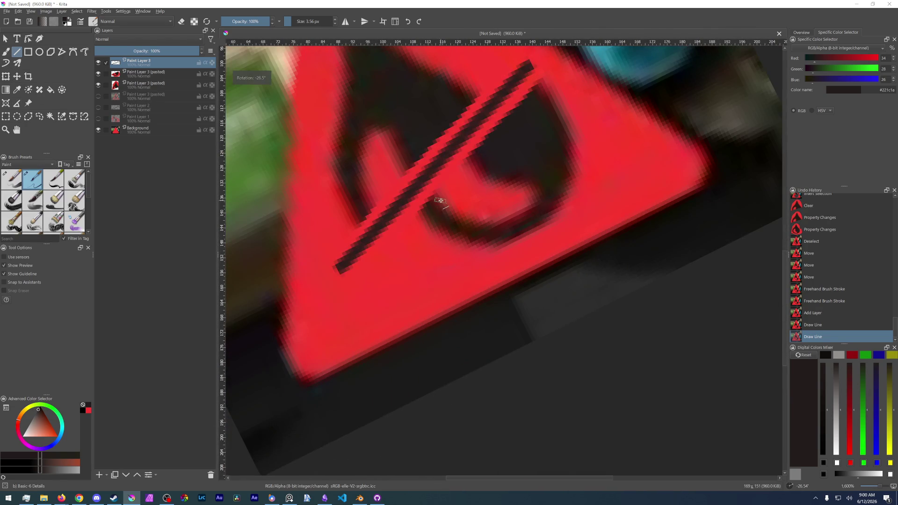
key(5)
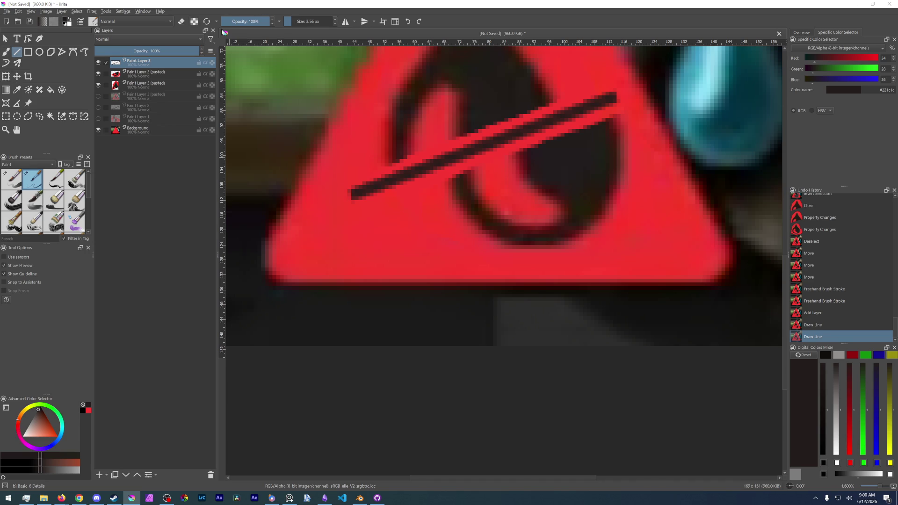
key(d)
key(e)
key(Page_Down)
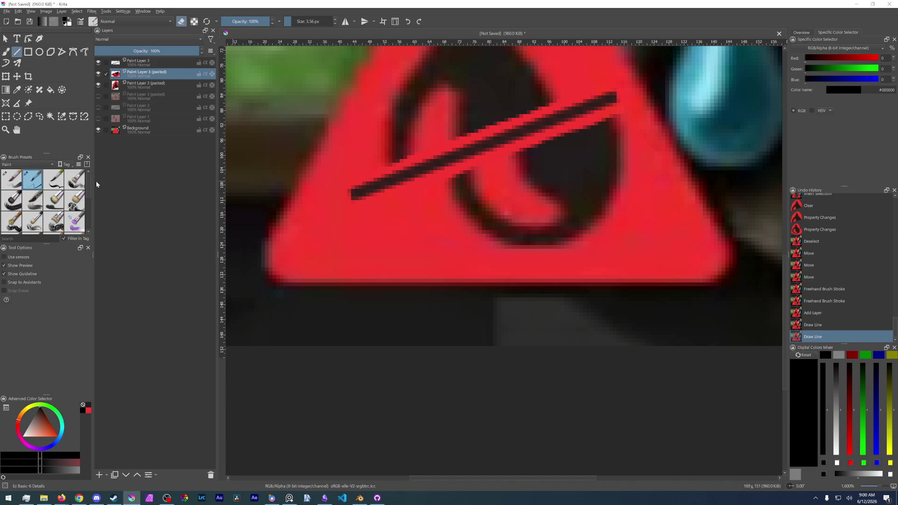
Step: Draw a second straight line across the icon and undo it, leaving the single slash
drag(376, 207, 650, 97)
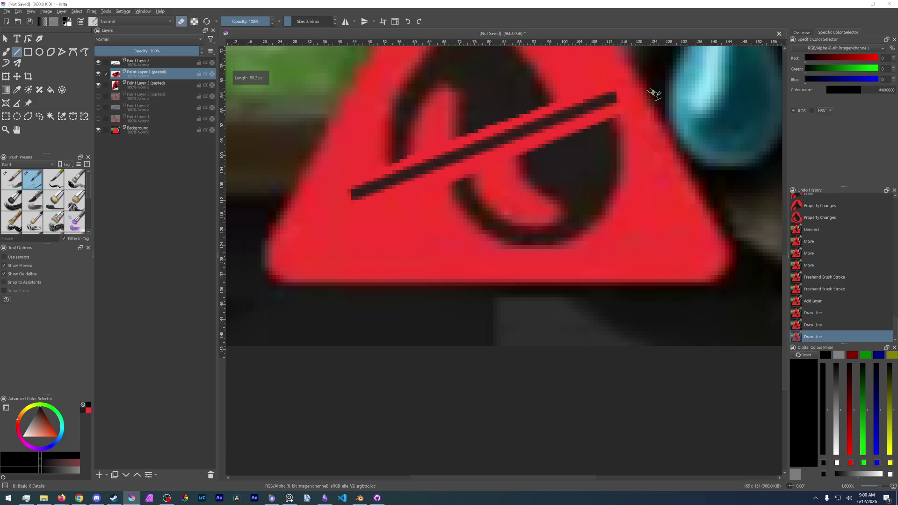
key(ctrl+z)
scroll(531, 231, down, 3)
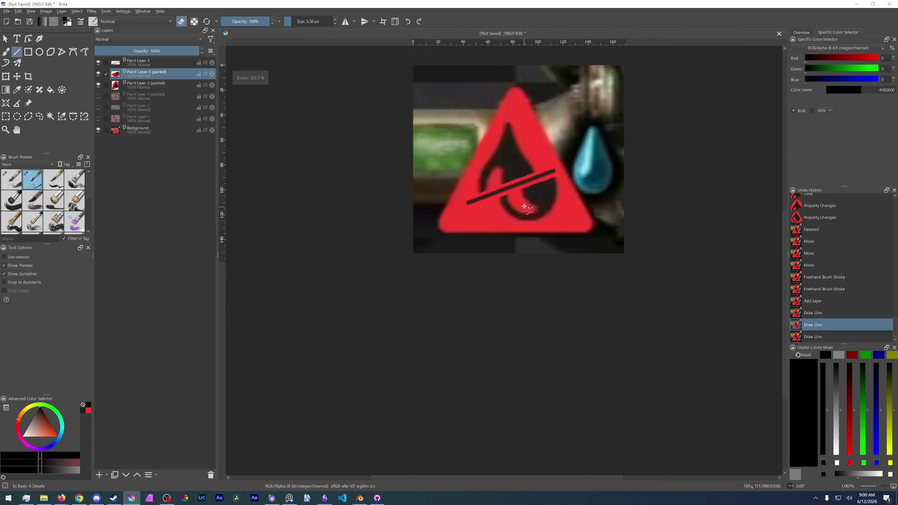
scroll(526, 182, up, 2)
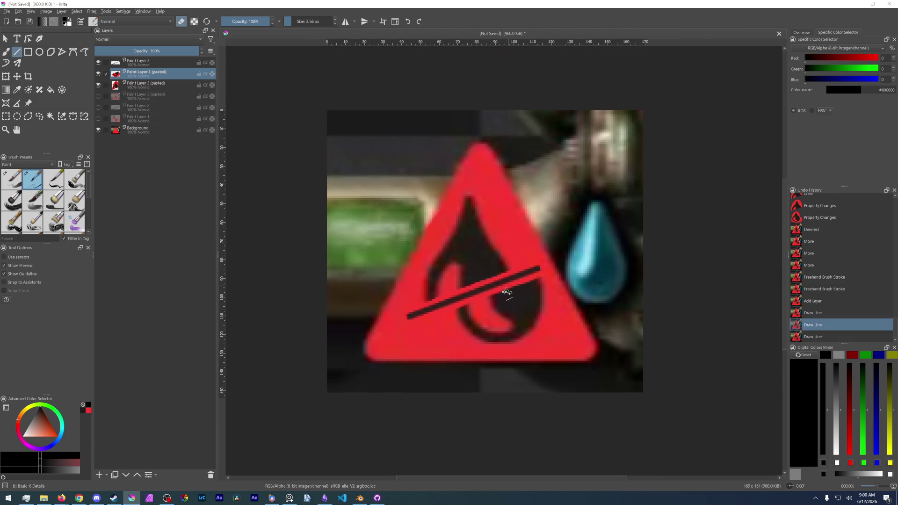
scroll(365, 384, down, 2)
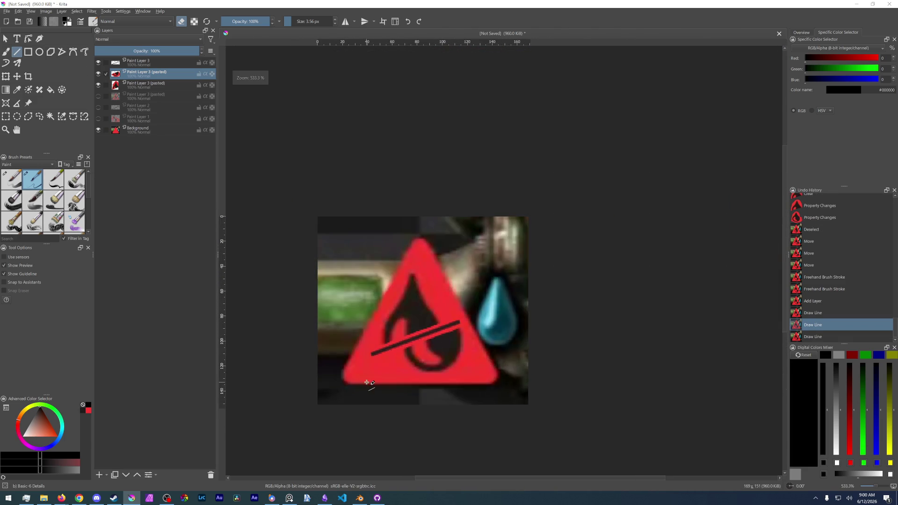
scroll(369, 381, up, 1)
scroll(437, 344, down, 3)
scroll(440, 344, down, 2)
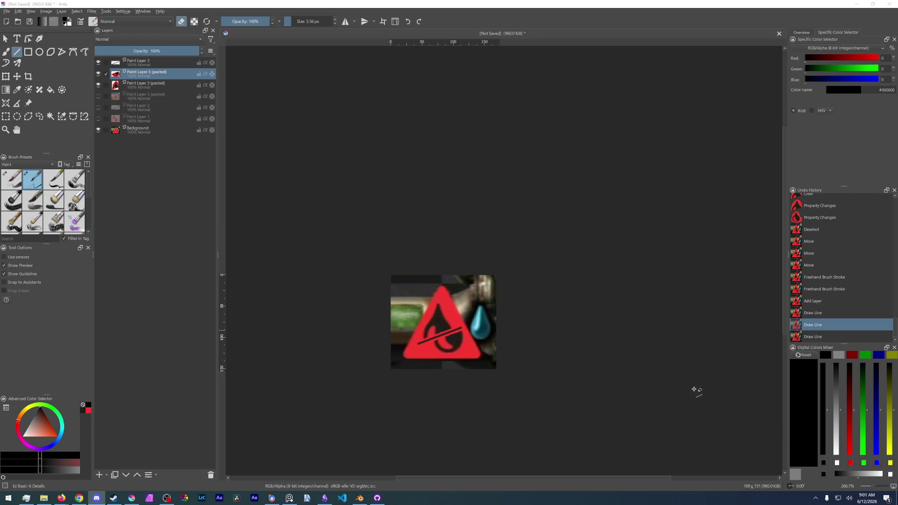
ctrl+scroll(457, 373, up, 2)
ctrl+scroll(457, 373, up, 1)
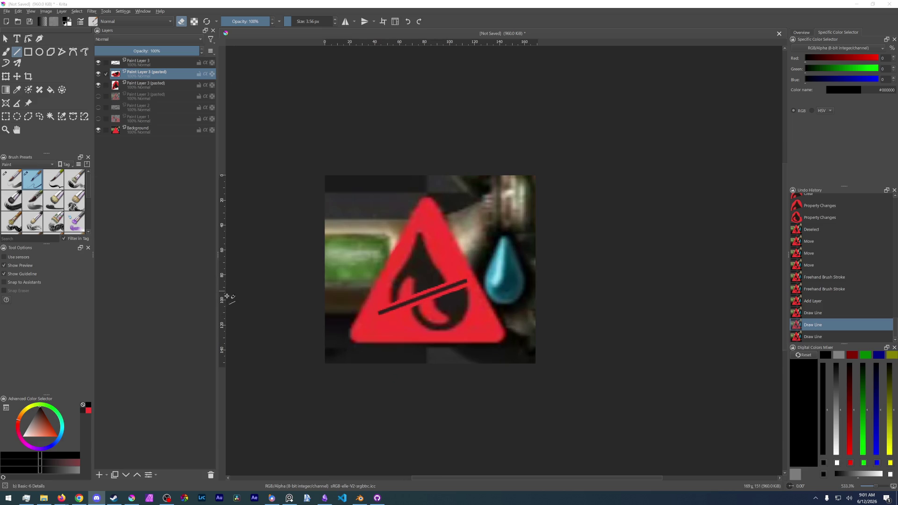
key(super+shift+s)
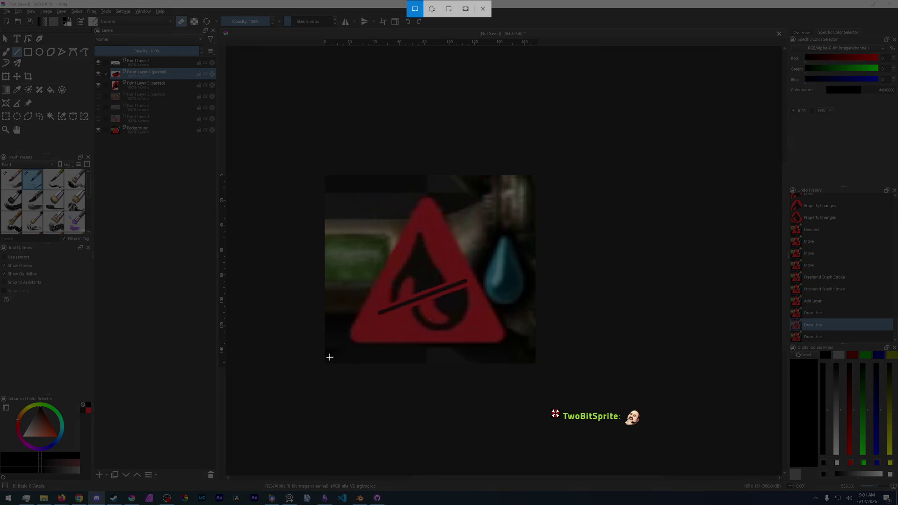
drag(328, 363, 535, 174)
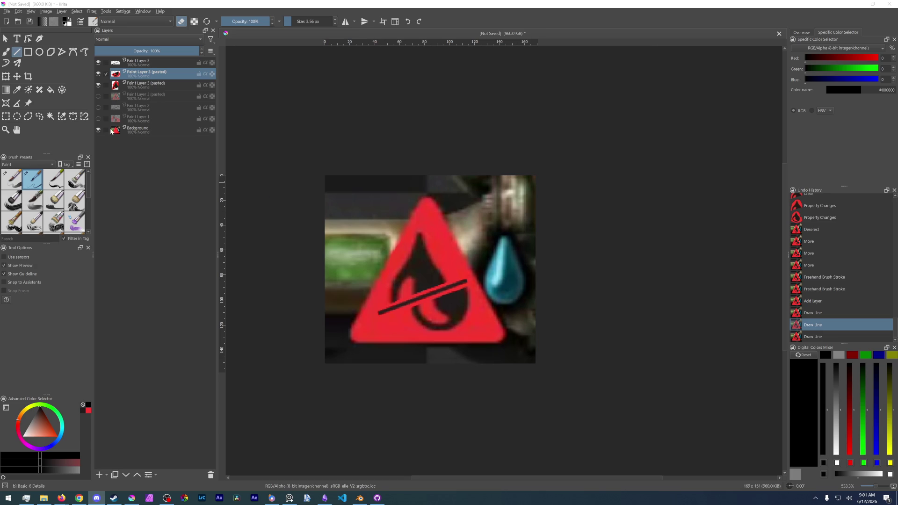
click(98, 85)
Step: Hide the pasted droplet layers and show Paint Layer 1 and Paint Layer 2 with the test tube
click(98, 62)
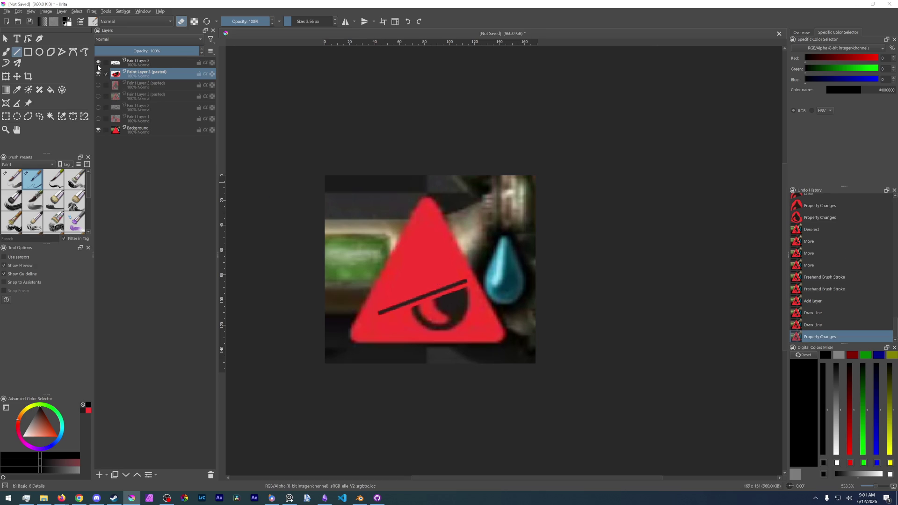
click(98, 95)
click(98, 118)
click(99, 106)
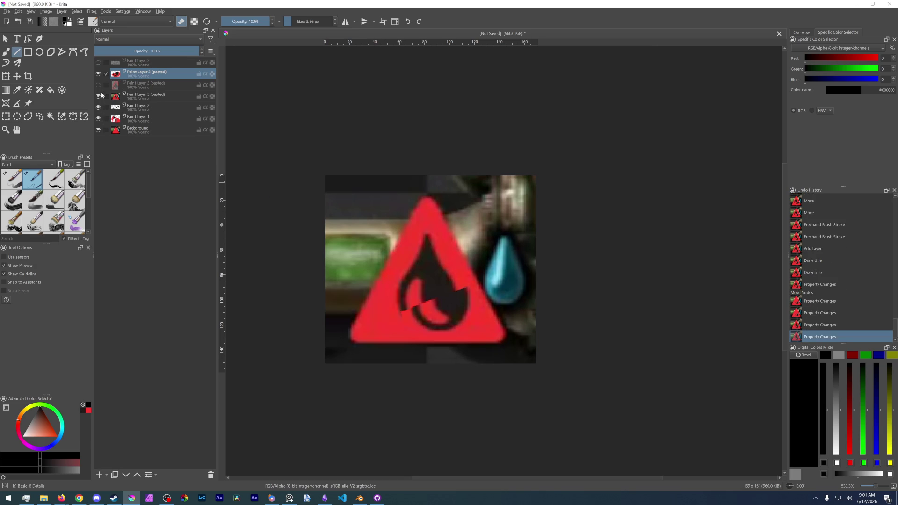
click(98, 73)
Step: Hide the last pasted layer, toggle the Background, and screen-capture the test-tube warning icon
click(103, 129)
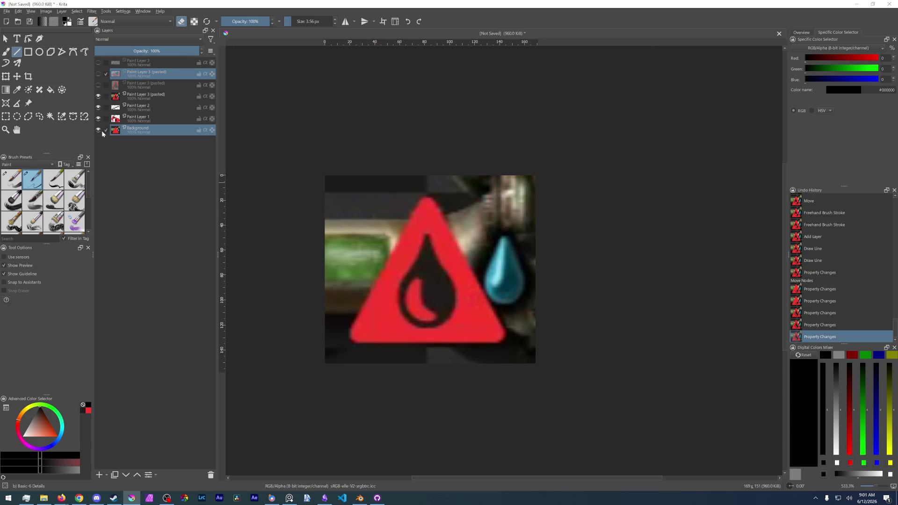
click(97, 94)
click(98, 131)
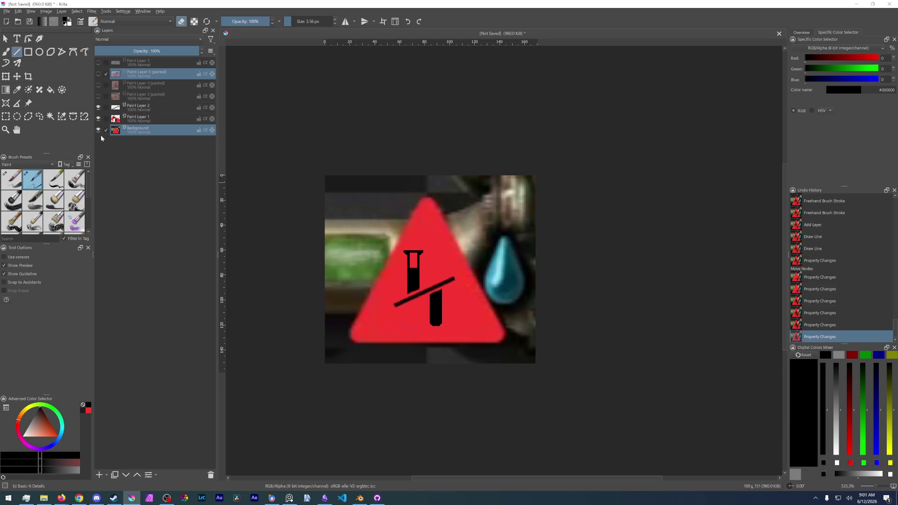
key(super+shift+s)
drag(326, 362, 533, 176)
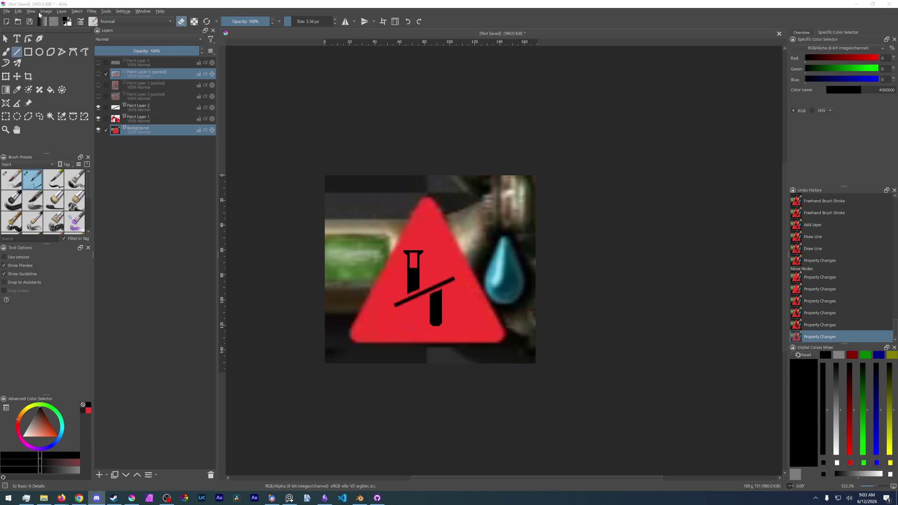
click(10, 12)
Step: Browse the save dialog to Design > Games (Modding) > Factorio Modding > 2.0 > Others Mods
click(25, 52)
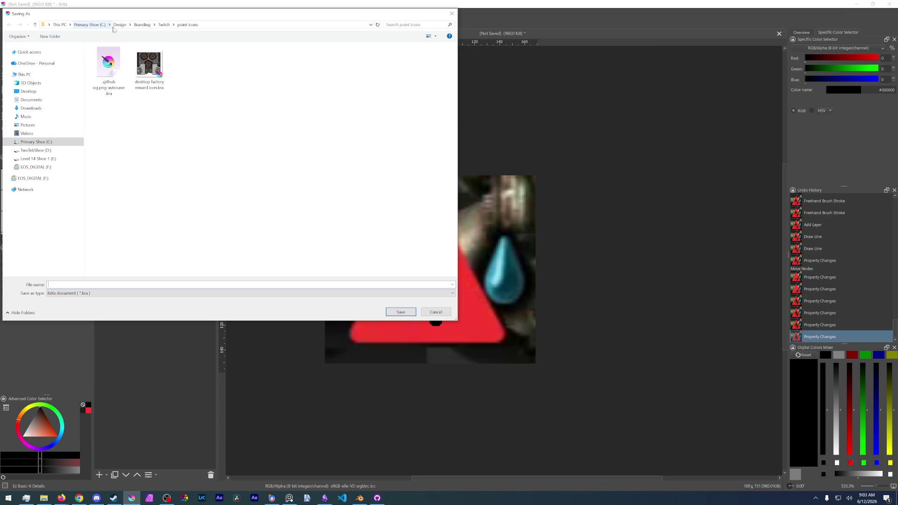
click(121, 24)
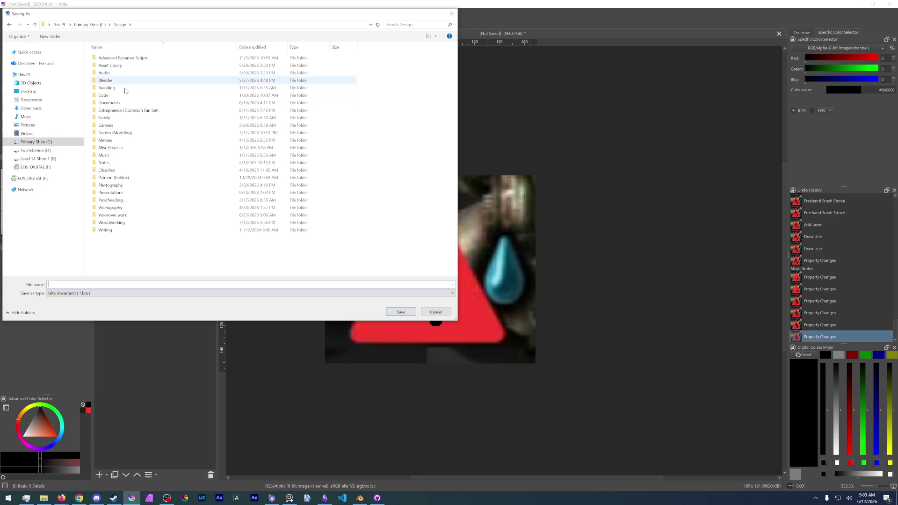
double_click(129, 125)
click(120, 25)
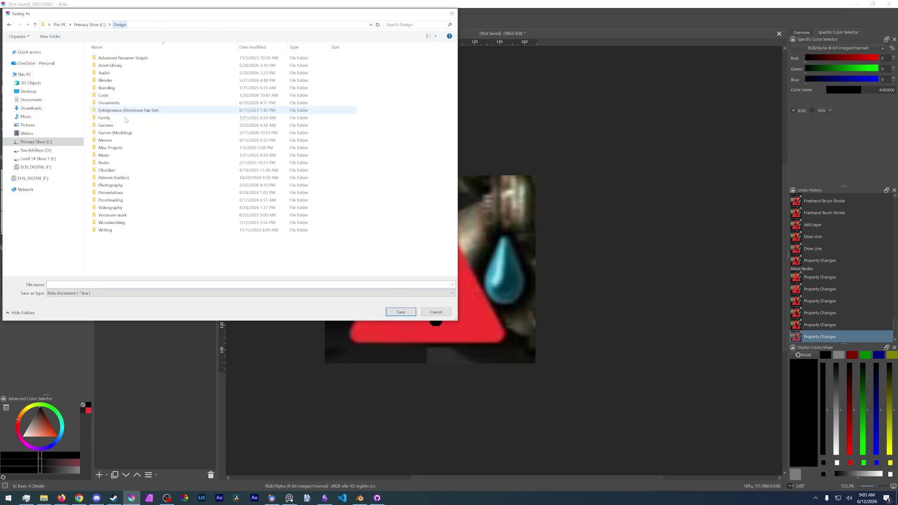
double_click(126, 132)
double_click(129, 58)
double_click(110, 65)
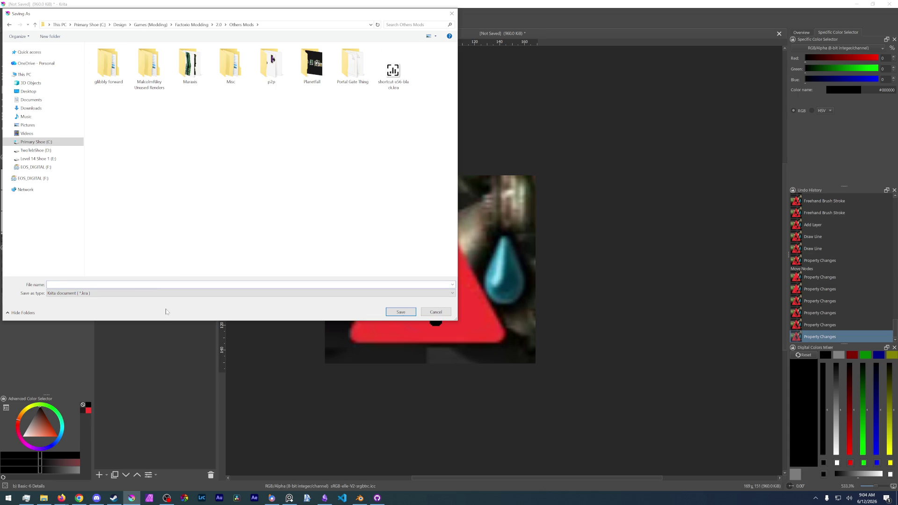
text(fluid)
text( mixing warning mockup of doom)
Step: Save the icon as 'fluid mixing warning mockup of doom.kra' and switch over to Blender
key(Return)
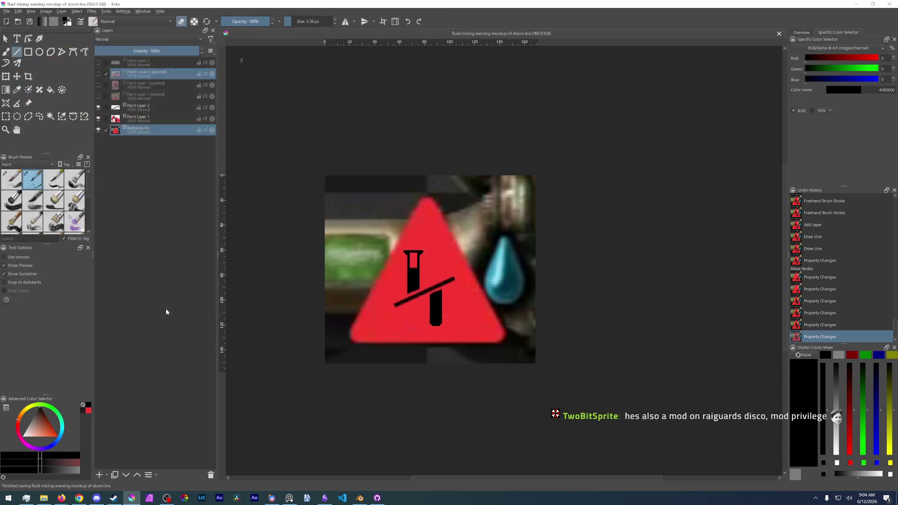
key(alt+Tab)
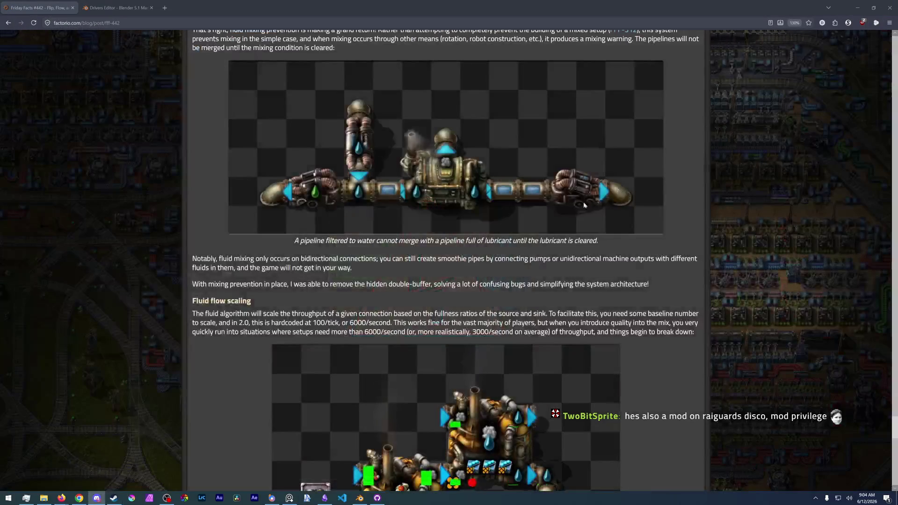
key(alt+Tab)
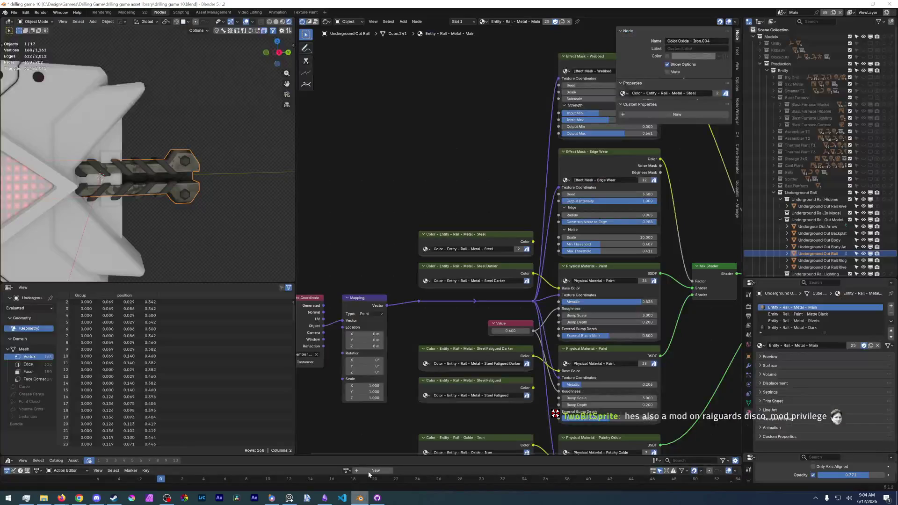
scroll(147, 189, down, 5)
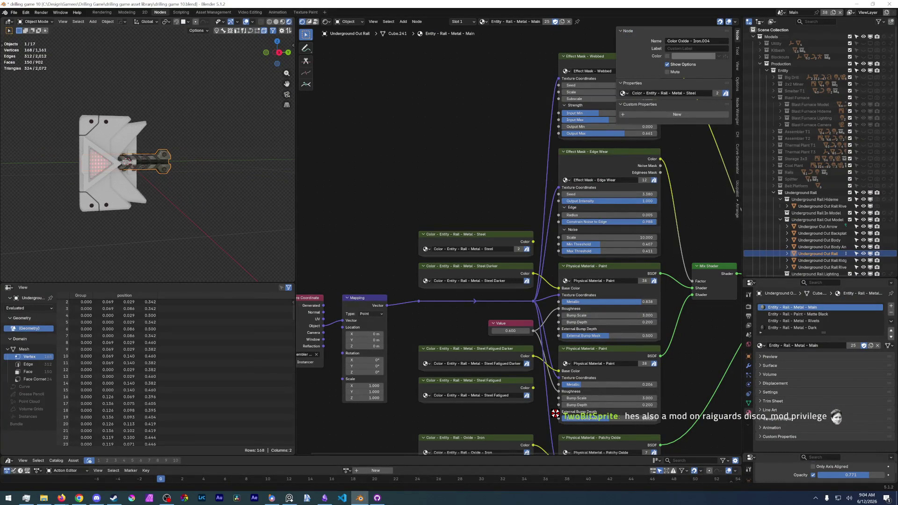
key(alt+Tab)
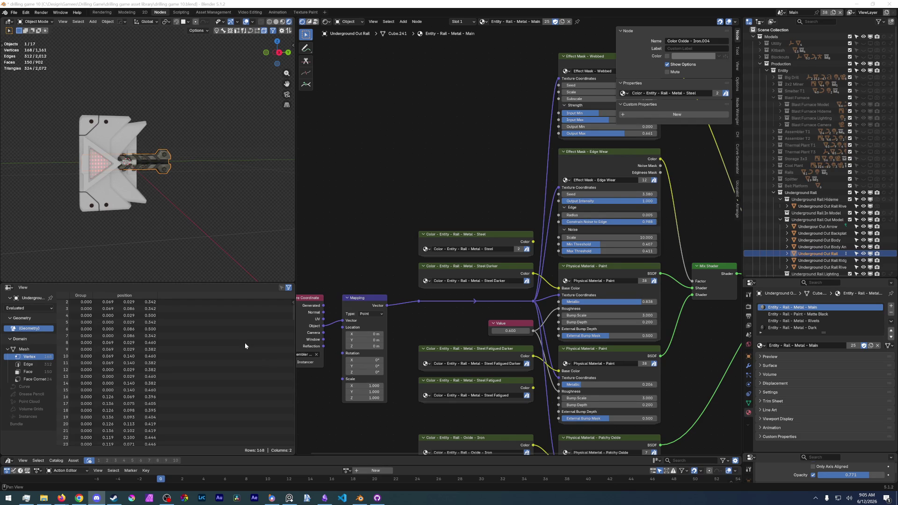
Step: Deselect the rail object, centre the rail-metal node tree and take a screen capture
click(223, 147)
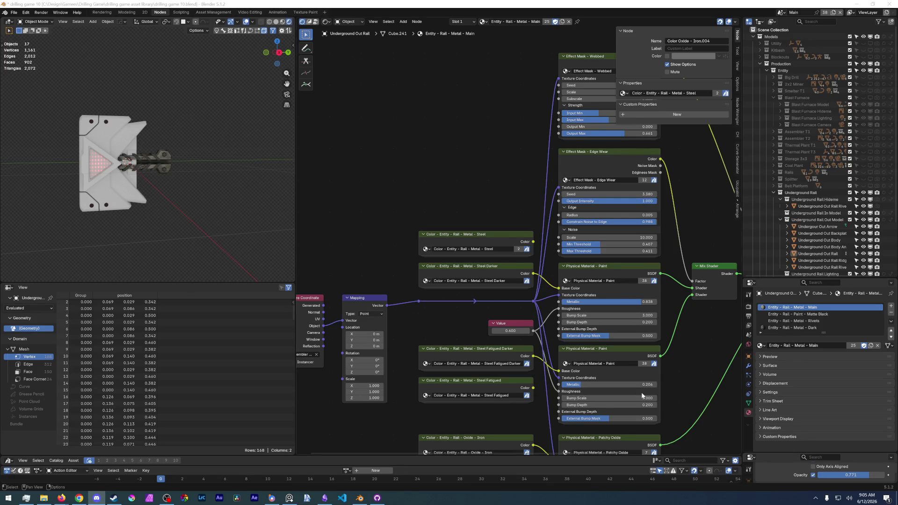
scroll(490, 298, down, 2)
middle_drag(644, 389, 591, 408)
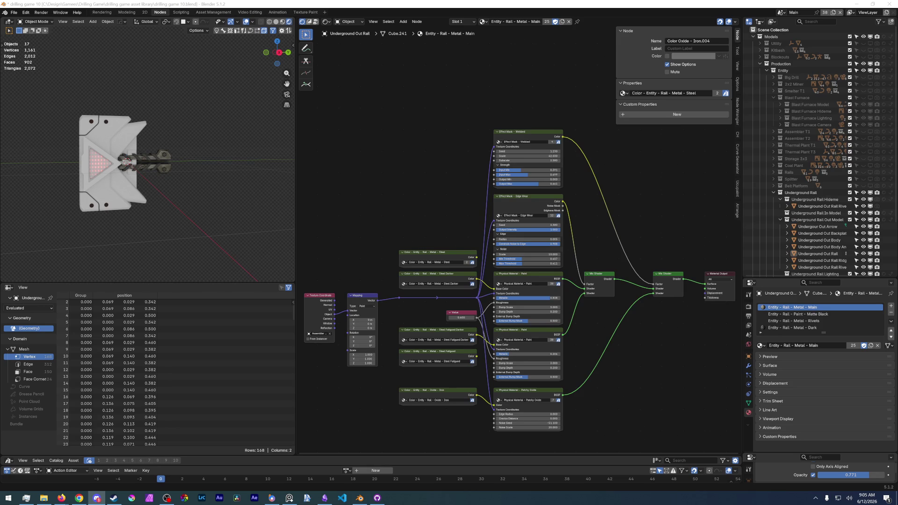
key(super+shift+s)
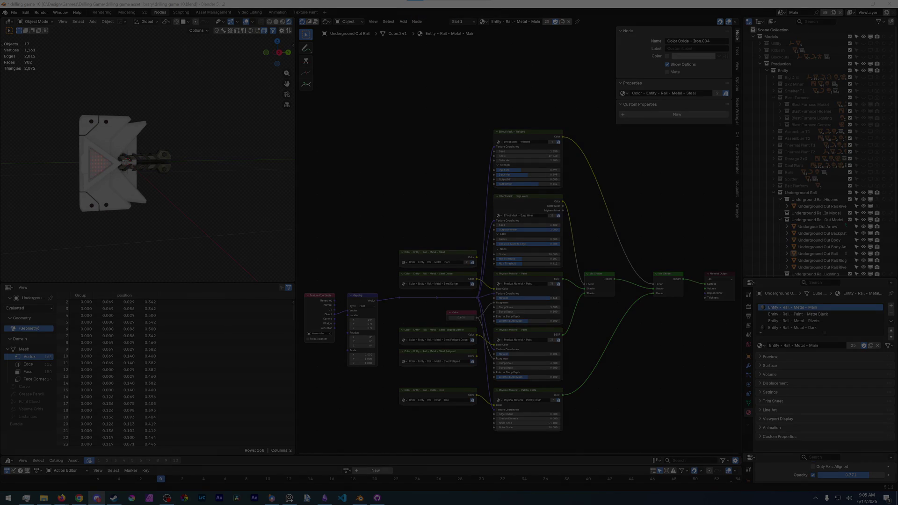
key(Escape)
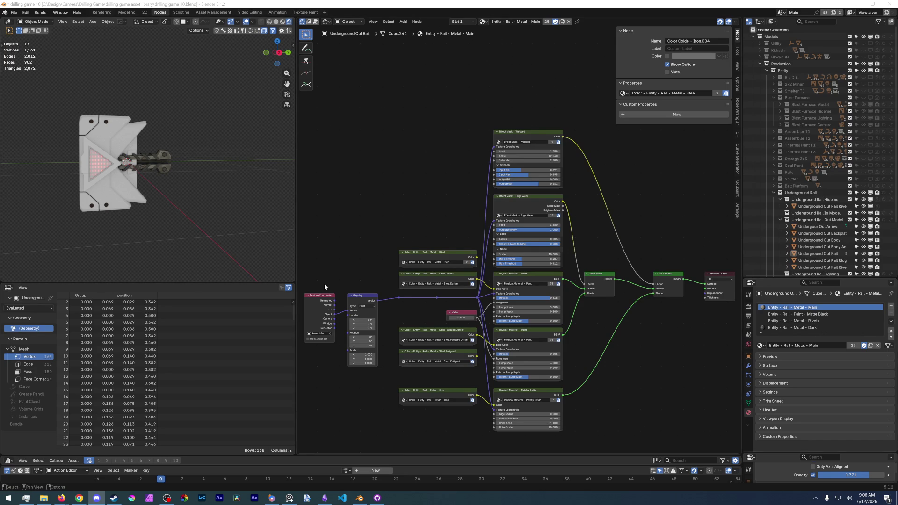
Step: Bring Blender's drilling-game scene back to the front and orbit the rail model
click(340, 275)
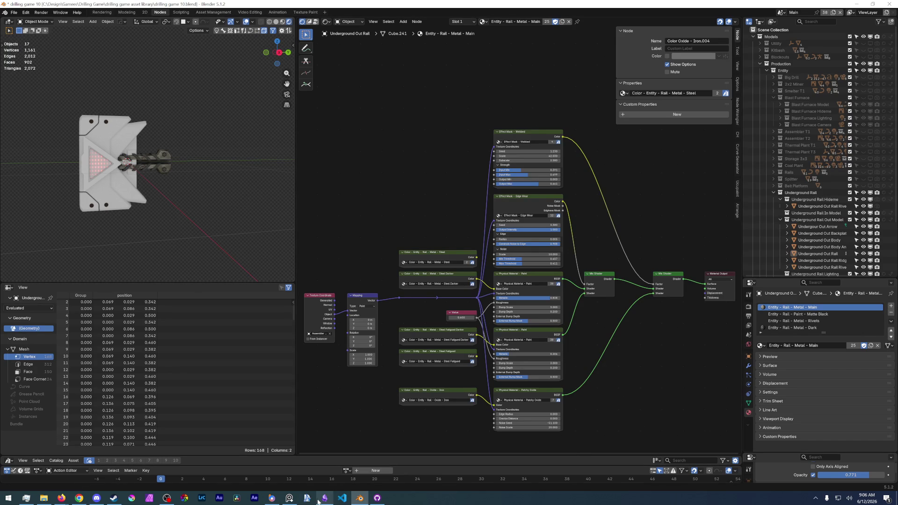
key(alt+Tab)
key(alt+Tab)
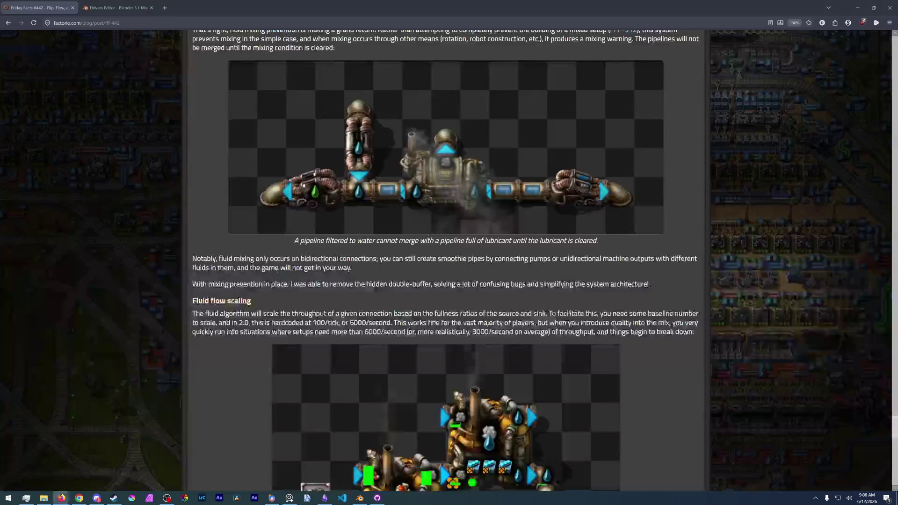
scroll(383, 359, down, 5)
scroll(383, 359, down, 5)
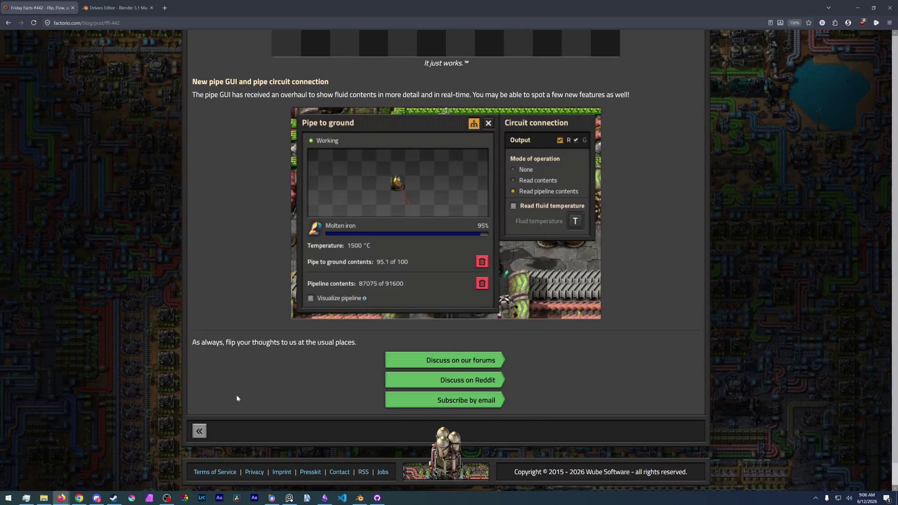
key(alt+Tab)
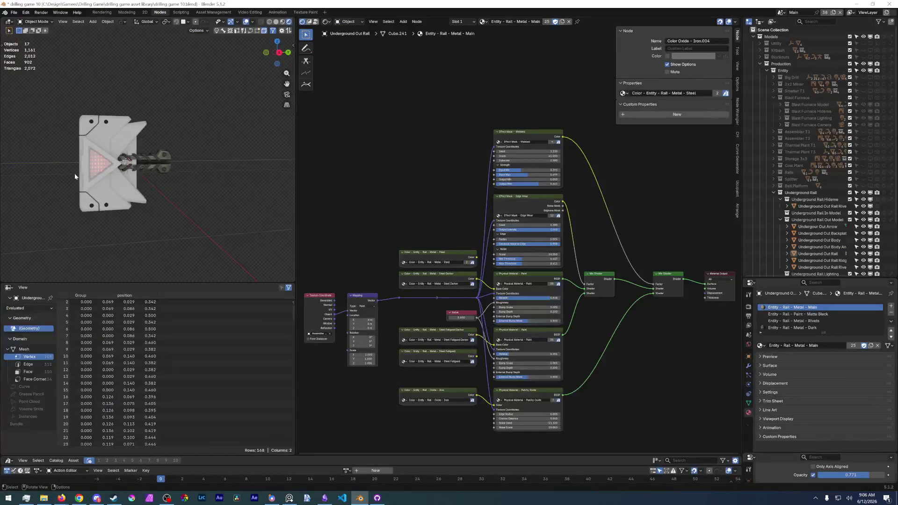
middle_drag(75, 173, 207, 215)
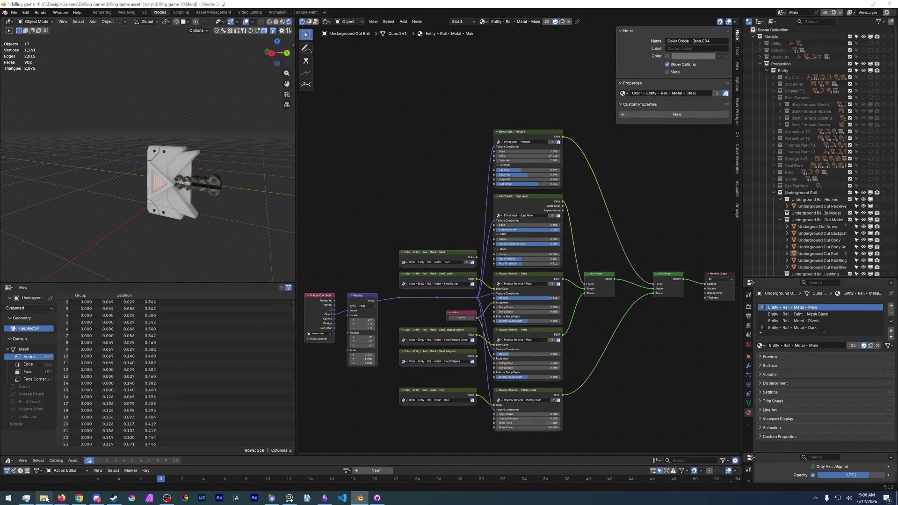
Step: Launch File Explorer from the taskbar and go to the production folder
click(44, 498)
click(71, 236)
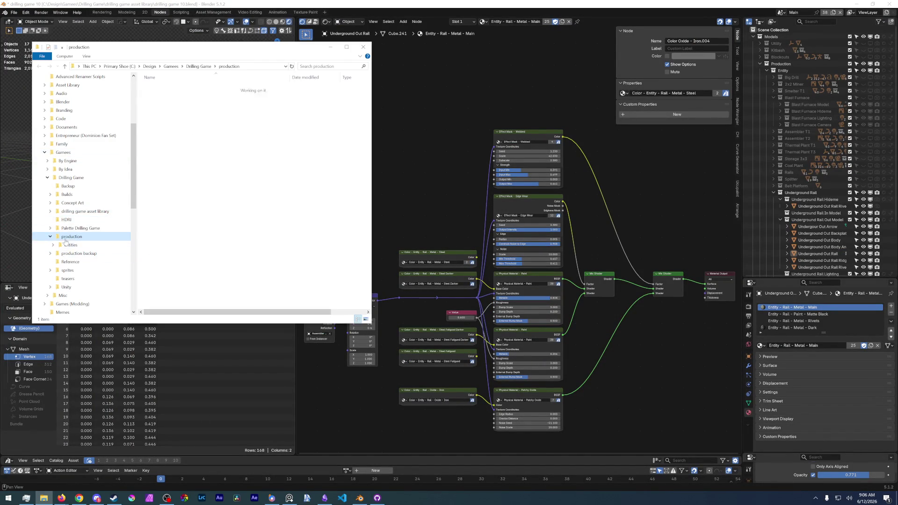
Step: Navigate Builds > 32 > DesktopFactory Main - 32 and select Desktop Factory.exe
click(68, 186)
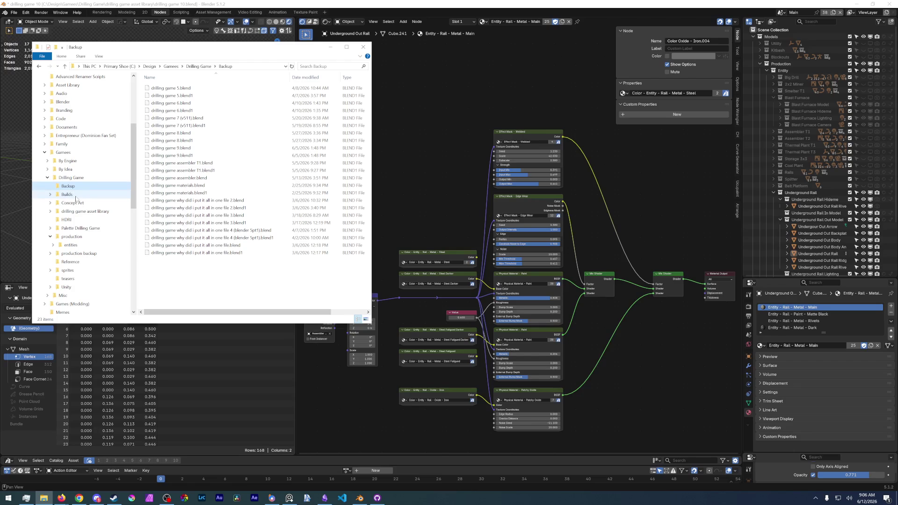
click(68, 194)
double_click(152, 164)
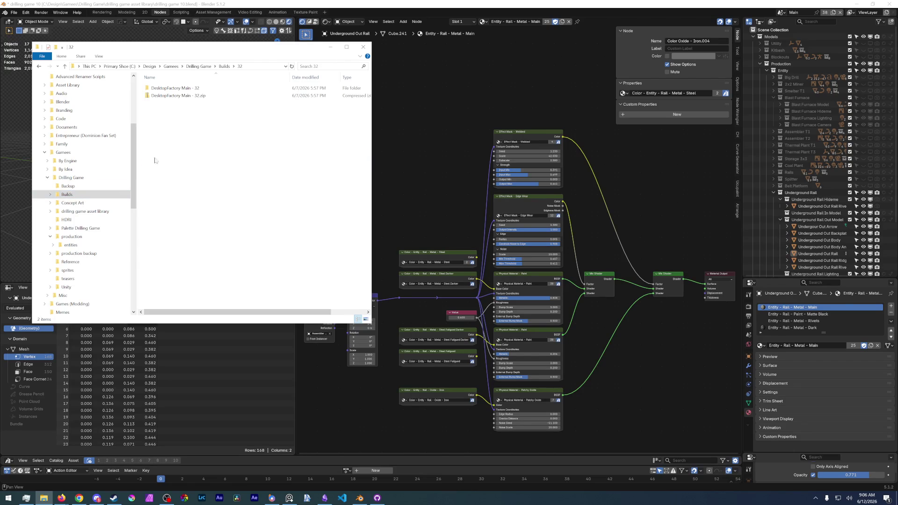
double_click(175, 90)
click(177, 103)
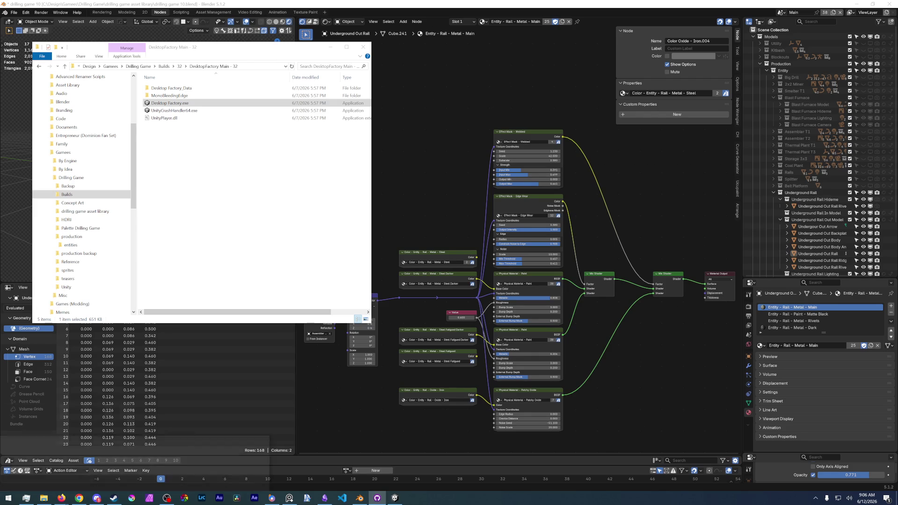
Step: Switch windows from the taskbar while the game launches
click(376, 498)
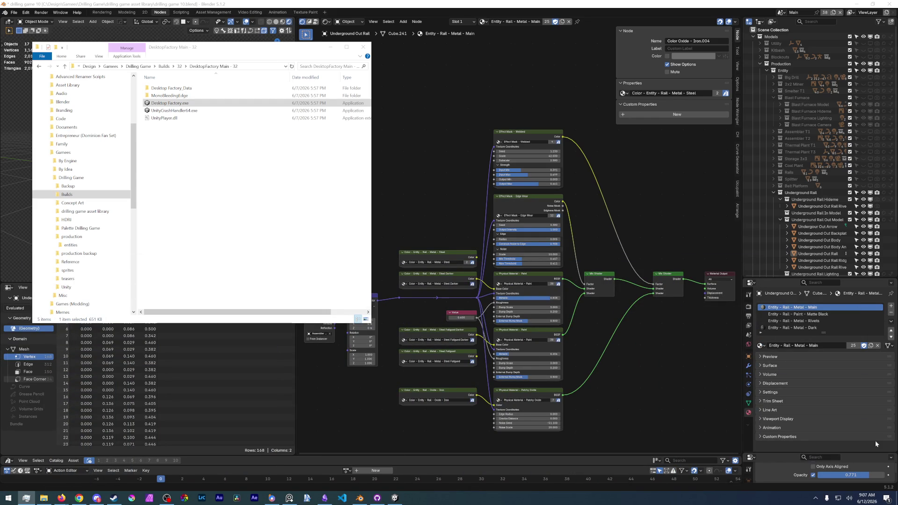
click(289, 499)
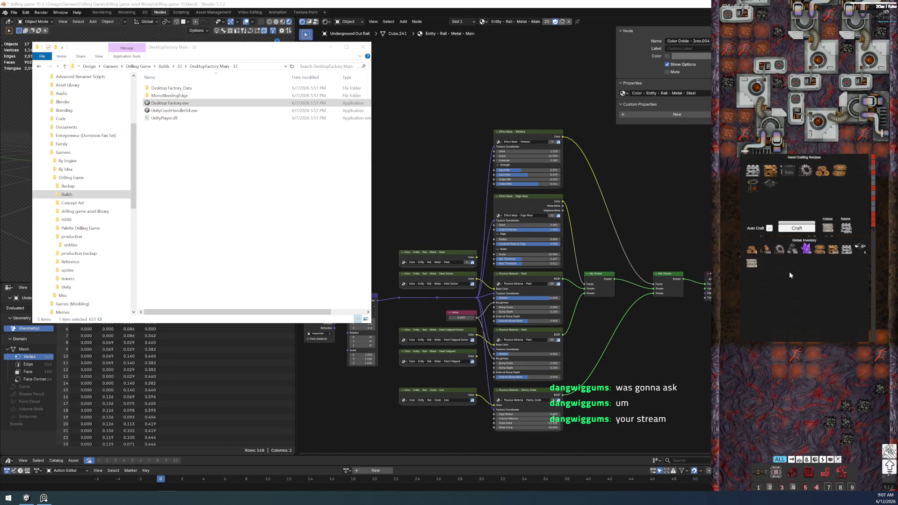
Step: Close the crafting panel and pan the map down from the buildings to the ore field
click(764, 384)
key(w)
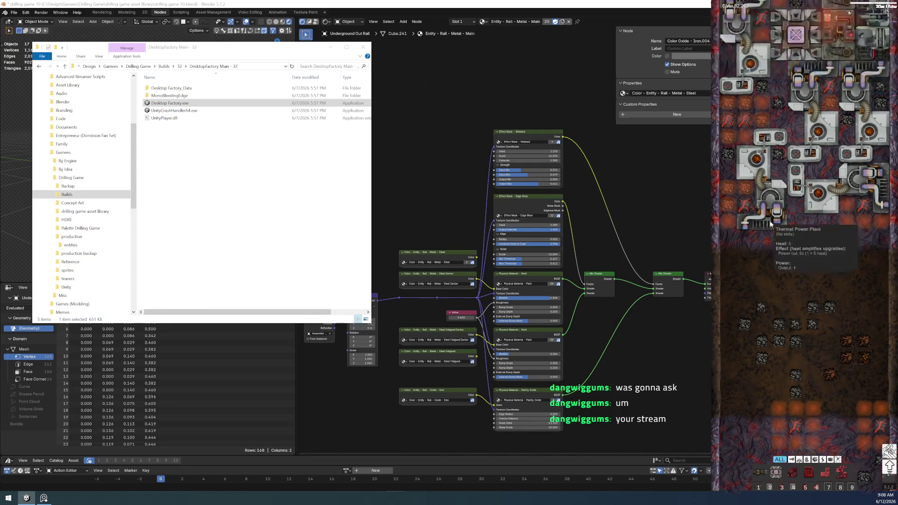
key(s)
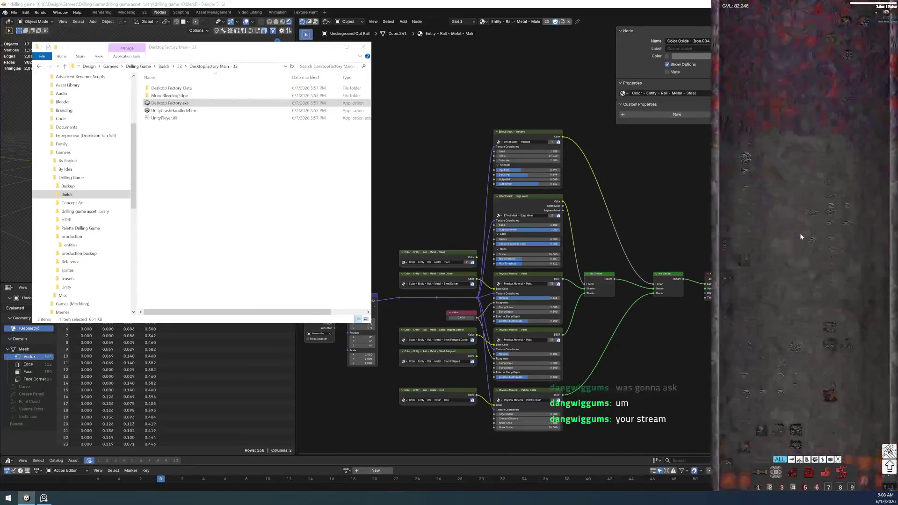
key(s)
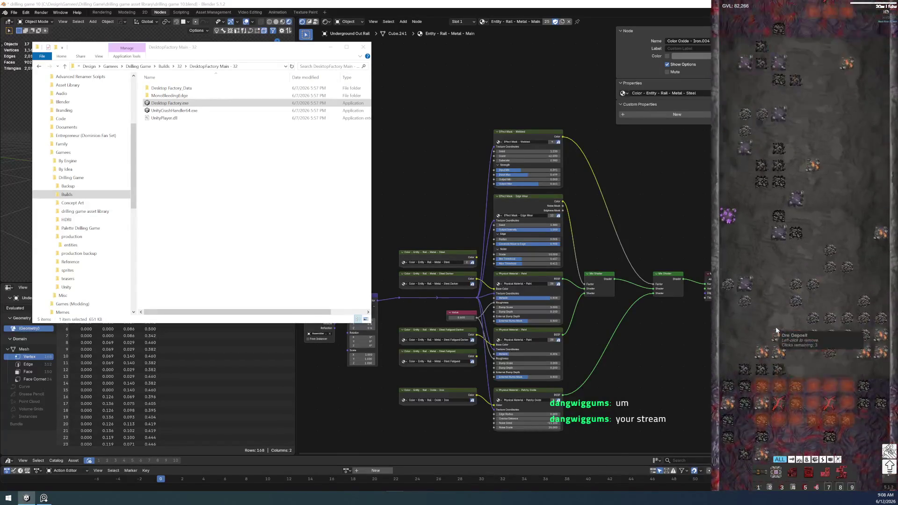
scroll(779, 325, up, 5)
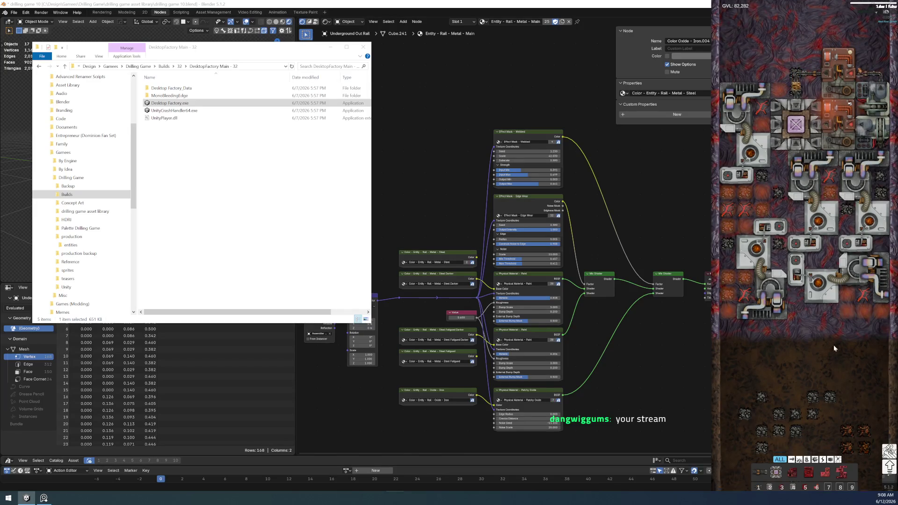
scroll(833, 345, down, 4)
scroll(830, 354, down, 3)
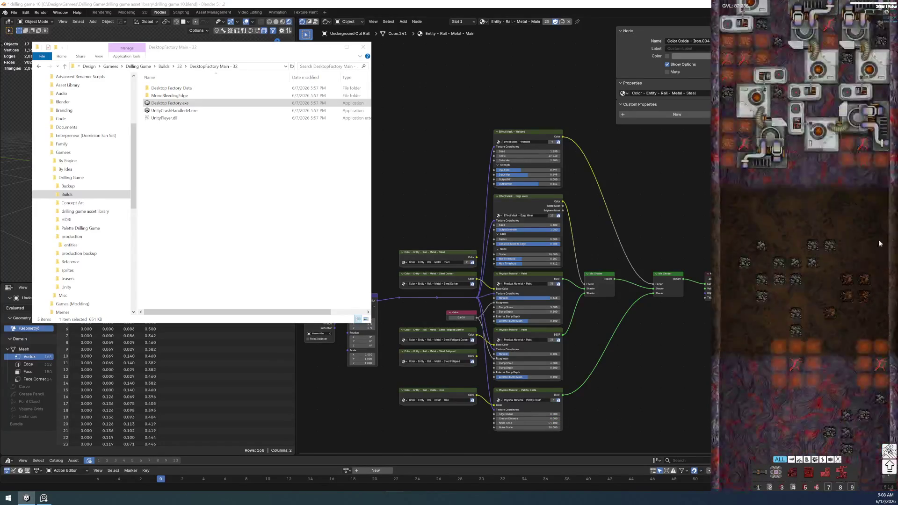
Step: Reopen hand crafting, choose Copper Ingot and craft a batch of ingots from the ore stock
key(e)
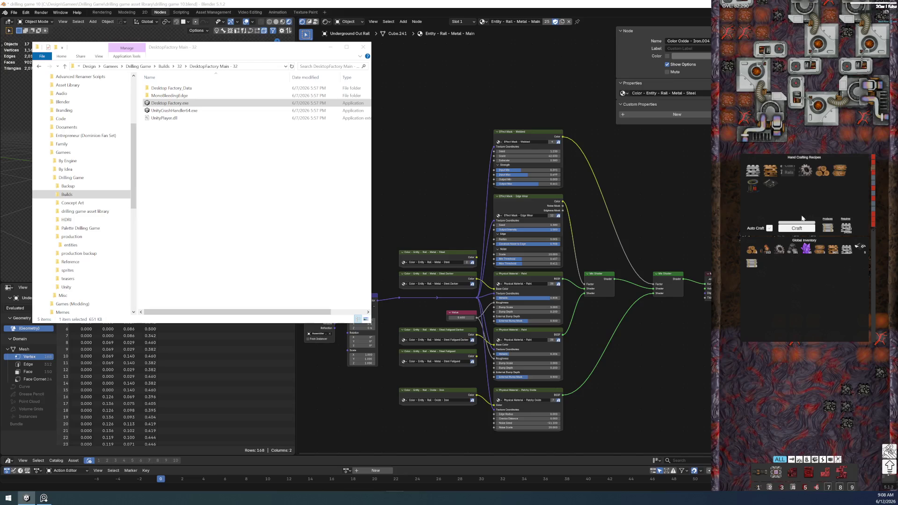
click(755, 187)
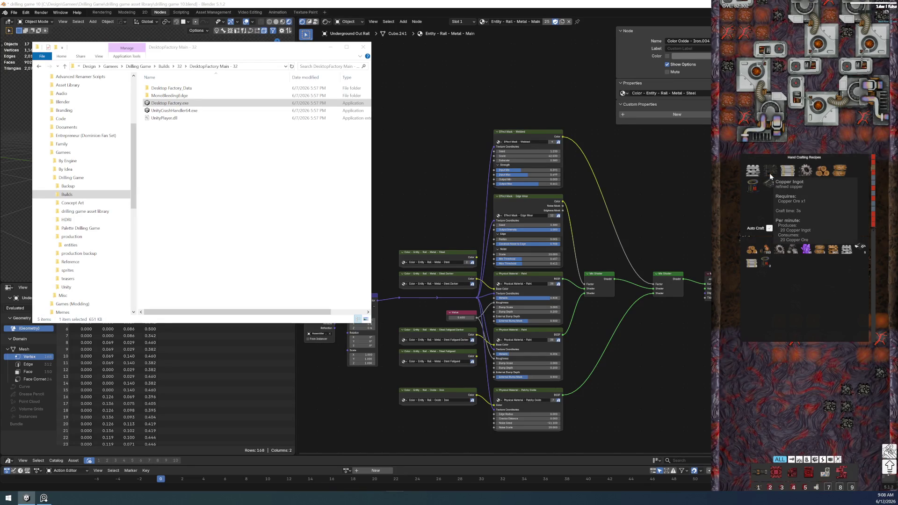
click(770, 175)
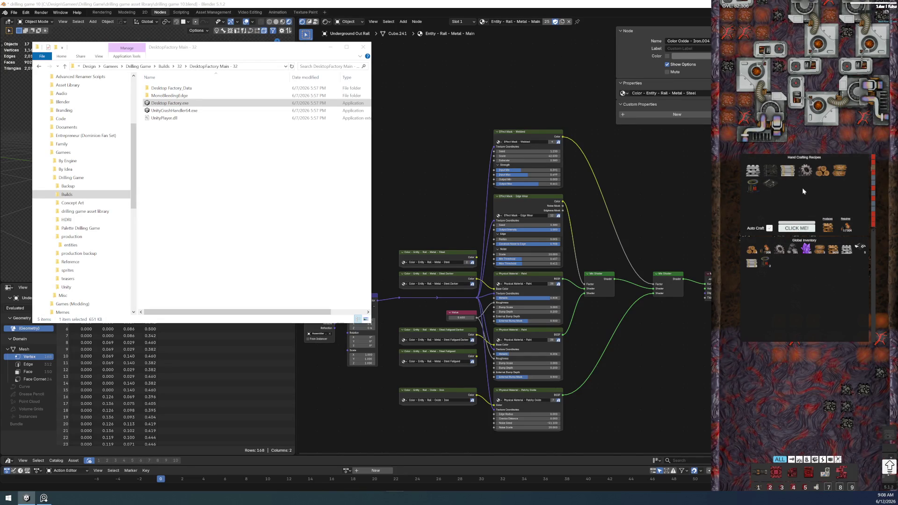
click(801, 229)
click(800, 229)
click(800, 230)
click(799, 229)
click(794, 231)
click(807, 229)
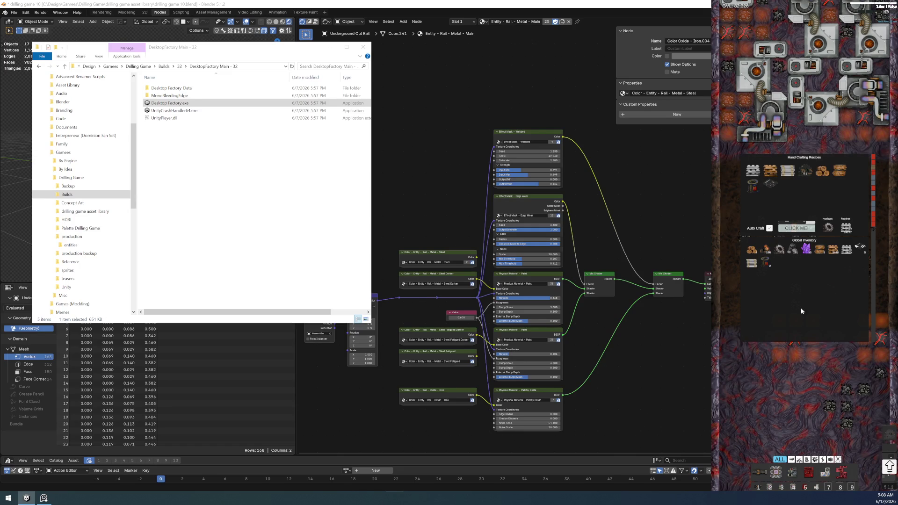
Step: Pick a building from the hotbar and place two grey machines below the factory
click(794, 472)
click(794, 246)
click(858, 263)
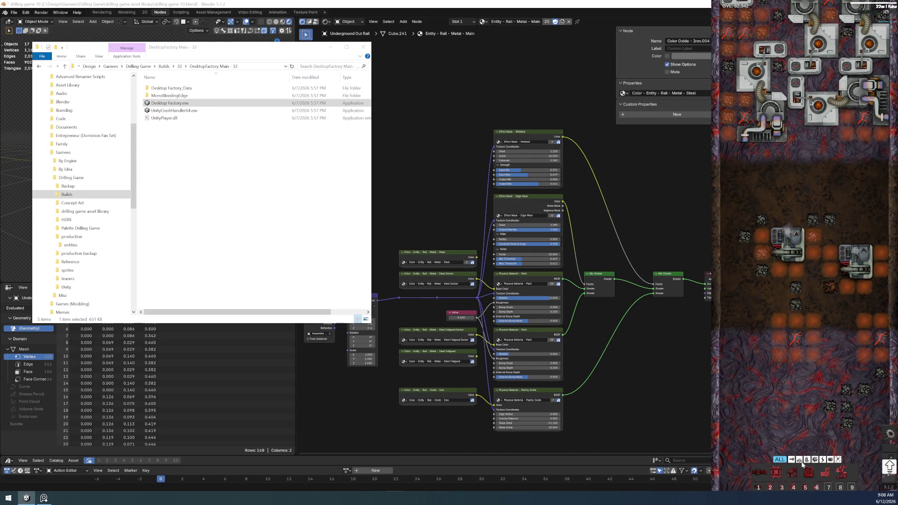
scroll(813, 140, up, 3)
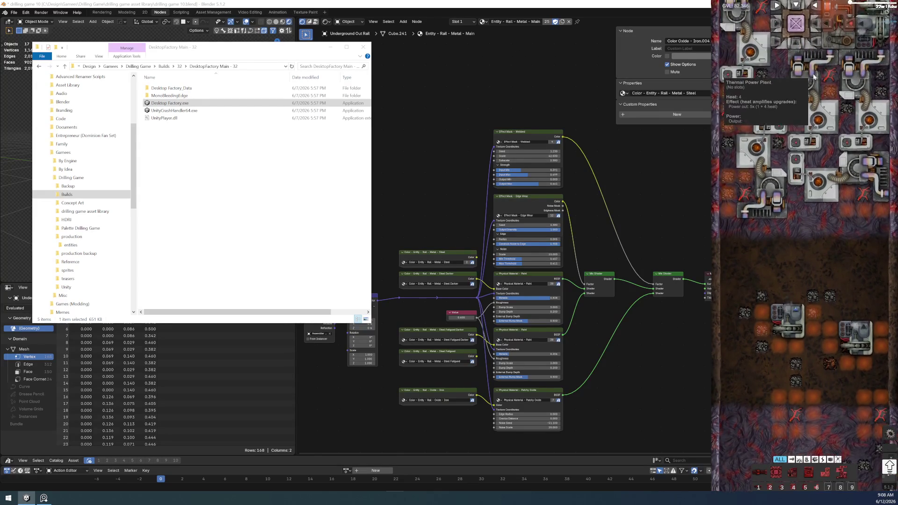
scroll(813, 76, up, 2)
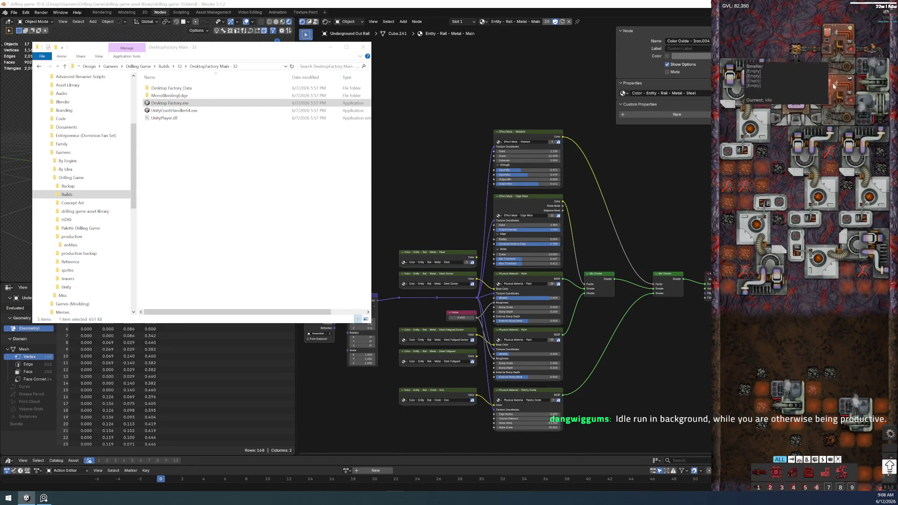
scroll(826, 293, down, 2)
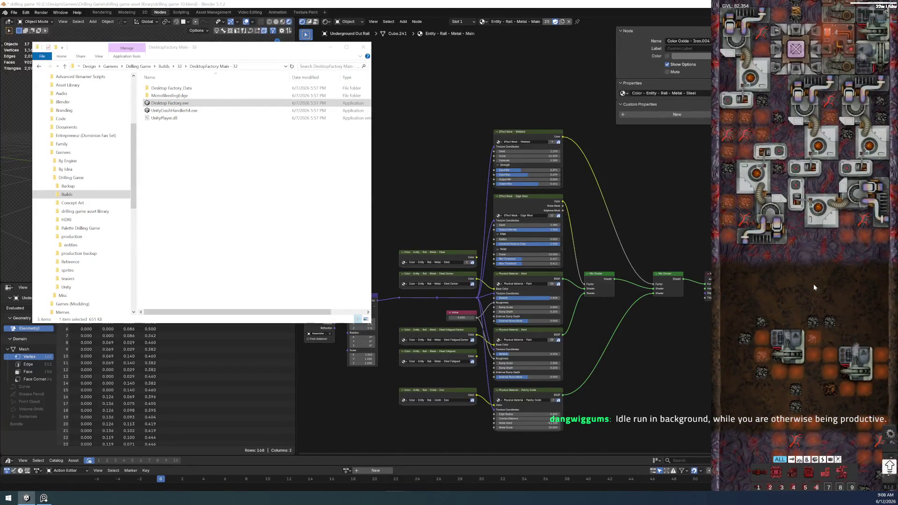
scroll(812, 284, down, 2)
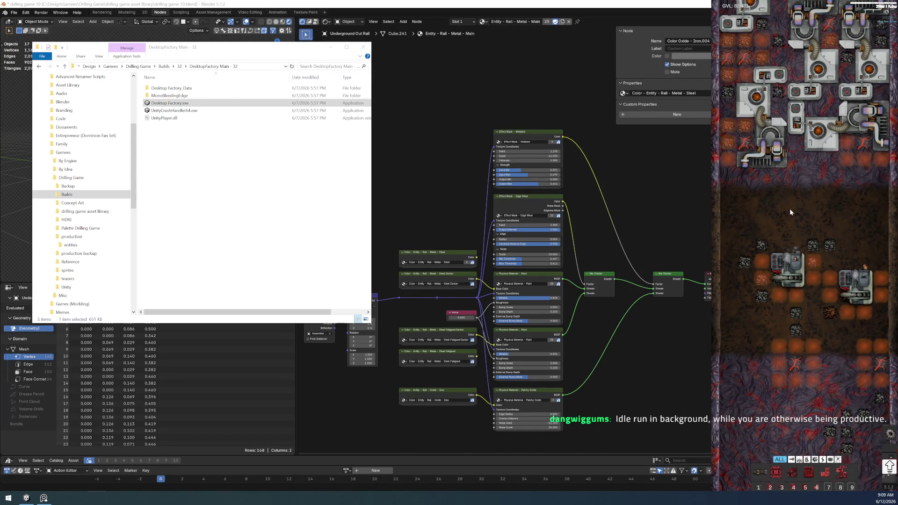
scroll(757, 145, up, 2)
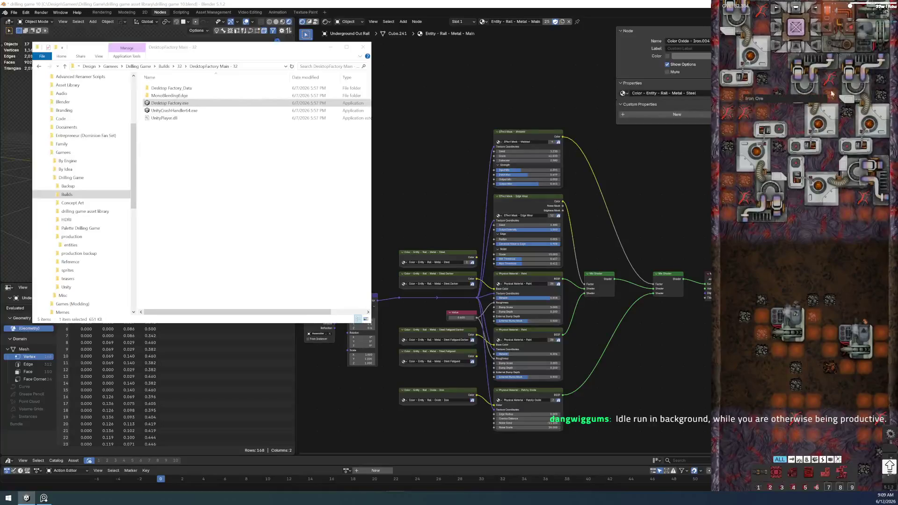
scroll(833, 94, up, 2)
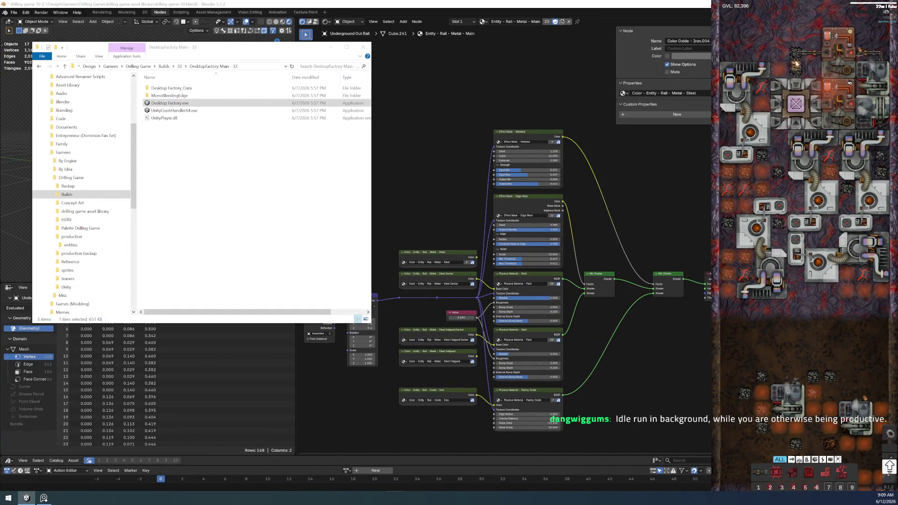
scroll(792, 331, down, 5)
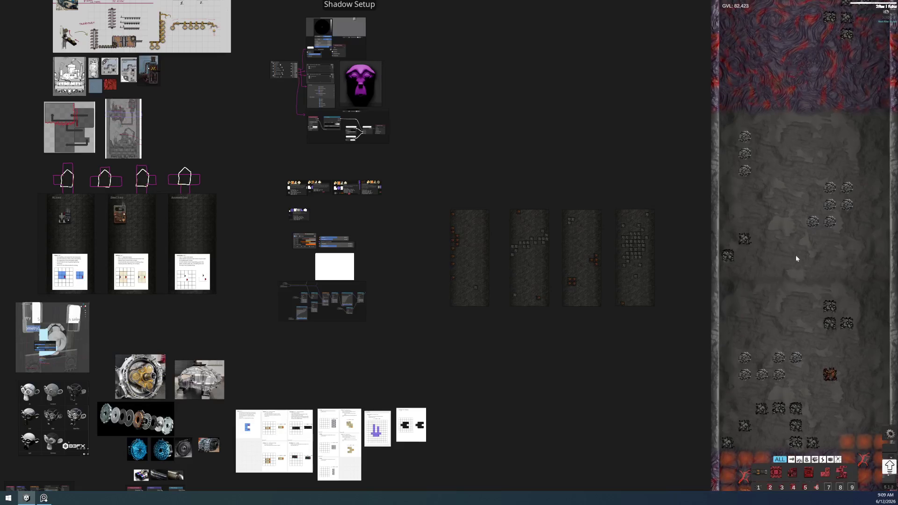
scroll(438, 196, up, 2)
scroll(437, 203, down, 2)
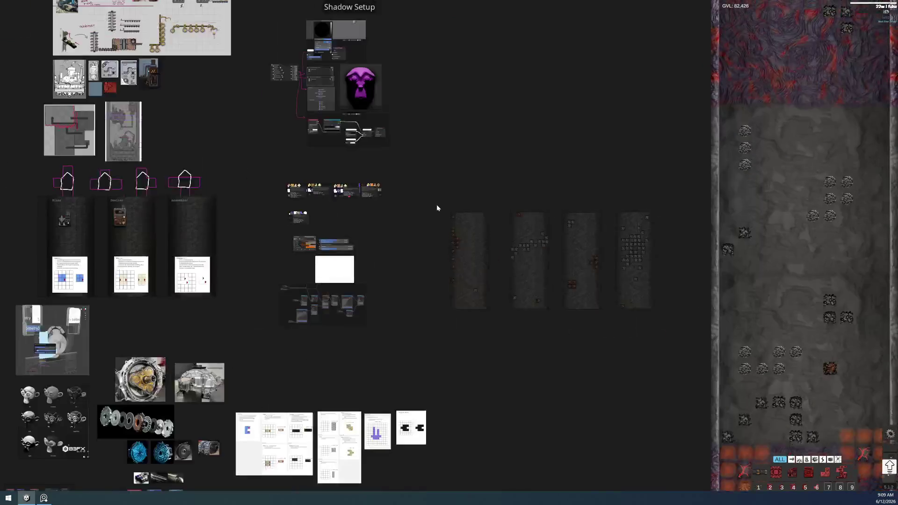
scroll(436, 204, up, 3)
click(408, 243)
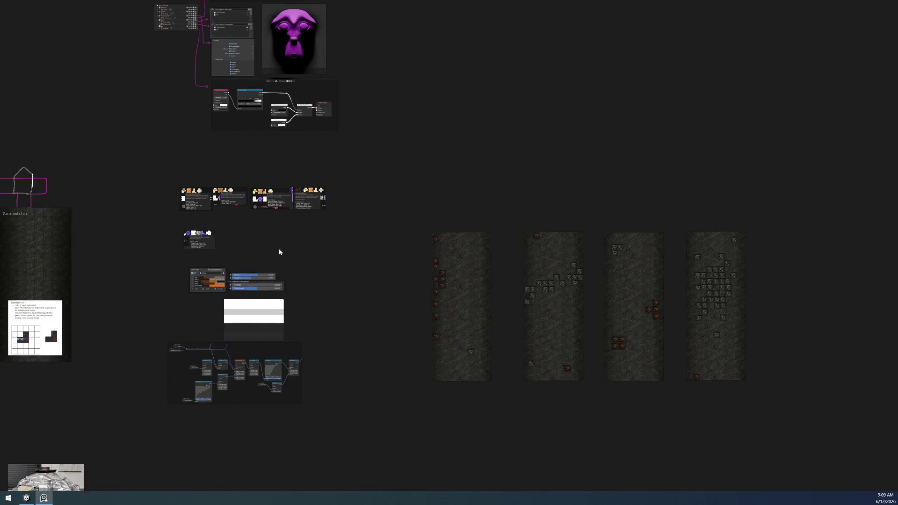
scroll(279, 250, down, 2)
scroll(281, 279, up, 4)
scroll(359, 221, down, 3)
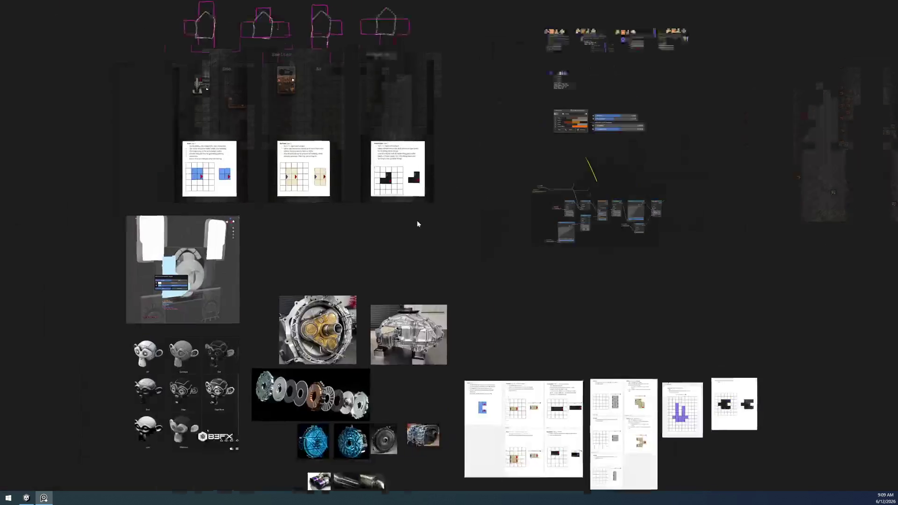
scroll(416, 222, down, 2)
scroll(512, 202, down, 1)
scroll(625, 221, up, 2)
scroll(579, 214, up, 3)
scroll(477, 290, down, 1)
middle_drag(493, 241, 380, 227)
scroll(547, 246, up, 2)
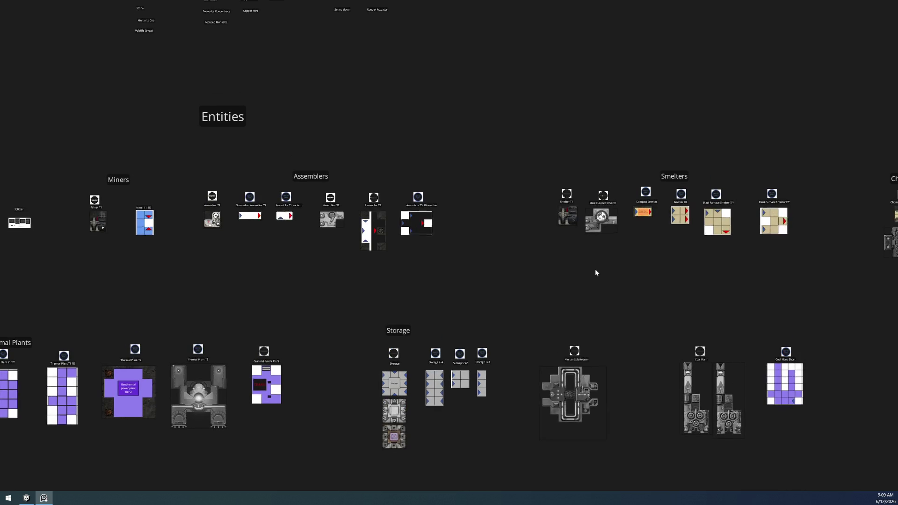
scroll(717, 256, right, 3)
scroll(661, 255, up, 2)
middle_drag(664, 253, 411, 252)
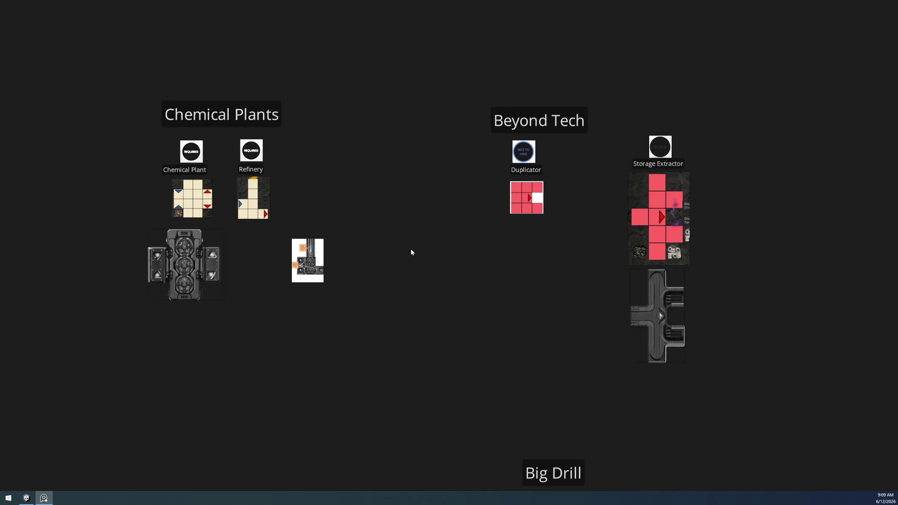
scroll(421, 255, down, 3)
scroll(515, 274, left, 3)
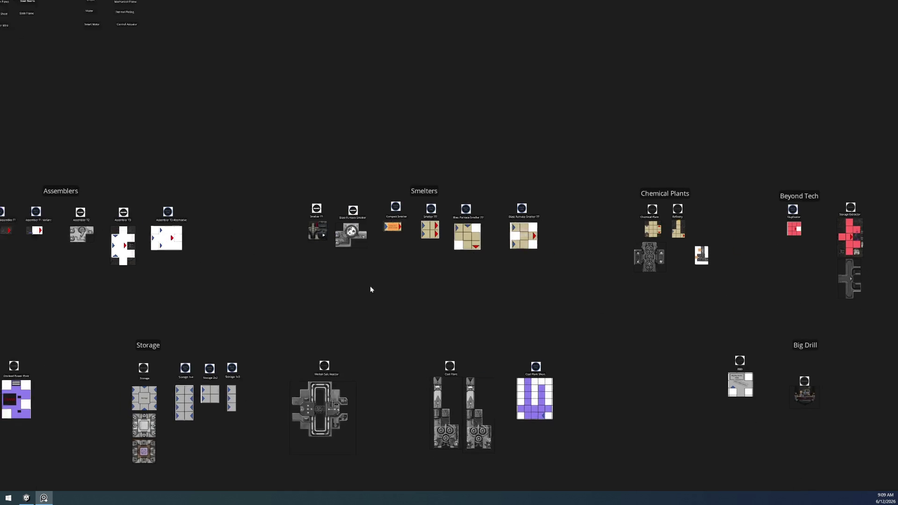
scroll(371, 288, up, 3)
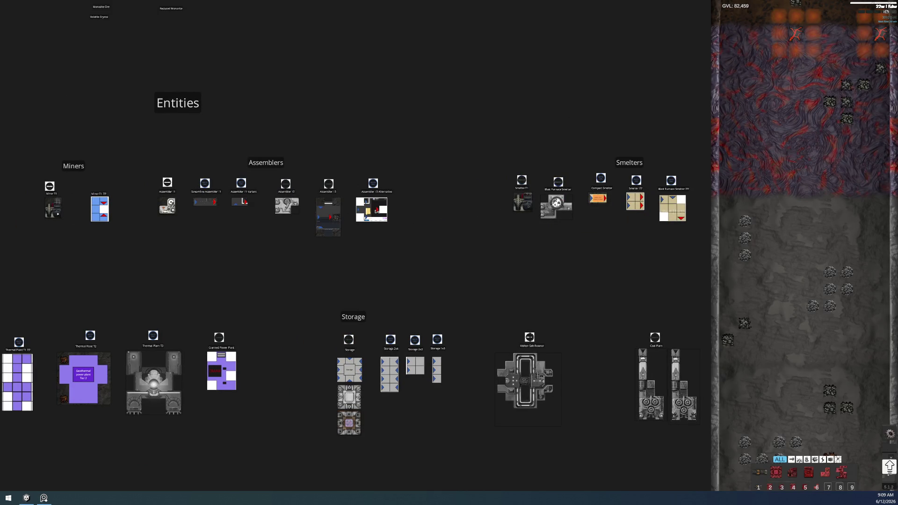
scroll(305, 295, down, 5)
middle_drag(305, 295, 426, 136)
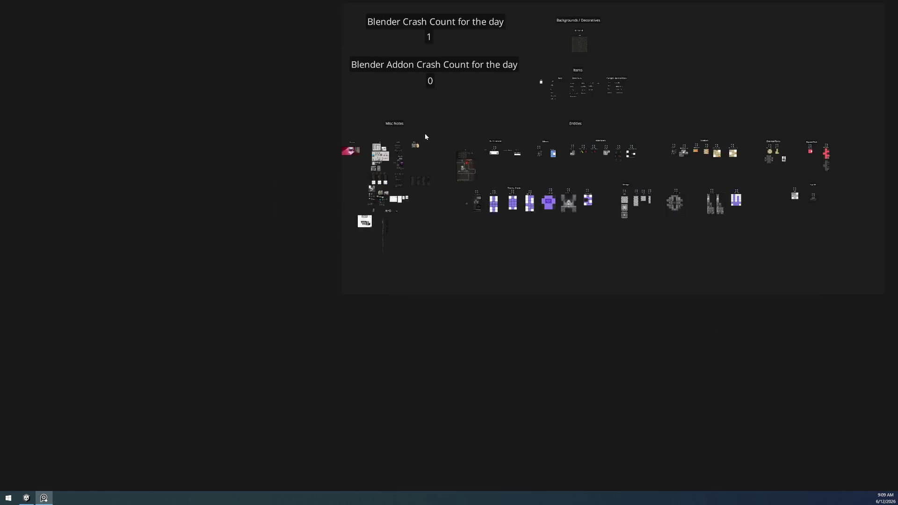
scroll(342, 255, up, 3)
scroll(385, 197, up, 2)
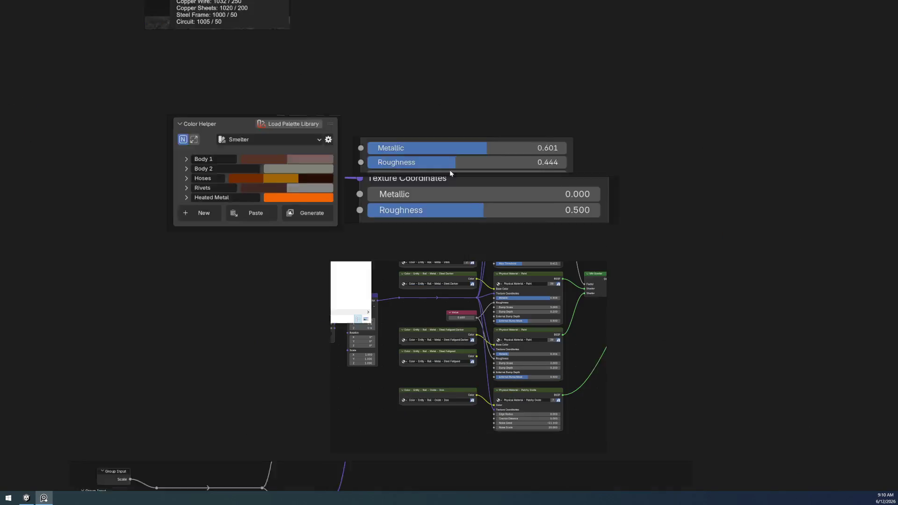
Step: Return to Blender, save drilling game 10.blend, snap to an axis view and enter the Modeling workspace
key(alt+Tab)
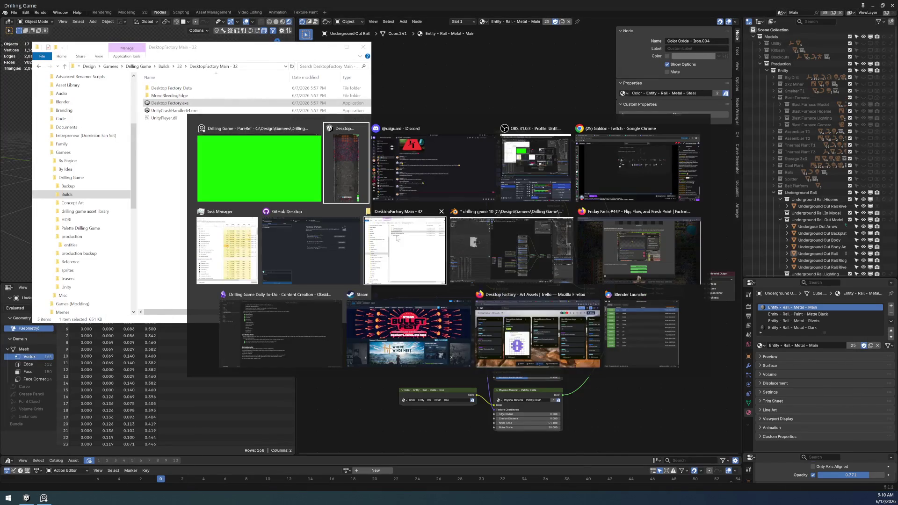
key(alt+Tab)
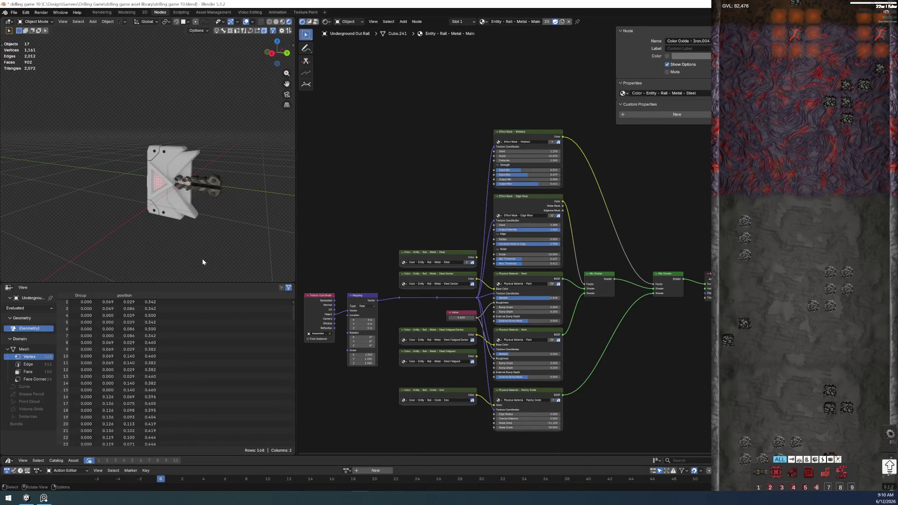
click(14, 12)
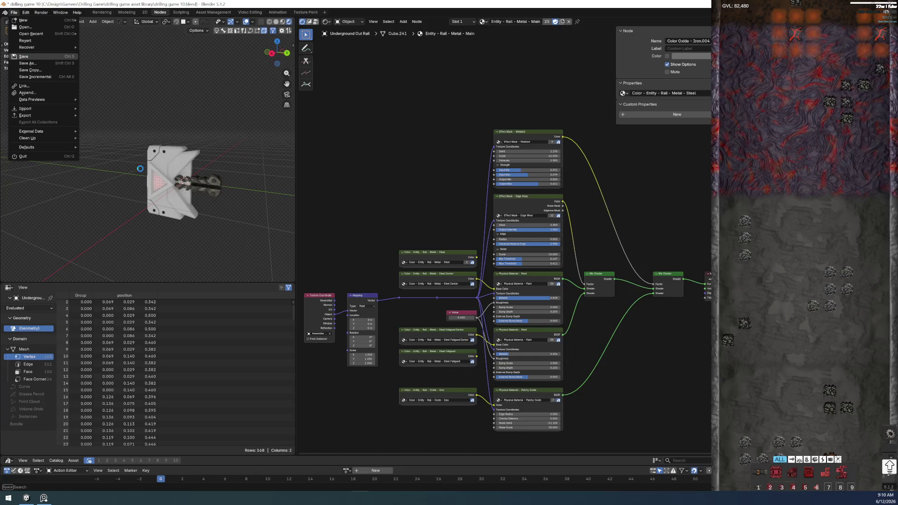
click(24, 56)
key(KP_1)
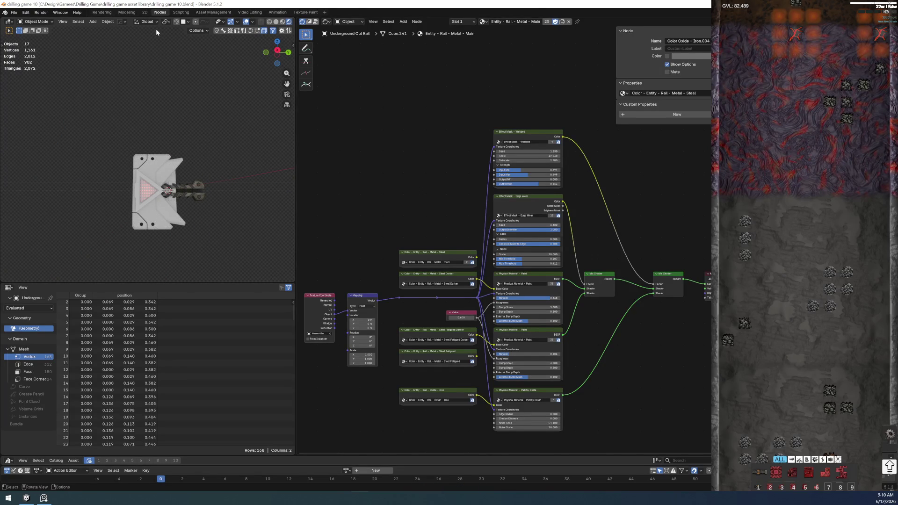
click(126, 13)
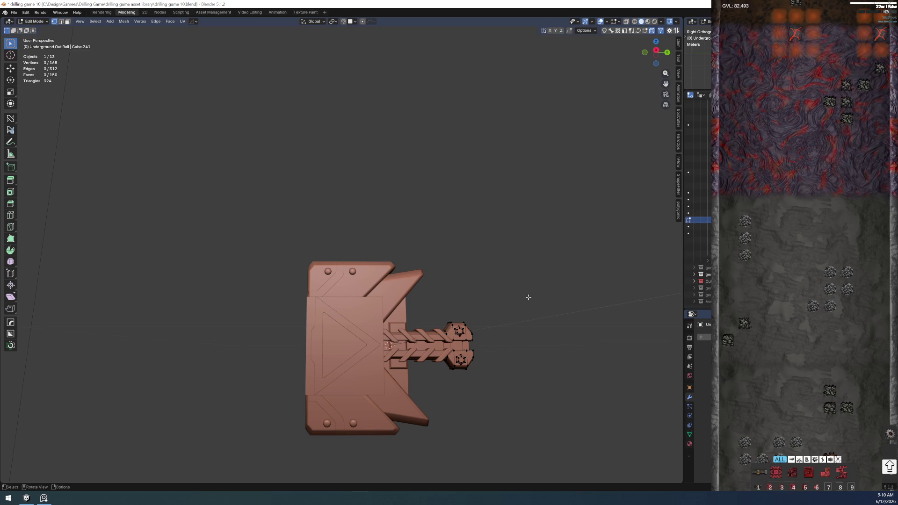
Step: Switch the viewport to Rendered shading and leave mesh editing for Object Mode
key(z)
click(509, 236)
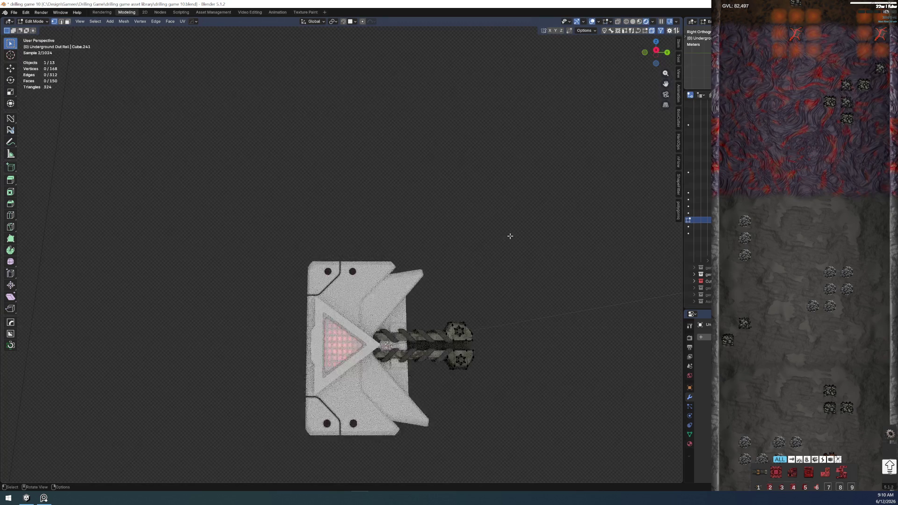
key(ctrl+Tab)
click(511, 194)
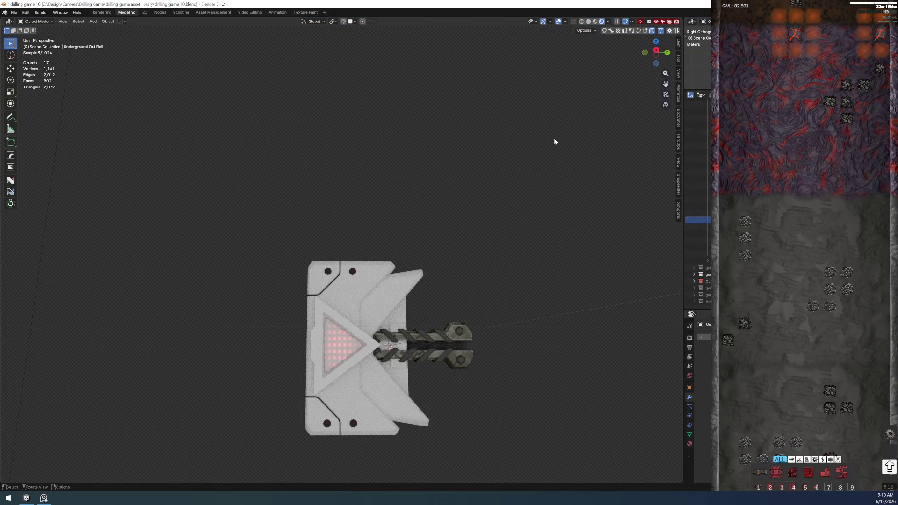
Step: Show the renderset pro sidebar widened with World expanded and load Thermal Plant T3 S AO/S
key(n)
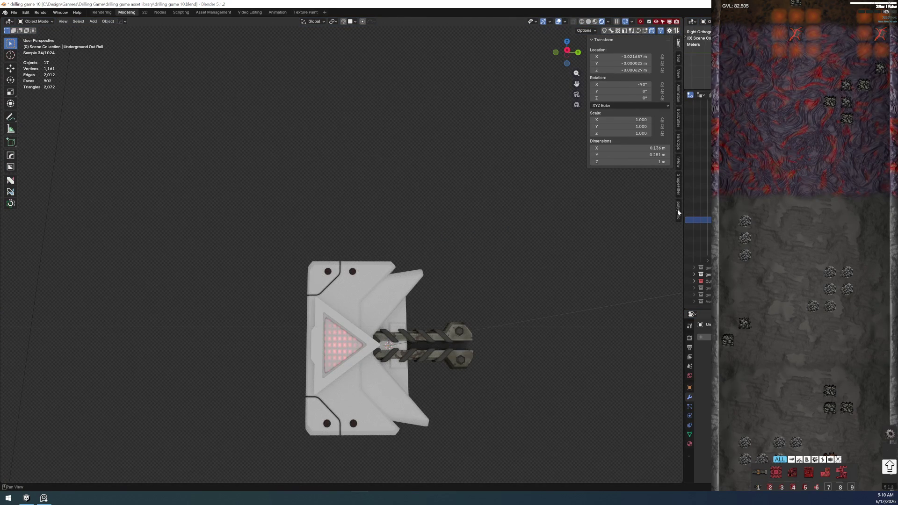
click(678, 209)
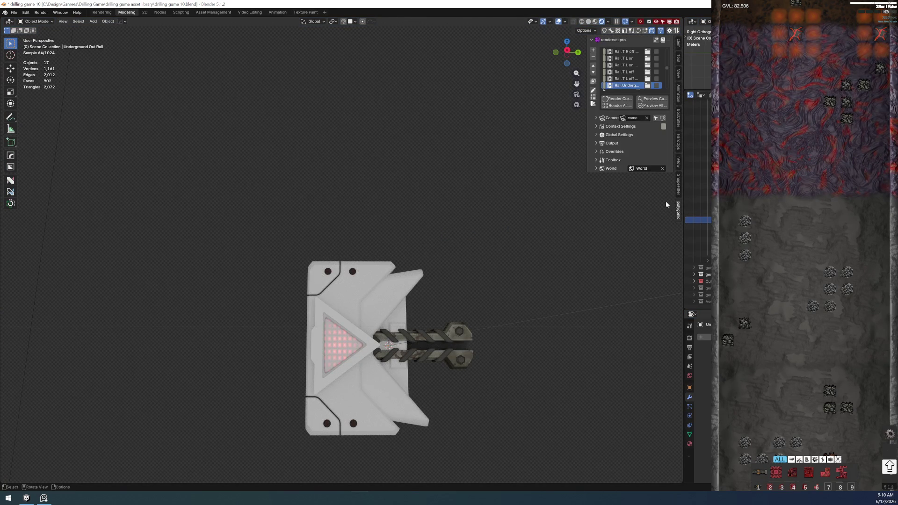
drag(587, 170, 554, 170)
click(593, 174)
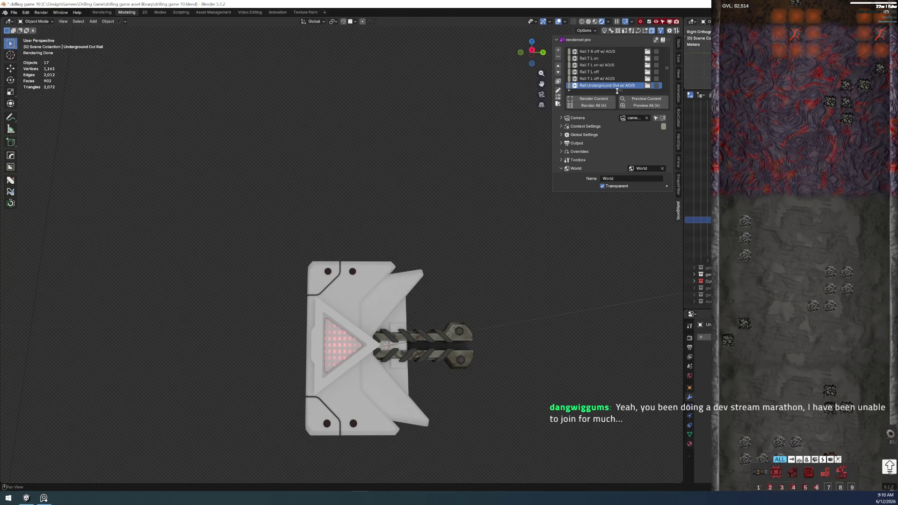
drag(617, 90, 614, 321)
scroll(604, 239, up, 3)
scroll(604, 240, up, 5)
scroll(604, 240, up, 5)
scroll(605, 239, up, 2)
scroll(605, 233, up, 3)
scroll(601, 248, down, 6)
scroll(601, 247, down, 2)
scroll(599, 222, up, 2)
scroll(608, 230, down, 10)
scroll(608, 236, down, 10)
scroll(608, 244, down, 8)
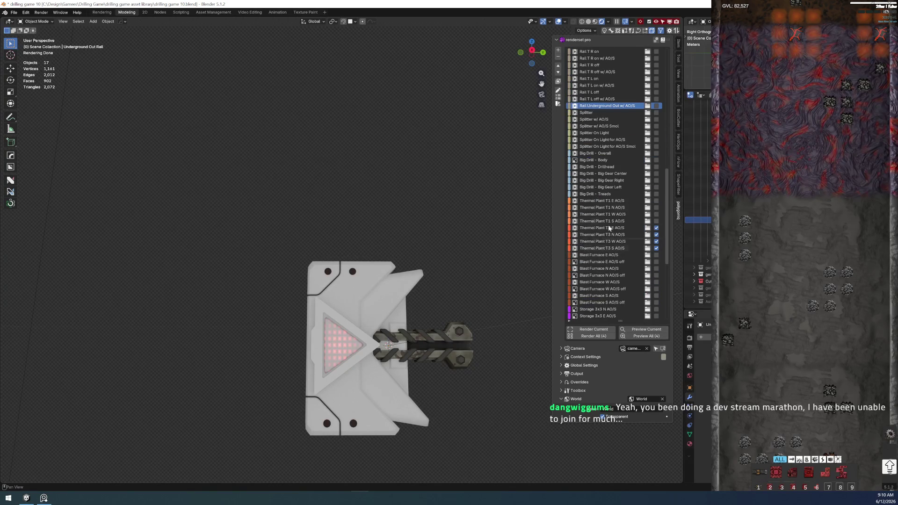
click(592, 248)
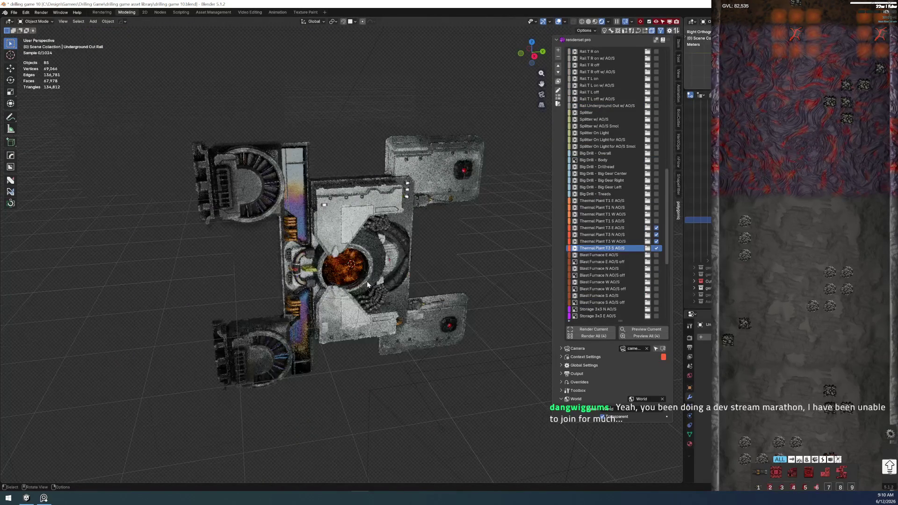
scroll(367, 282, up, 1)
scroll(367, 282, up, 3)
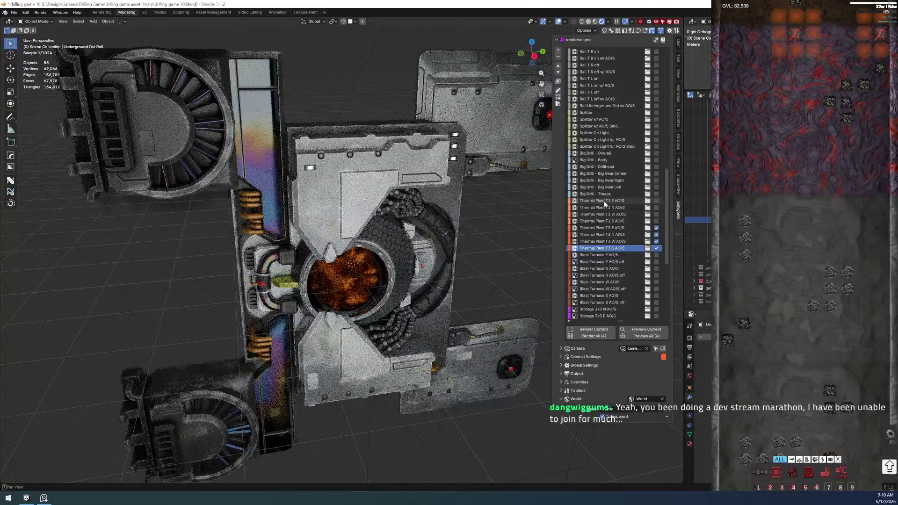
Step: Preview the Thermal Plant T2/T1 and Blast Furnace E entries, then load Storage 3x3 N AO/S
click(602, 228)
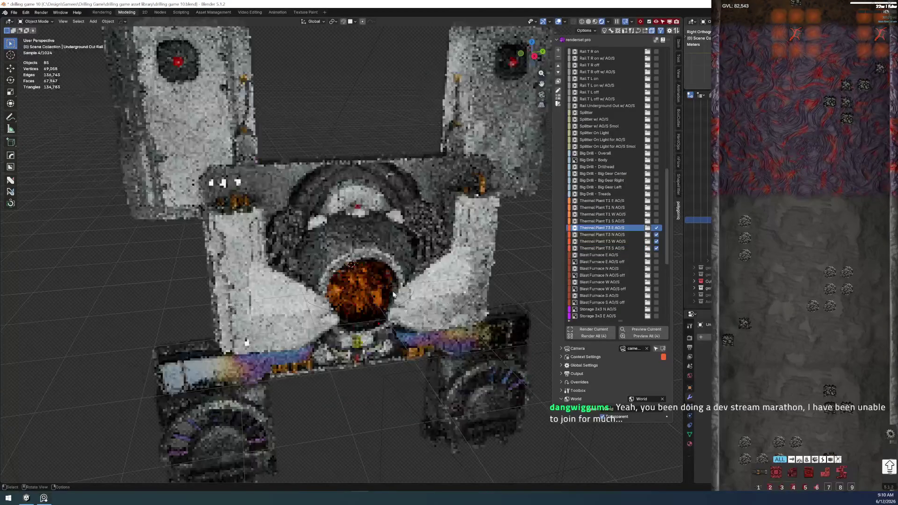
scroll(394, 294, down, 4)
middle_drag(393, 294, 408, 363)
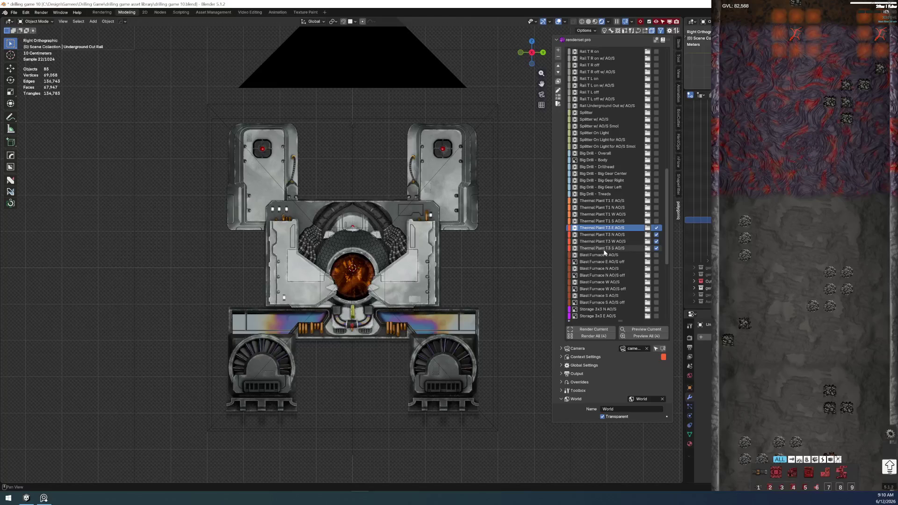
click(617, 202)
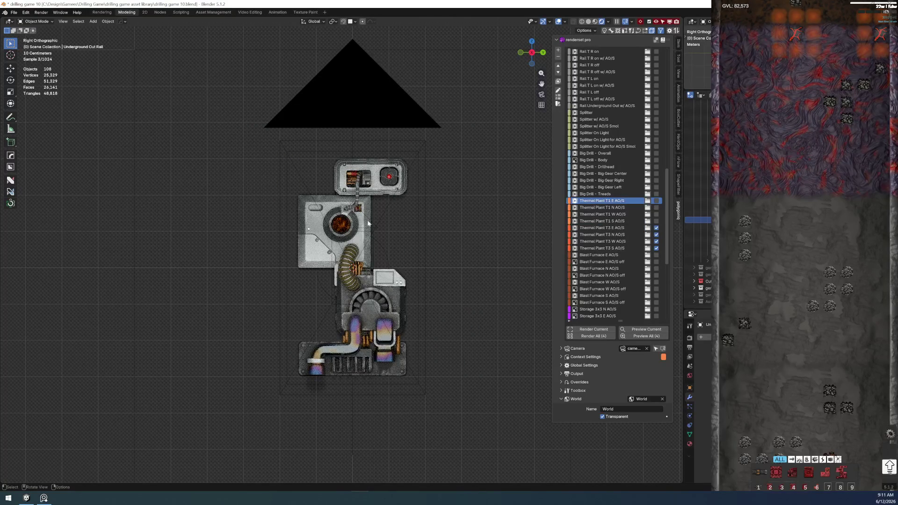
click(601, 256)
scroll(396, 290, up, 3)
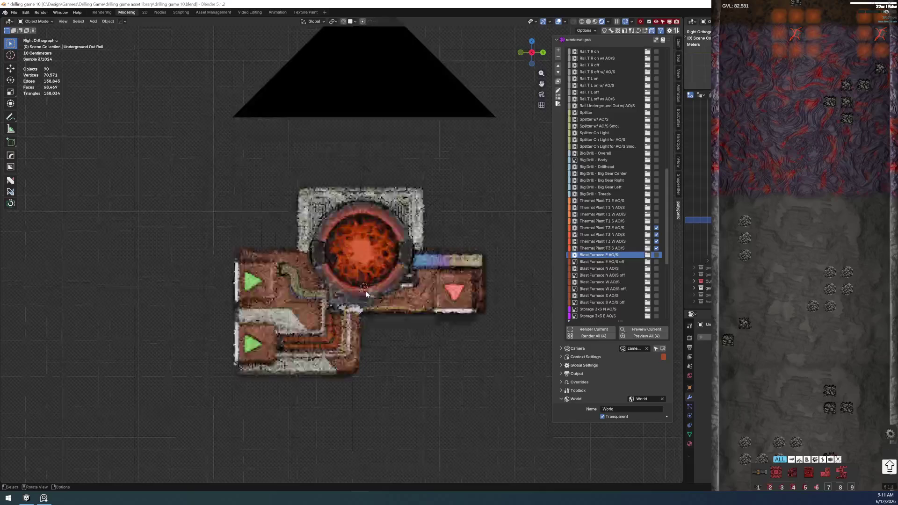
scroll(397, 291, up, 1)
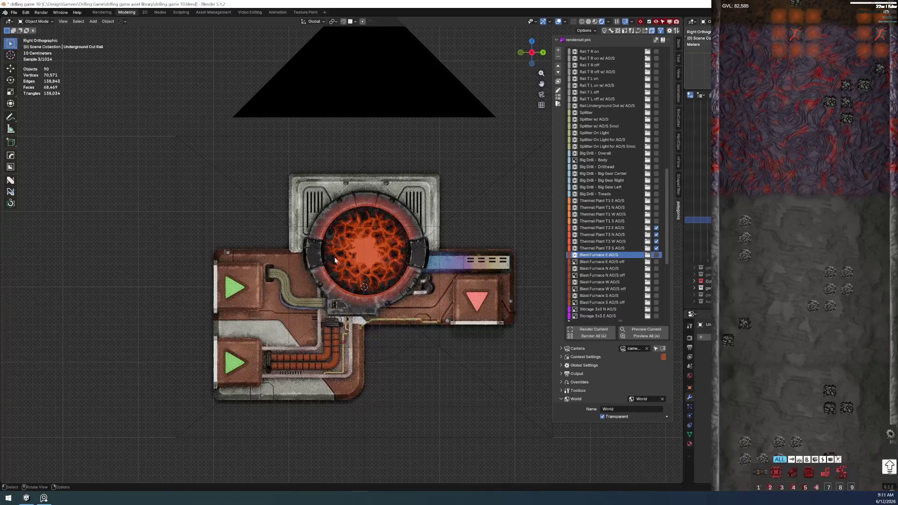
scroll(618, 289, down, 1)
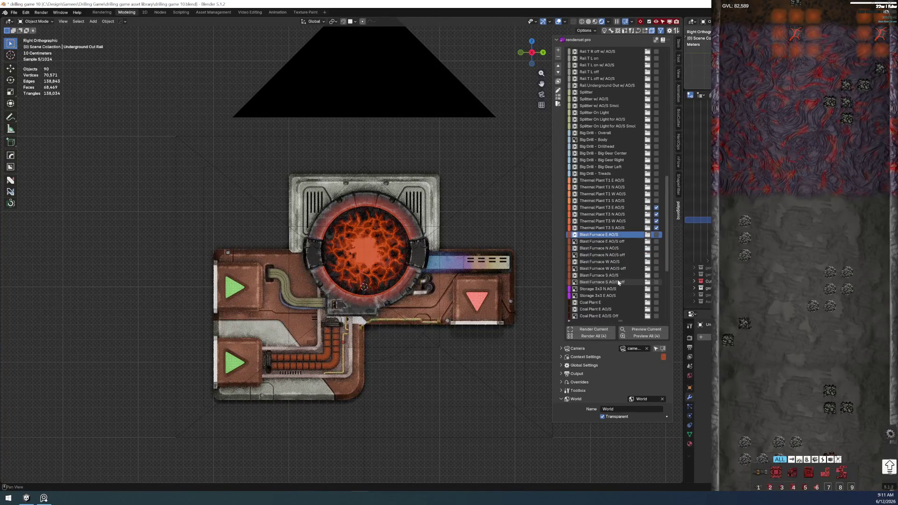
click(593, 289)
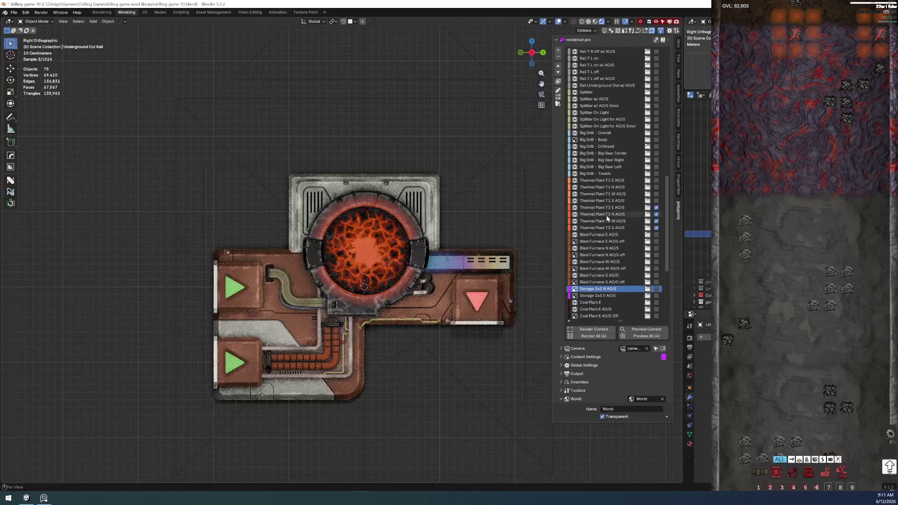
Step: Preview Thermal Plant T3/T2/T1 entries and exclude the four Thermal Plant T3 entries from rendering
click(605, 228)
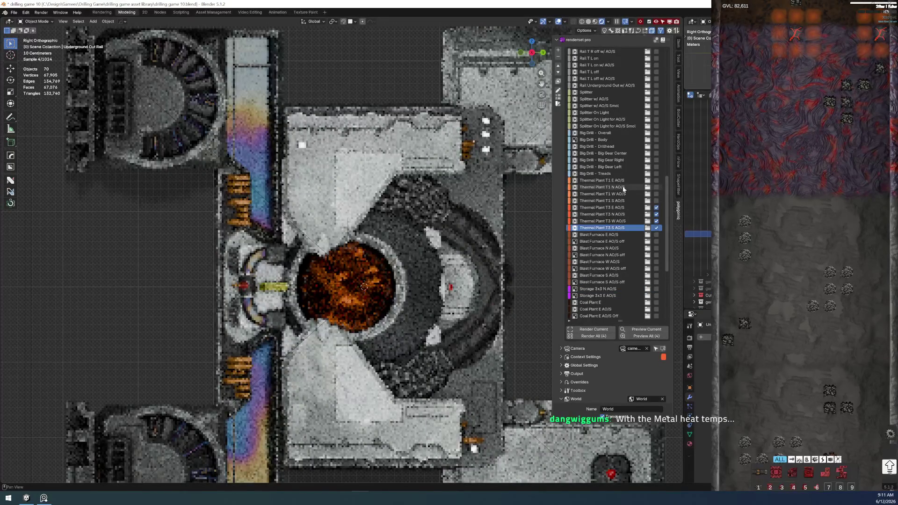
click(605, 208)
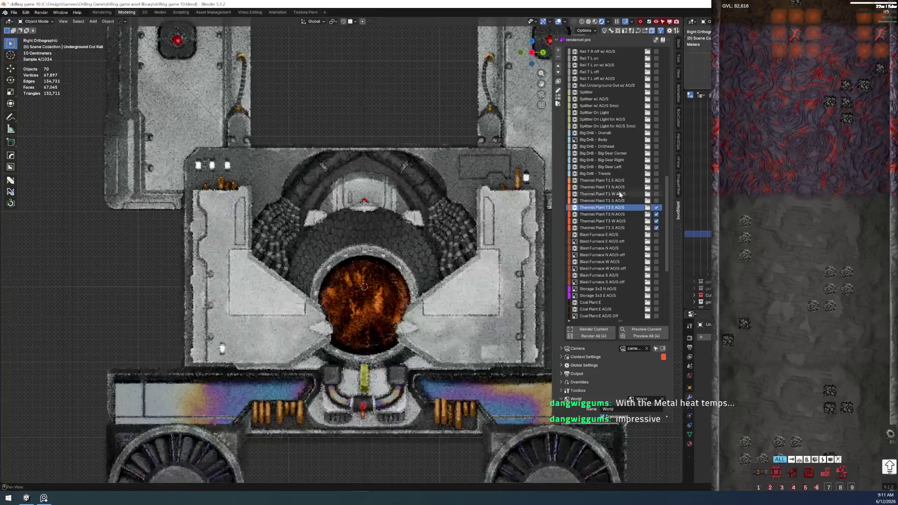
click(605, 180)
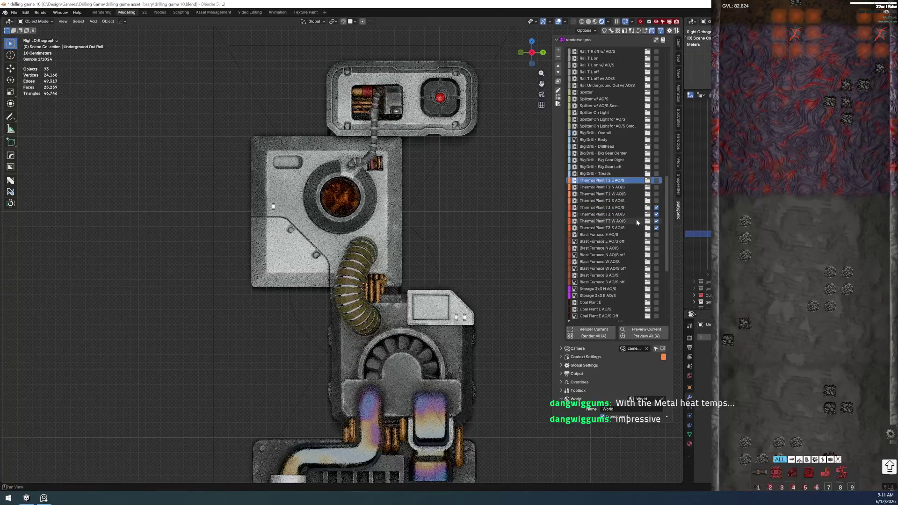
drag(658, 207, 657, 226)
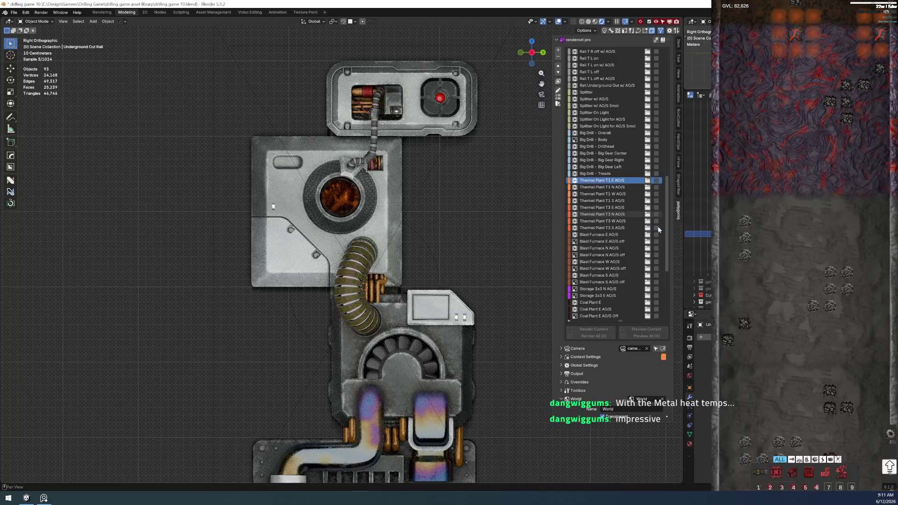
Step: Step through the Blast Furnace entries and end on the Storage 3x3 N AO/S preview
click(604, 241)
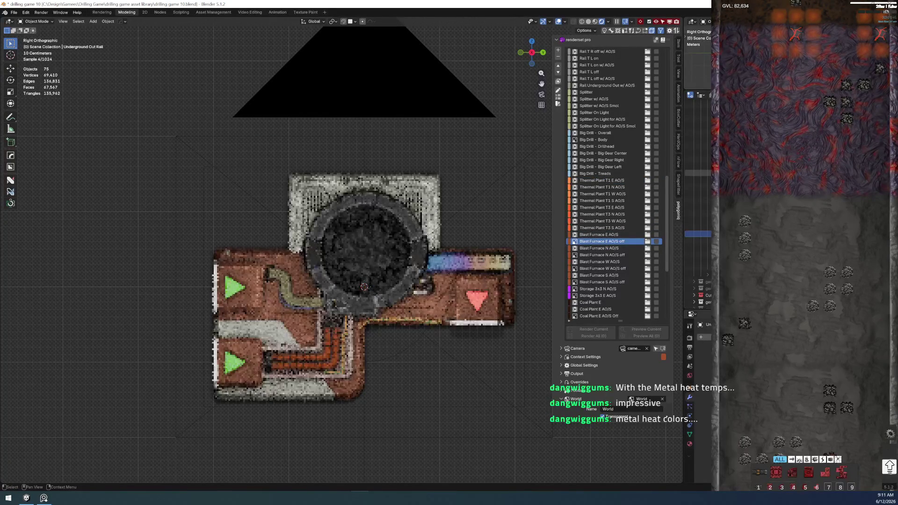
key(Up)
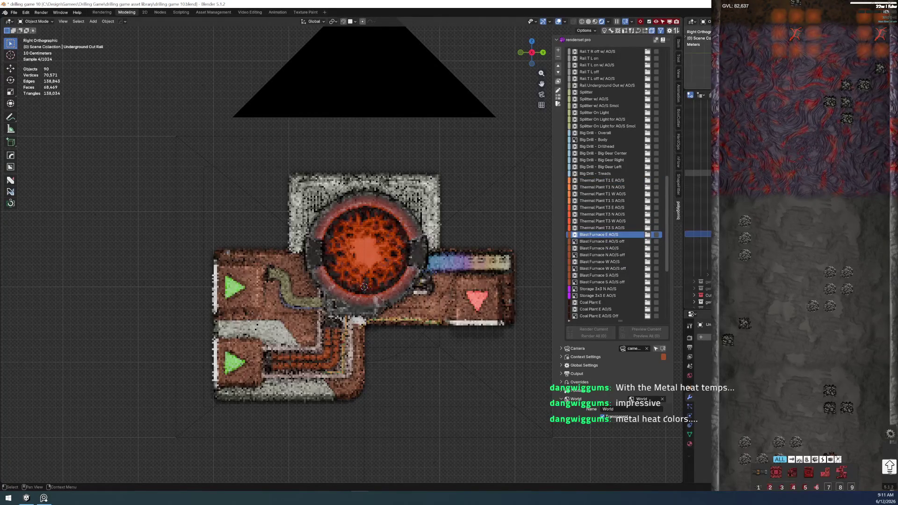
key(Down)
key(Down)
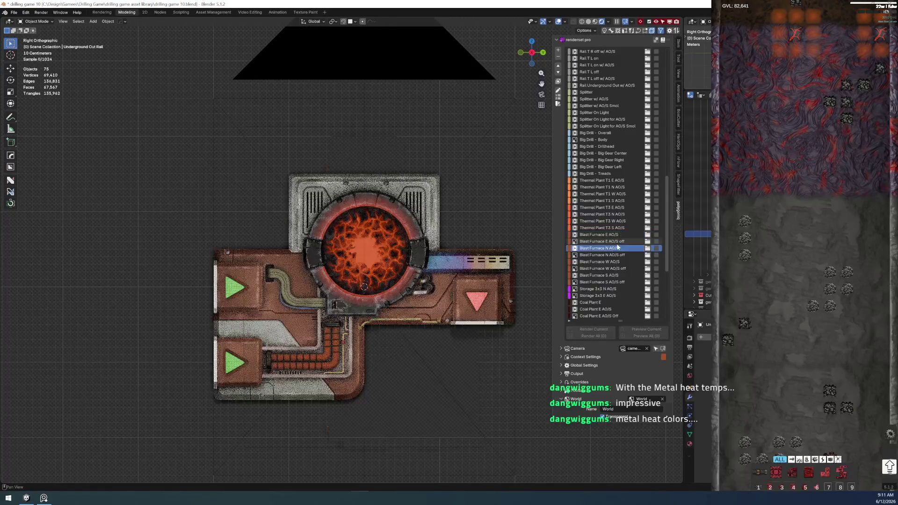
key(Down)
key(Down)
key(Down)
key(Down)
key(Down)
key(Down)
key(Down)
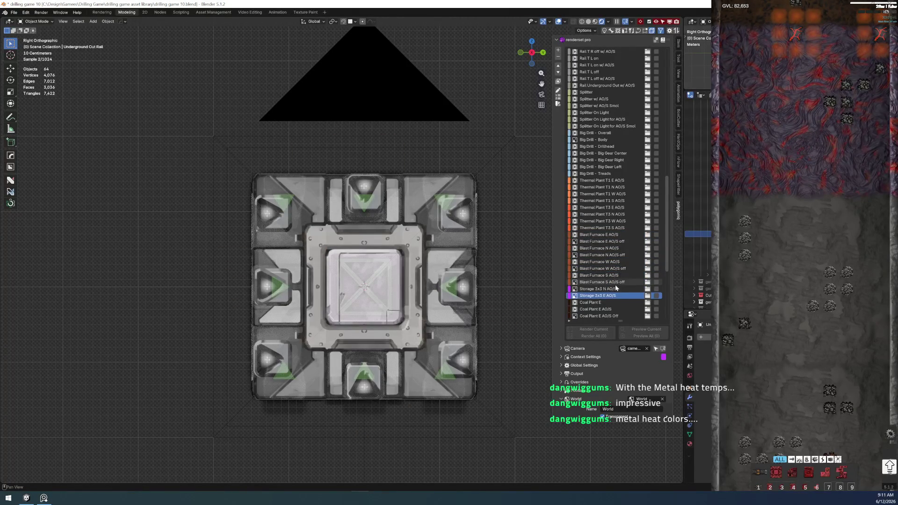
key(Up)
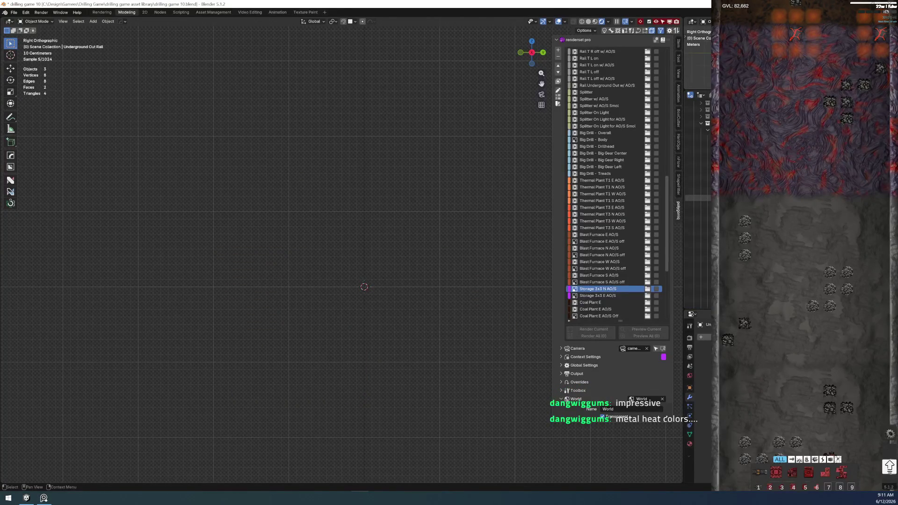
Step: Return to Storage 3x3 E AO/S, select a storage object and make the Storage 3x3 collection active
click(597, 297)
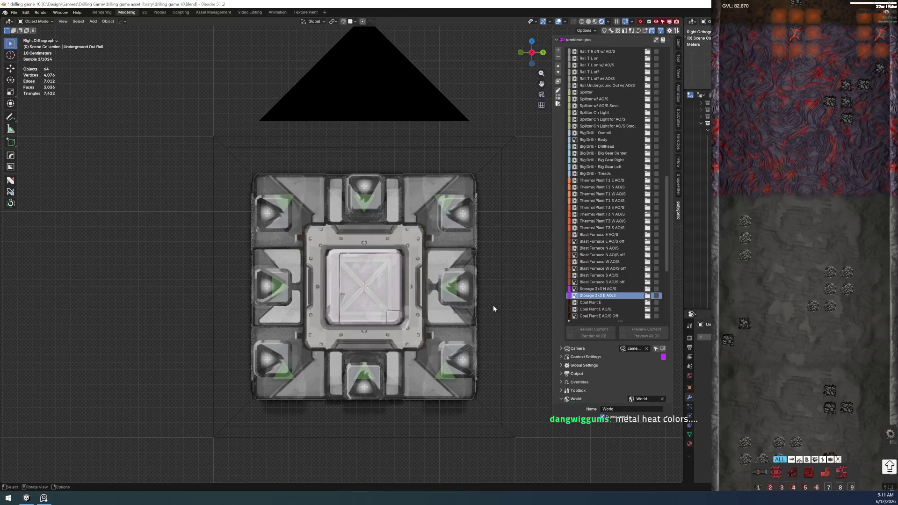
shift+right_click(310, 306)
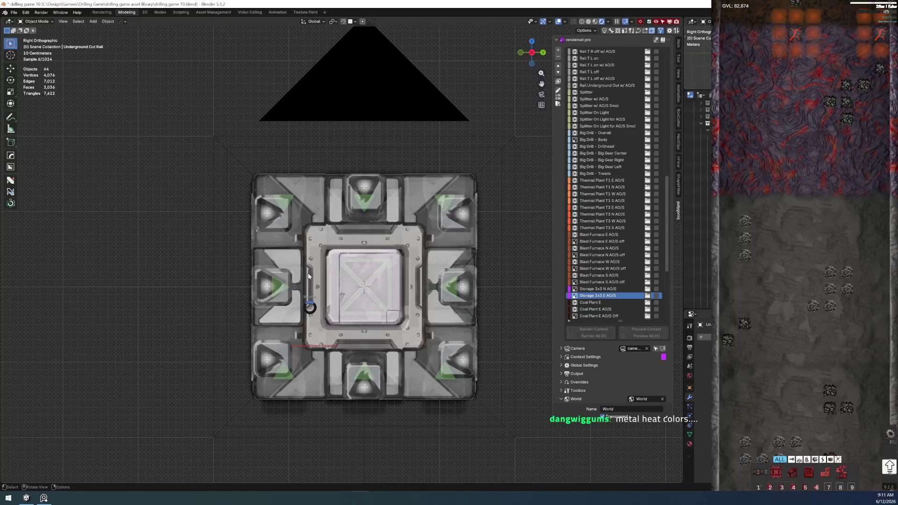
click(138, 270)
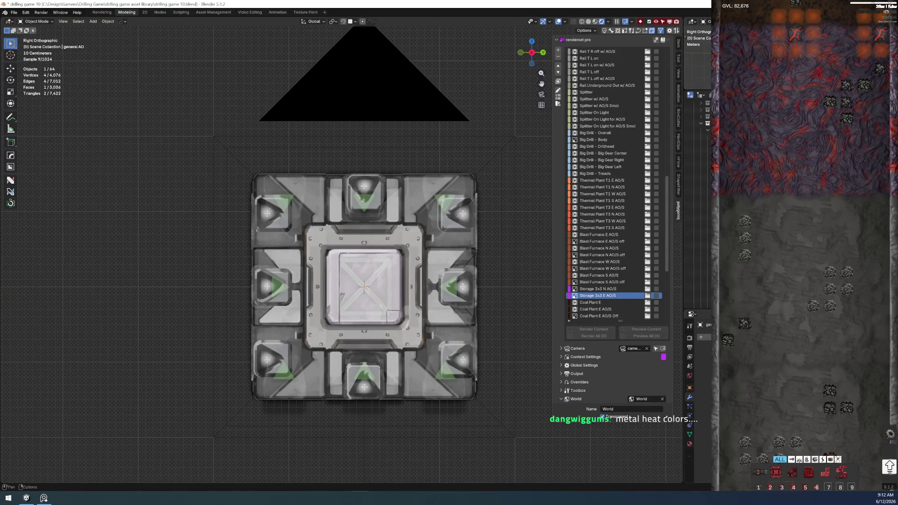
click(697, 192)
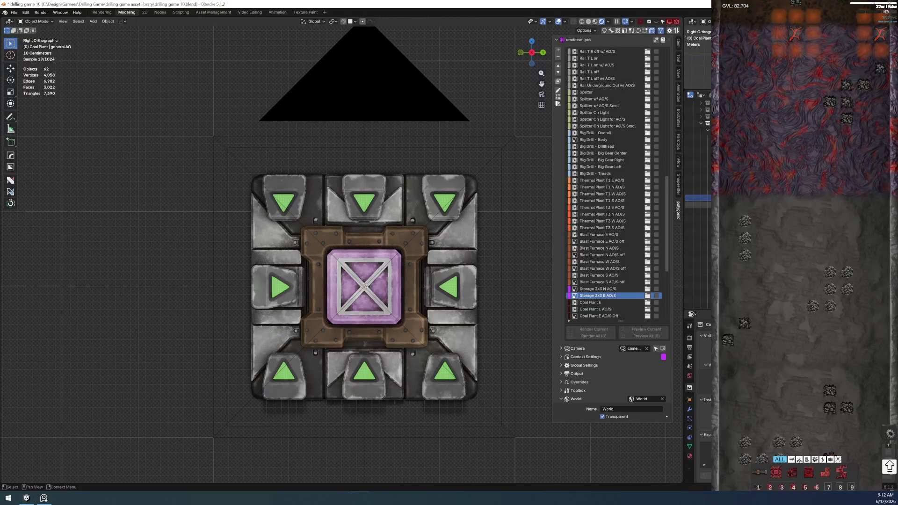
Step: Briefly reveal hidden objects, then preview the Coal Plant E AO/S entry and pan along it
key(ctrl+z)
key(ctrl+shift+z)
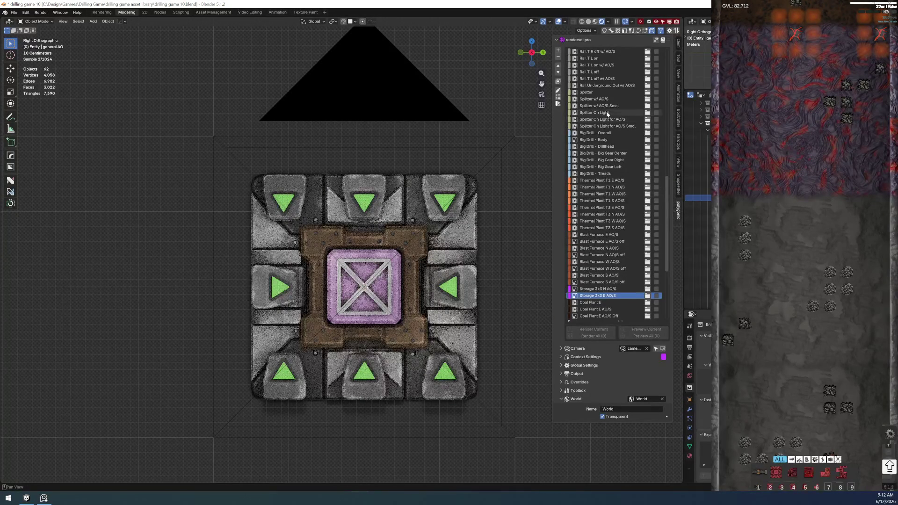
scroll(608, 231, down, 1)
scroll(609, 278, down, 3)
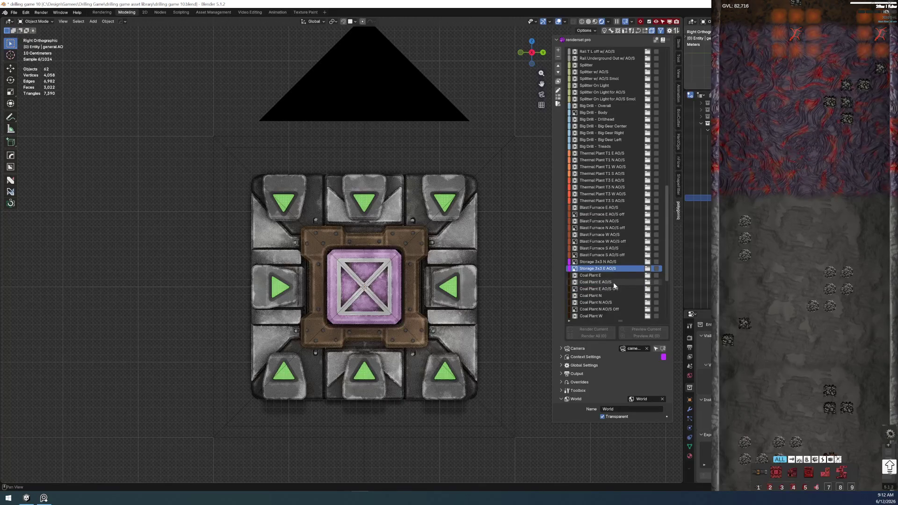
click(614, 282)
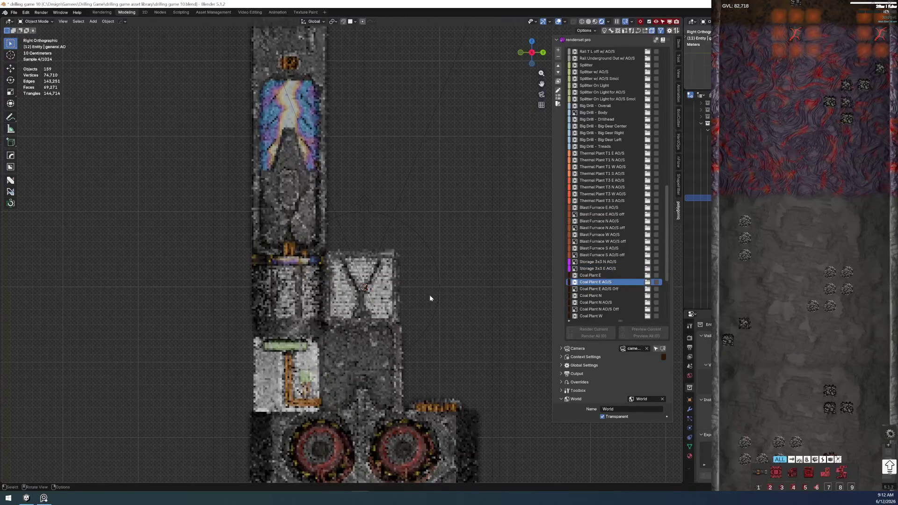
scroll(381, 306, down, 1)
scroll(387, 305, down, 2)
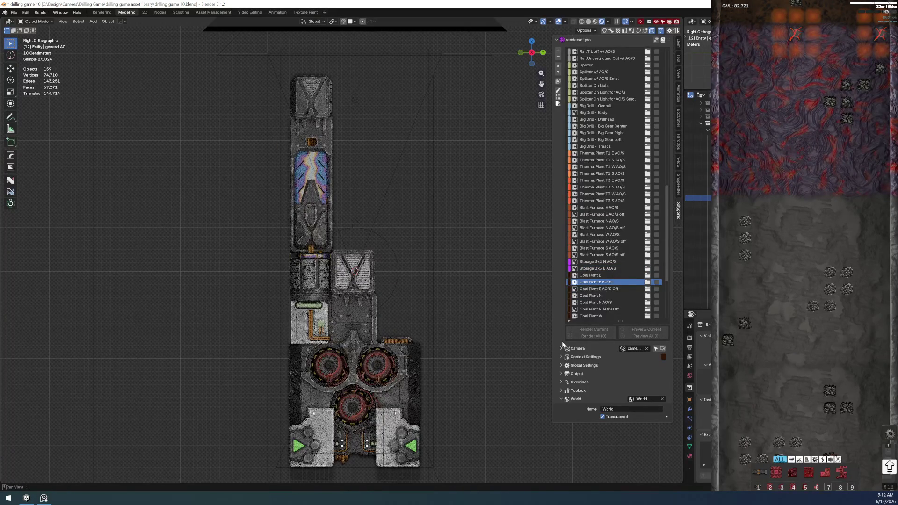
scroll(422, 385, up, 1)
scroll(414, 379, up, 1)
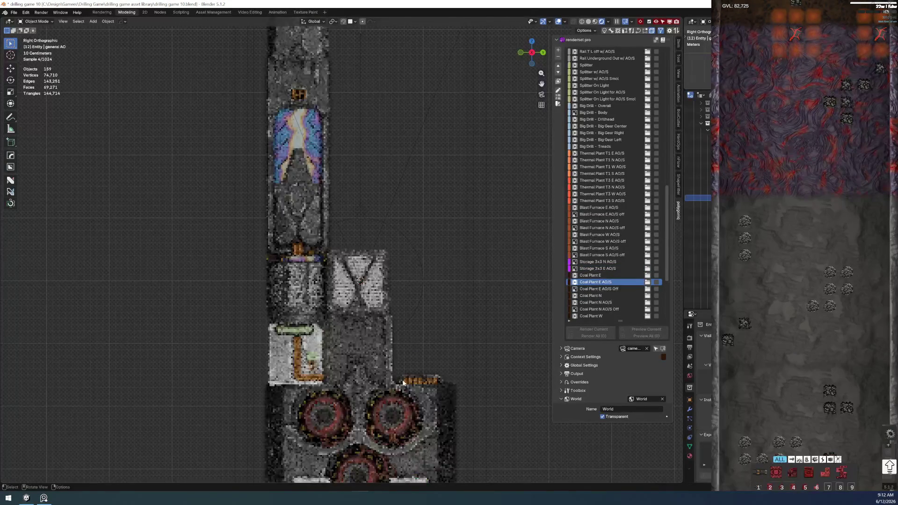
shift+middle_drag(395, 366, 388, 218)
scroll(388, 218, up, 2)
scroll(388, 218, up, 1)
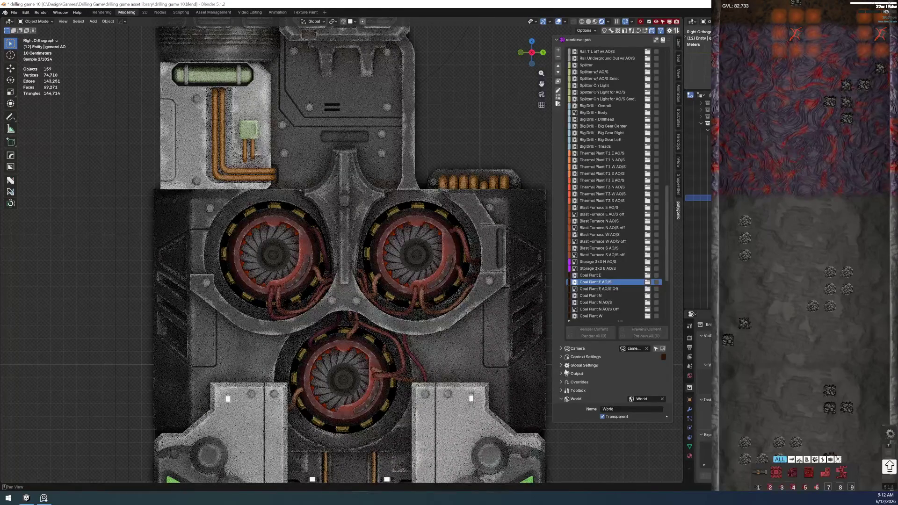
Step: Check the entry's Context Settings and show its Overrides list
click(562, 357)
click(562, 358)
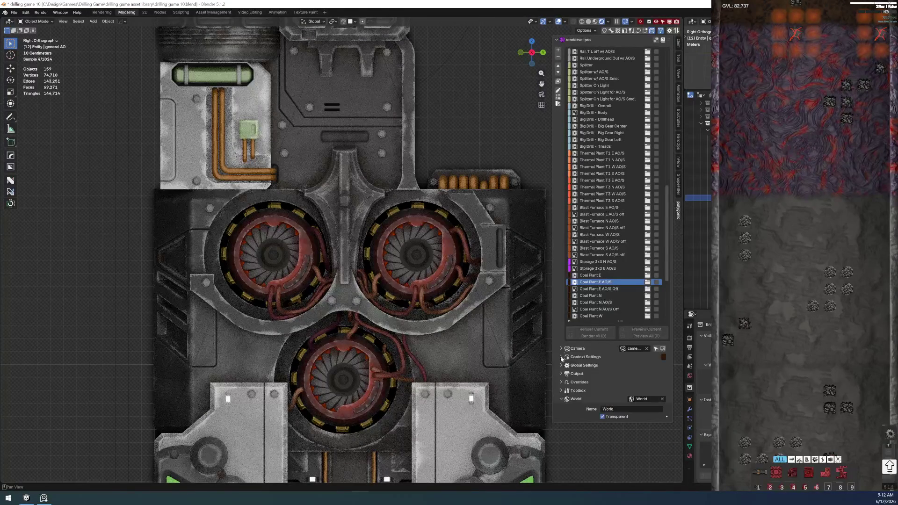
click(562, 382)
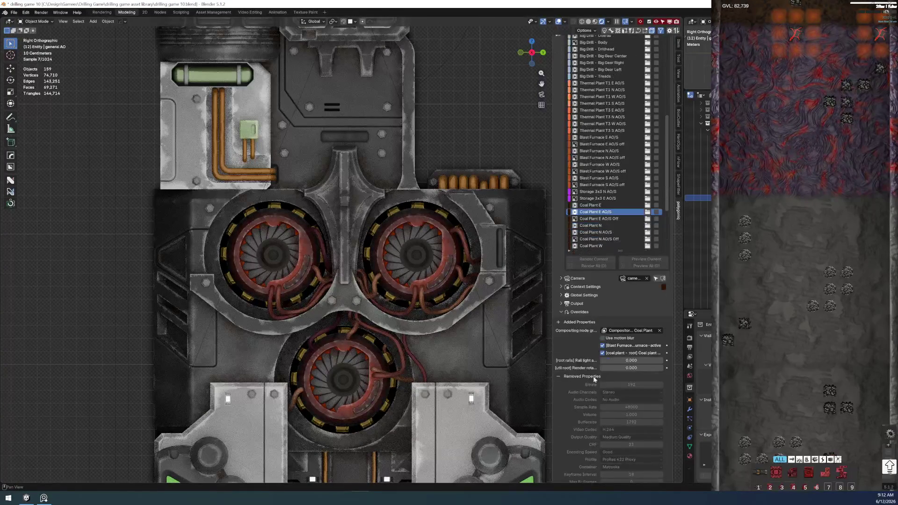
Step: Toggle the coal plant active override, preview Coal Plant N, and settle on Coal Plant E AO/S Off
click(602, 353)
click(602, 353)
click(603, 219)
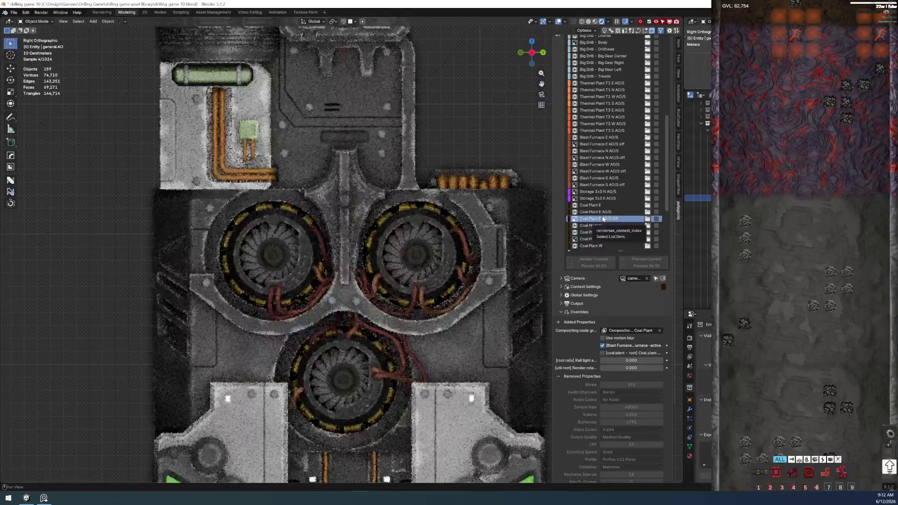
click(605, 232)
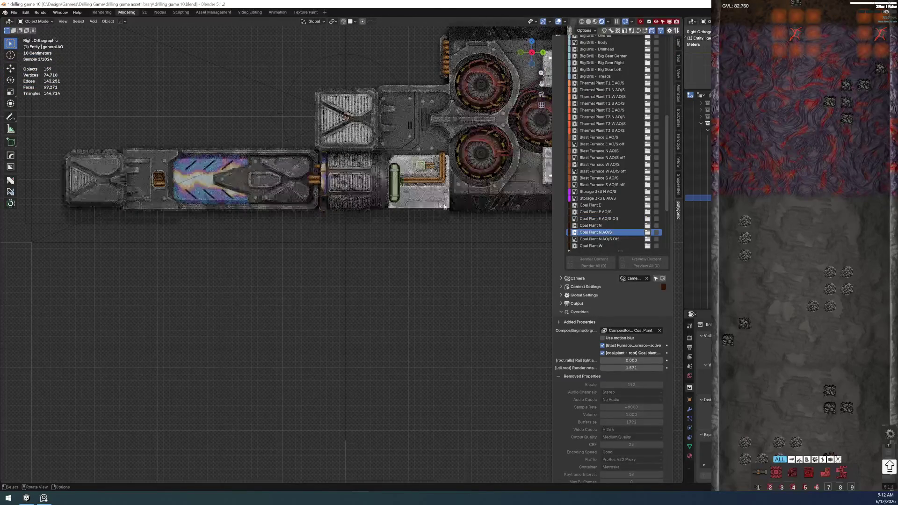
scroll(360, 299, up, 1)
scroll(359, 299, up, 2)
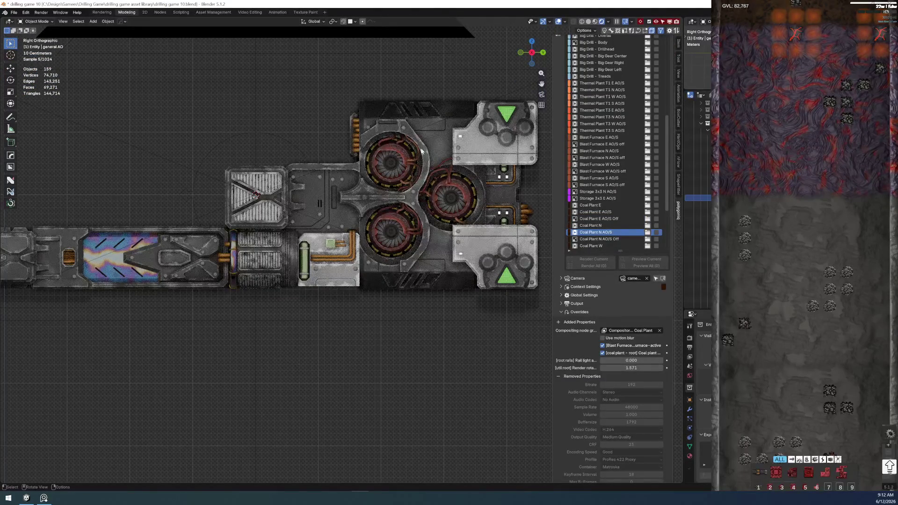
scroll(395, 266, up, 4)
scroll(426, 192, down, 1)
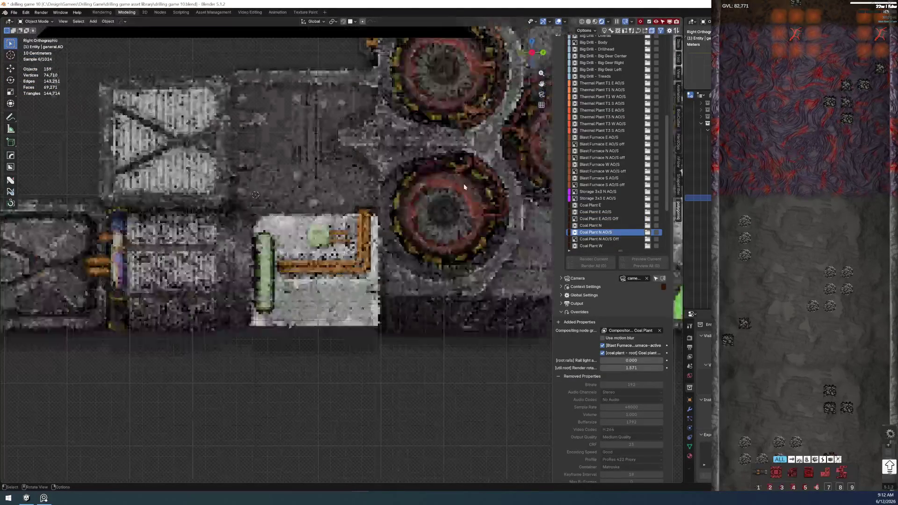
scroll(451, 185, down, 2)
scroll(449, 187, down, 3)
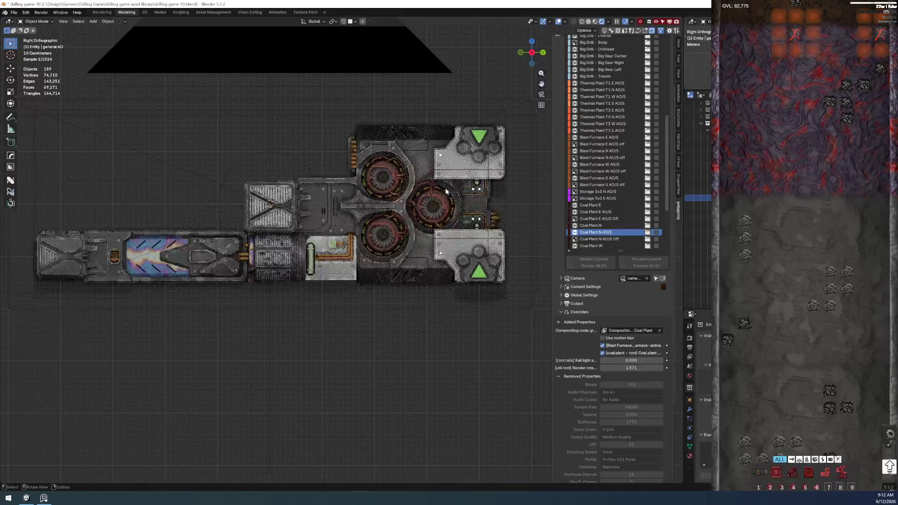
click(613, 220)
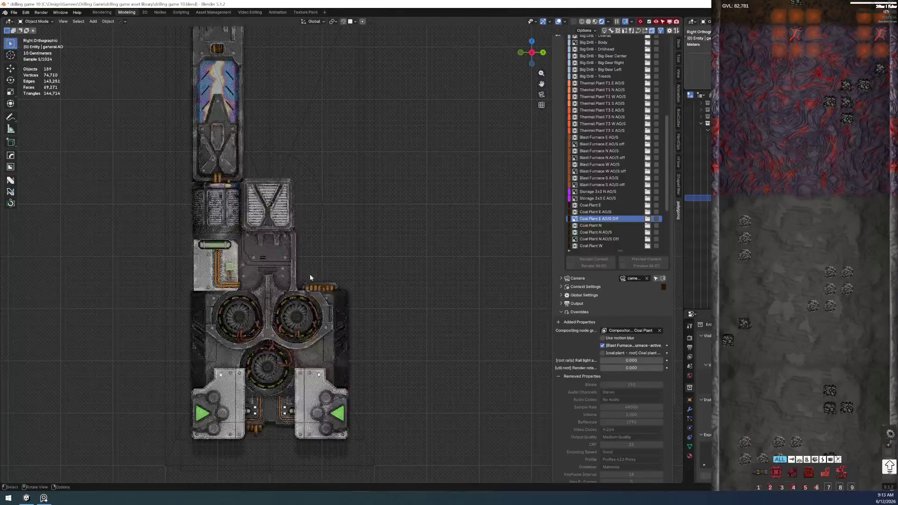
shift+middle_drag(280, 265, 364, 307)
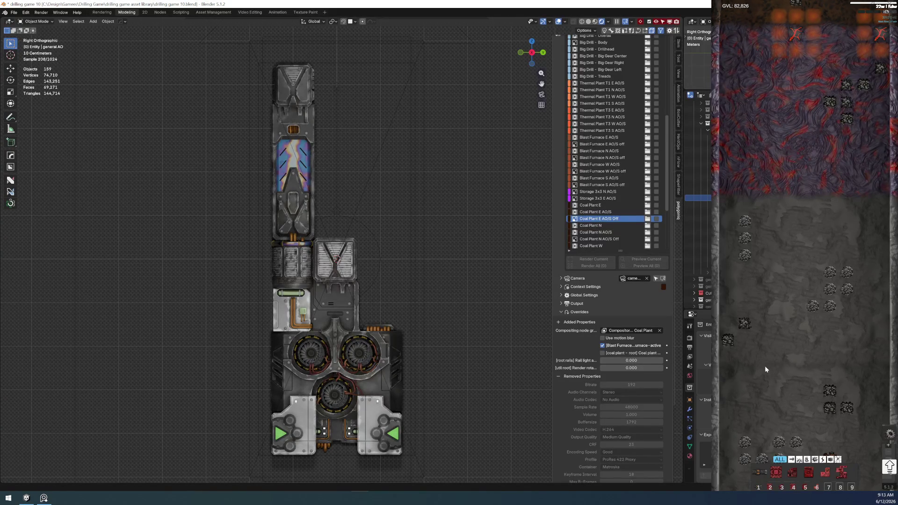
Step: Pan the game camera with W/S until the pipe-connected buildings are in view
key(w)
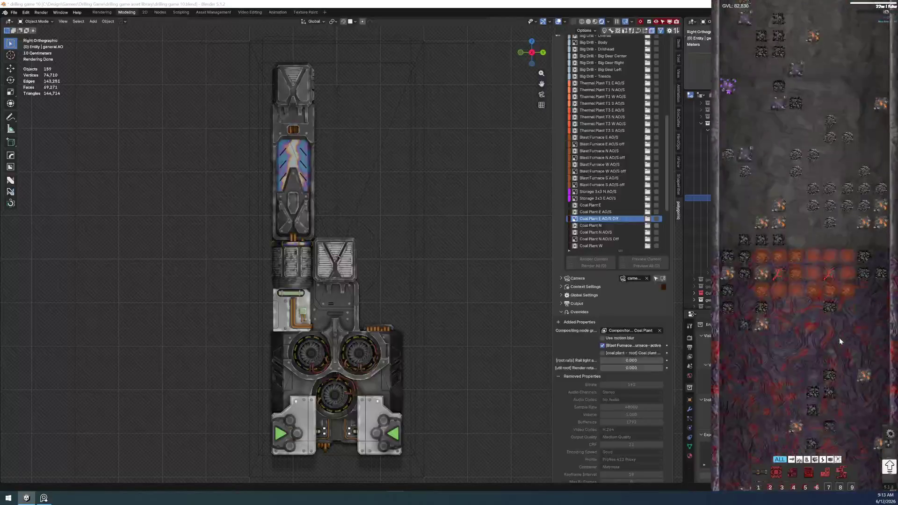
key(s)
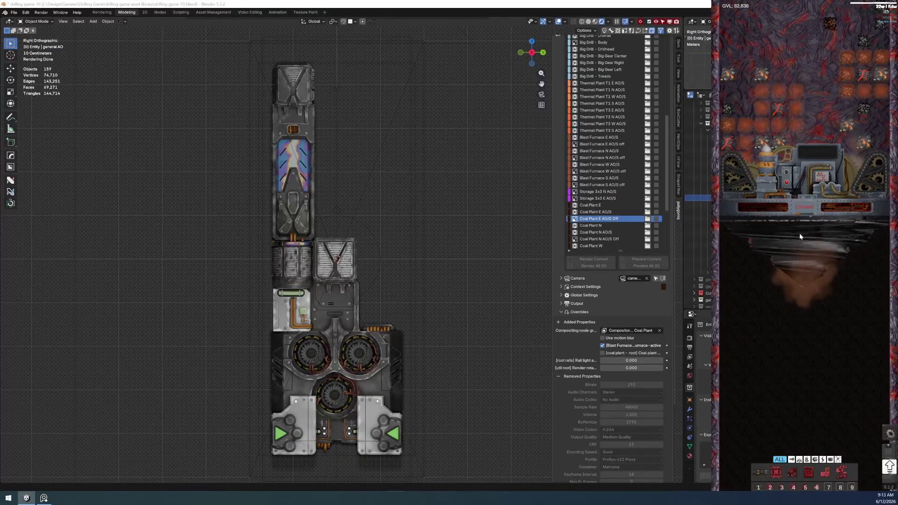
key(w)
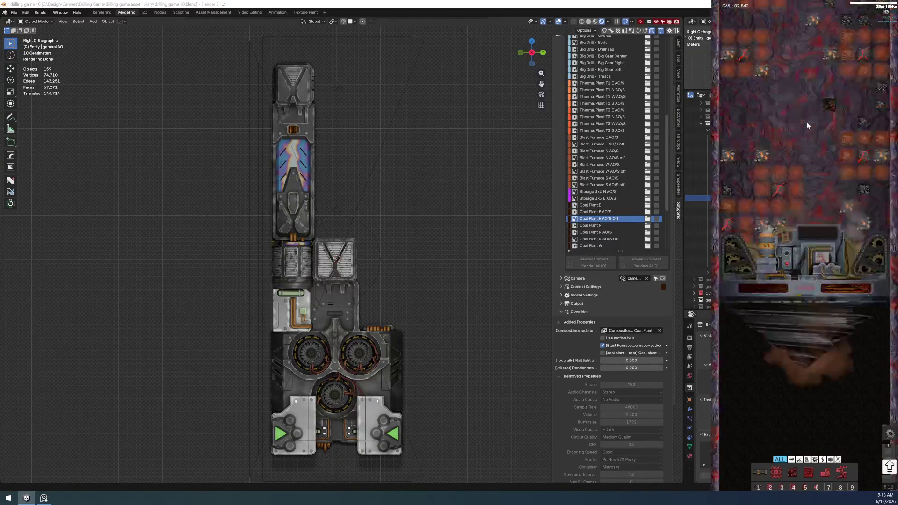
key(w)
key(w)
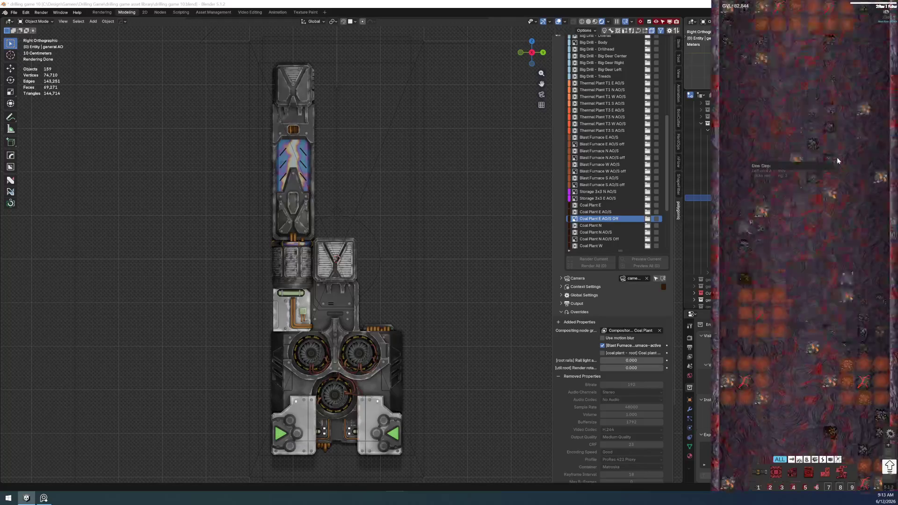
key(s)
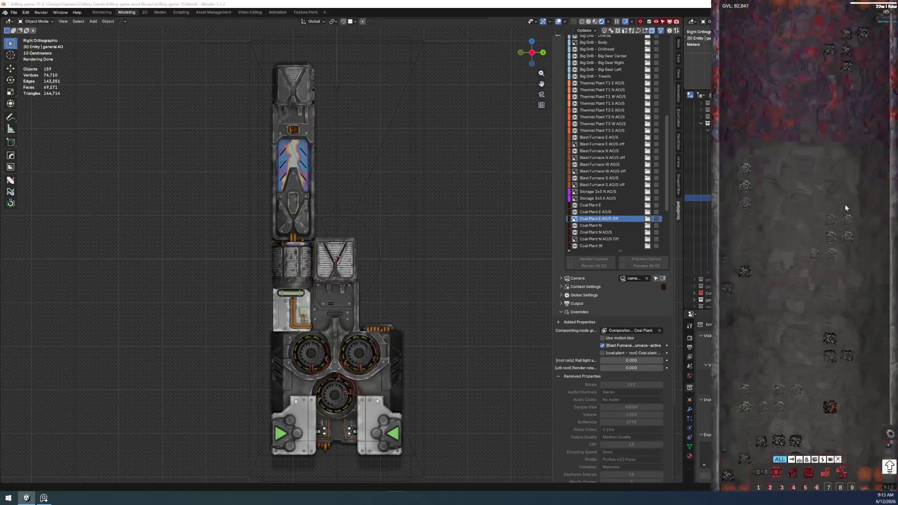
key(w)
scroll(464, 408, up, 1)
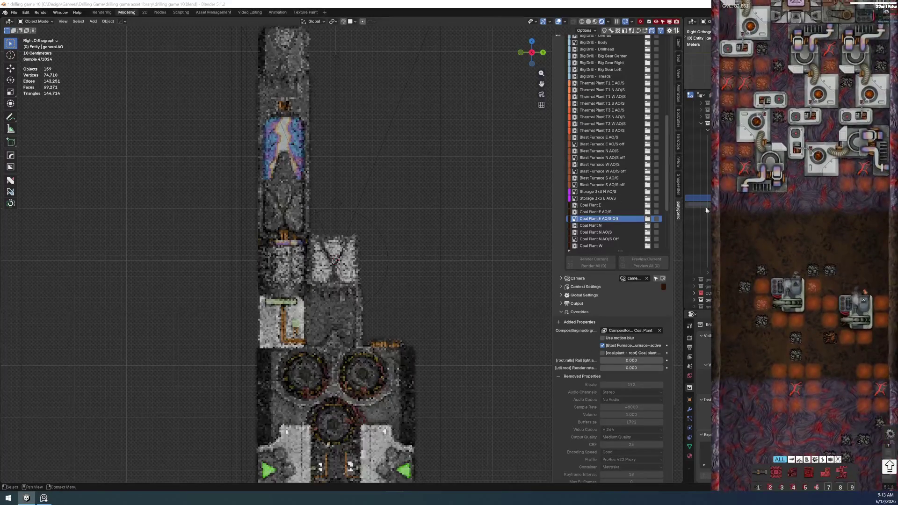
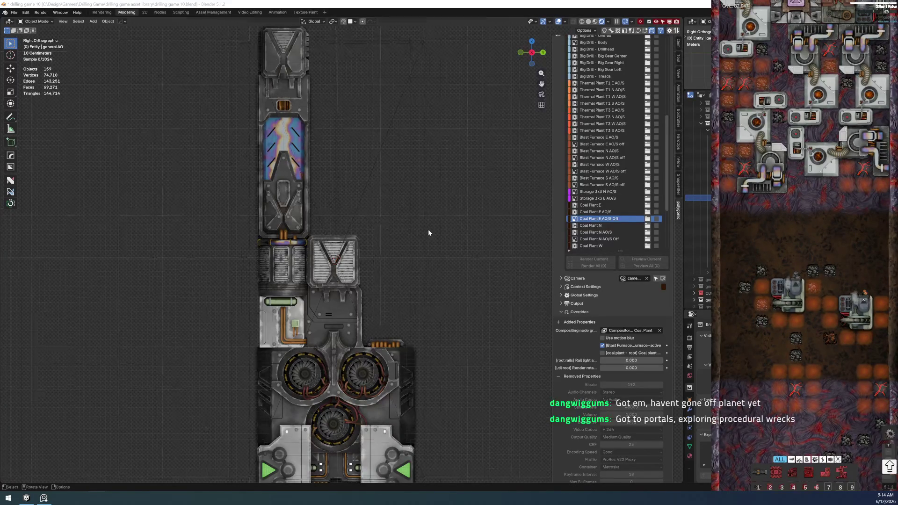
scroll(428, 229, down, 3)
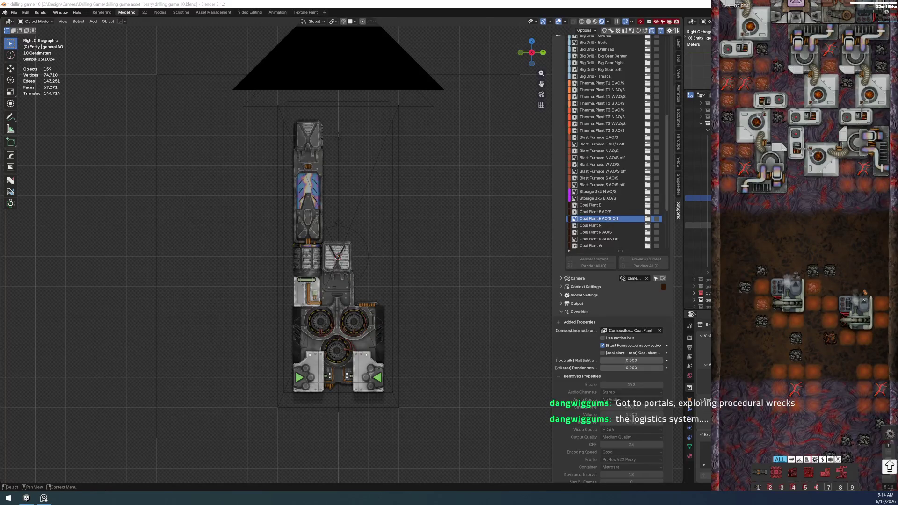
scroll(595, 226, down, 4)
scroll(595, 226, down, 3)
scroll(596, 226, down, 3)
scroll(595, 226, up, 2)
scroll(599, 223, up, 3)
scroll(598, 223, up, 5)
scroll(600, 217, up, 3)
scroll(597, 196, up, 3)
scroll(593, 154, up, 2)
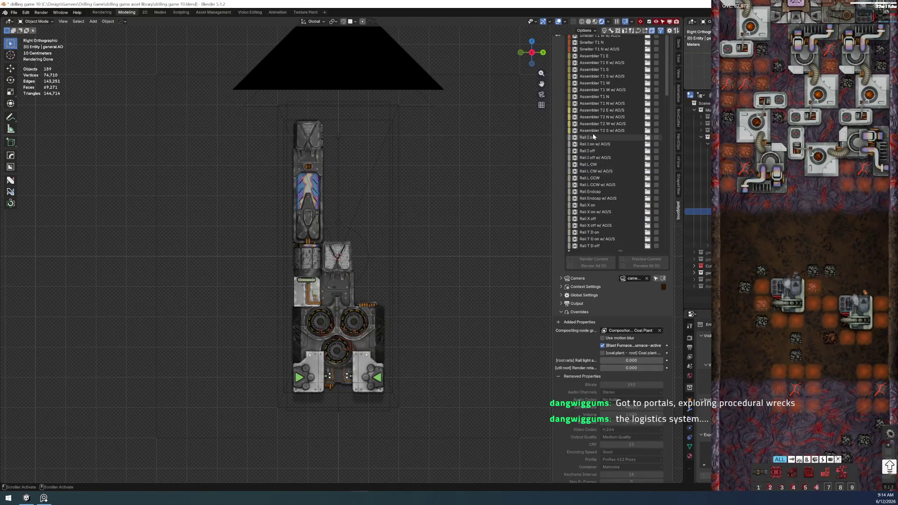
Step: Switch from the coal plant scene to the Rail Underground Out w/ AO/S entity scene
click(593, 136)
key(Down)
key(Down)
key(Down)
key(Down)
key(Down)
key(Down)
key(Down)
key(Down)
key(Down)
key(Down)
key(Down)
key(Down)
key(Down)
key(Down)
key(Down)
key(Down)
key(Down)
key(Down)
key(Down)
key(Down)
key(Down)
key(Down)
key(Down)
key(Down)
key(Down)
key(Down)
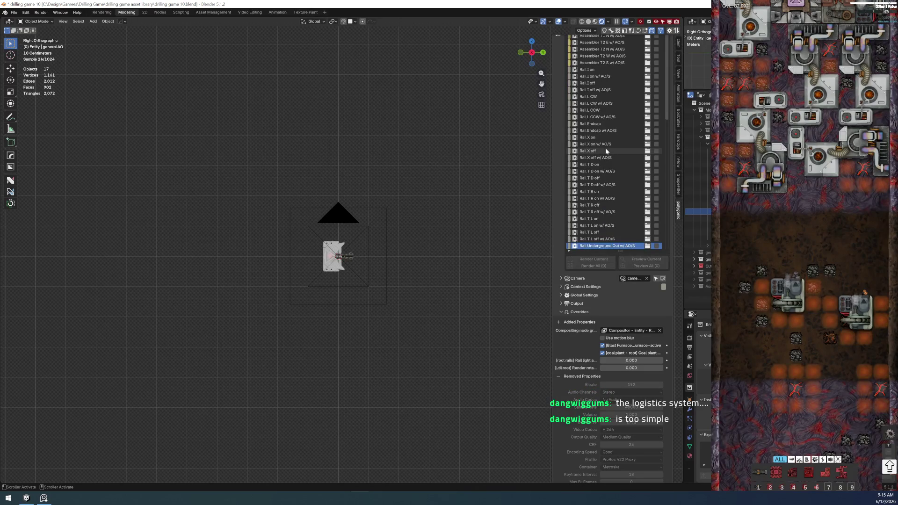
scroll(632, 170, down, 3)
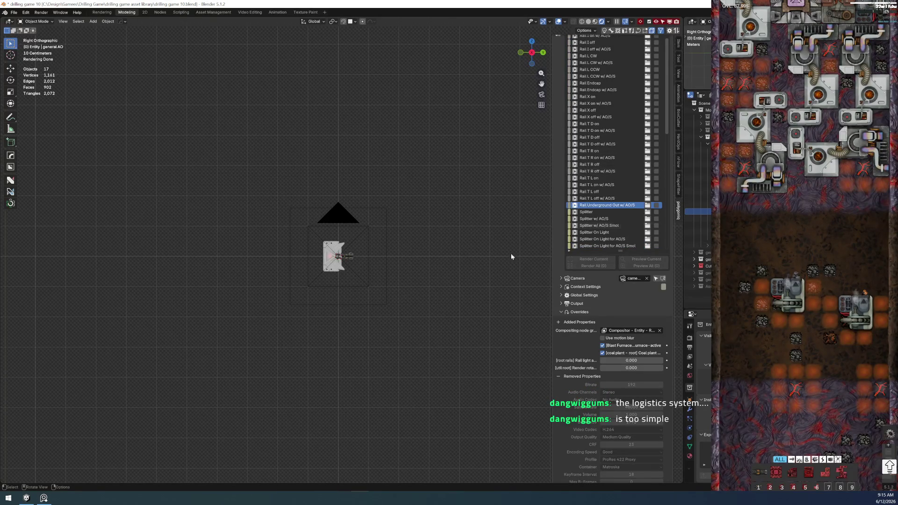
scroll(332, 281, up, 5)
scroll(333, 281, up, 3)
scroll(333, 281, up, 2)
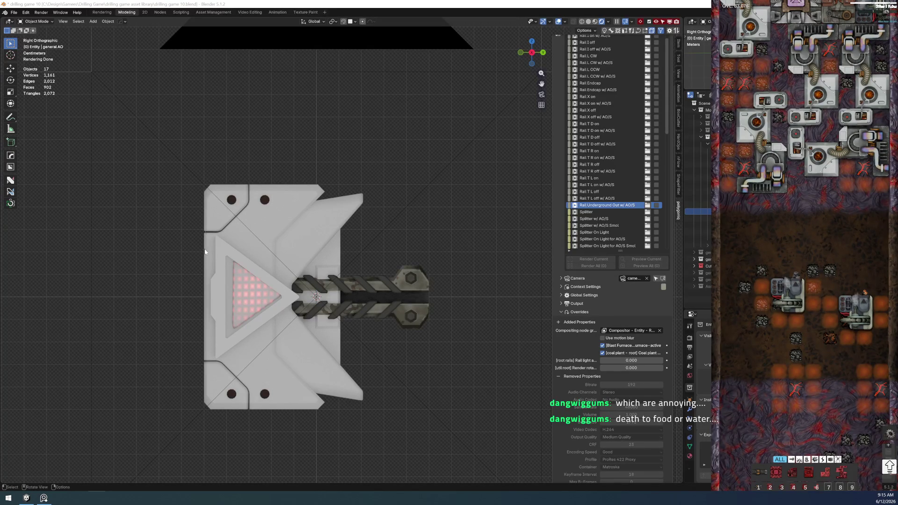
Step: Save the blend file via File > Save
click(14, 11)
click(41, 57)
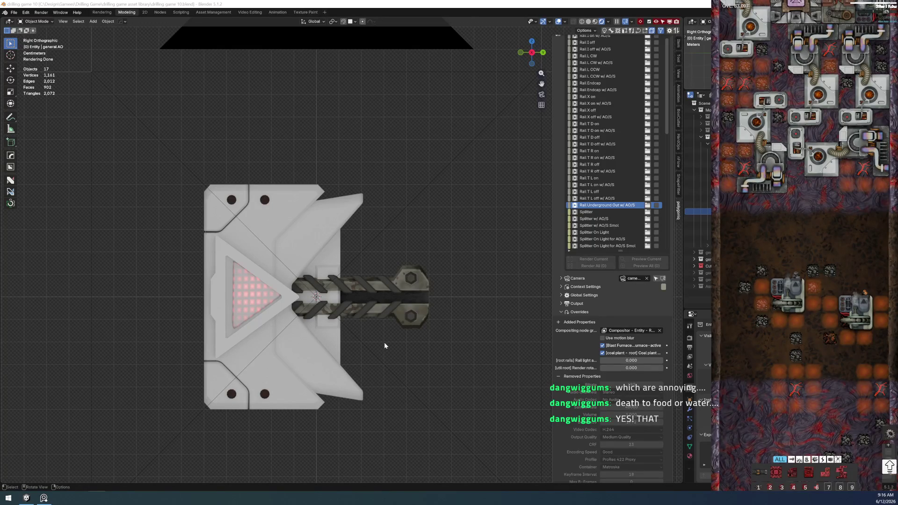
scroll(260, 232, up, 2)
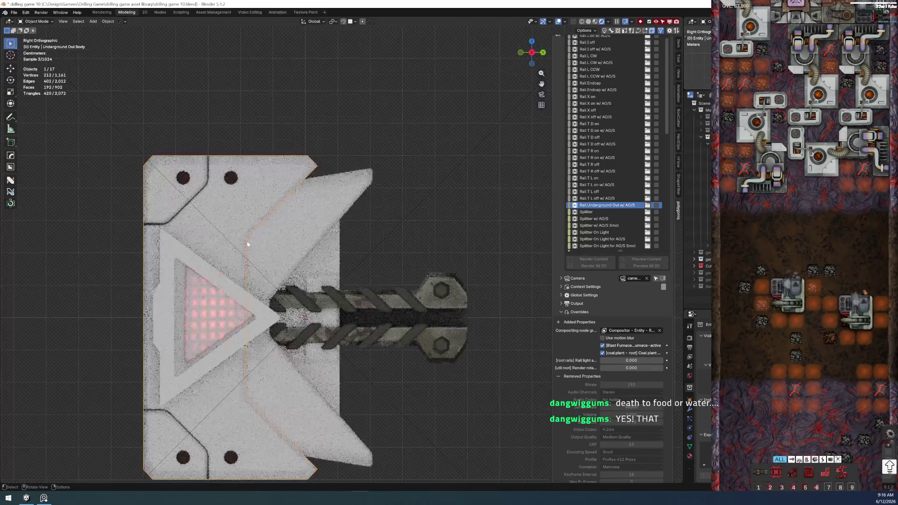
Step: Select the Underground Out body, angled bit, rivets and rail objects and show the rail's node tree
click(275, 182)
shift+middle_drag(274, 182, 287, 144)
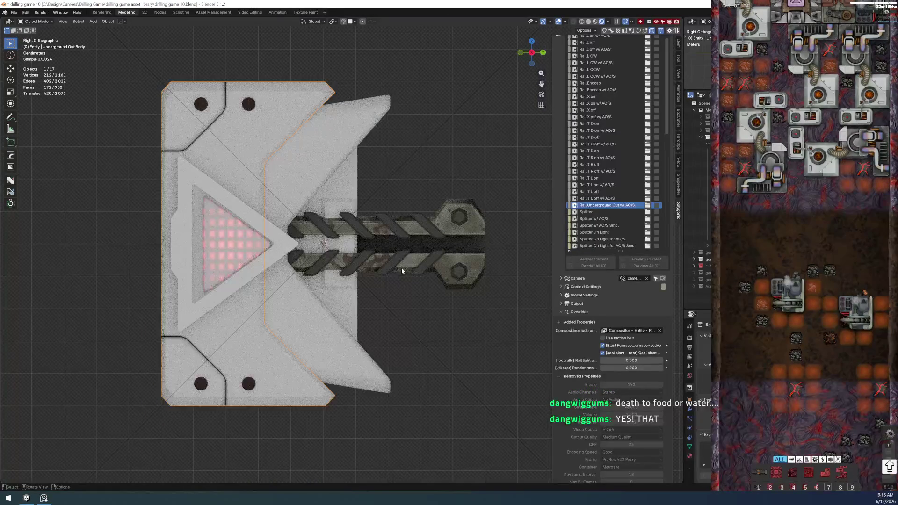
click(335, 372)
click(250, 382)
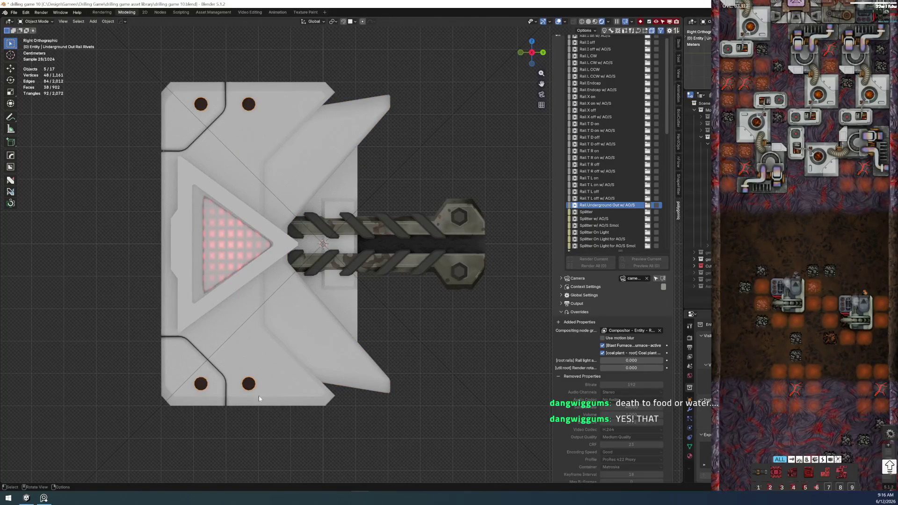
click(451, 275)
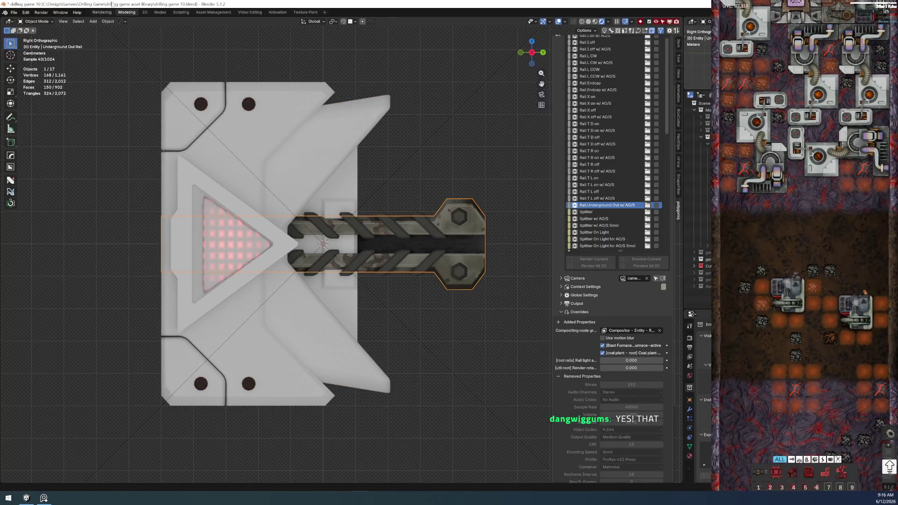
key(ctrl+Page_Down)
key(ctrl+Page_Down)
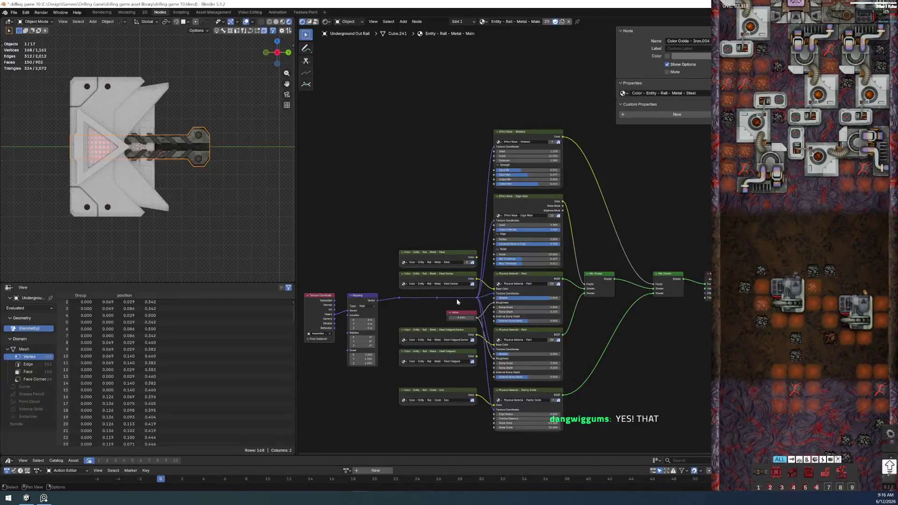
scroll(443, 285, up, 2)
scroll(399, 282, up, 1)
scroll(399, 281, up, 2)
Step: Duplicate the Steel Darker colour node and place the copy above the steel colour nodes
middle_drag(399, 278, 463, 253)
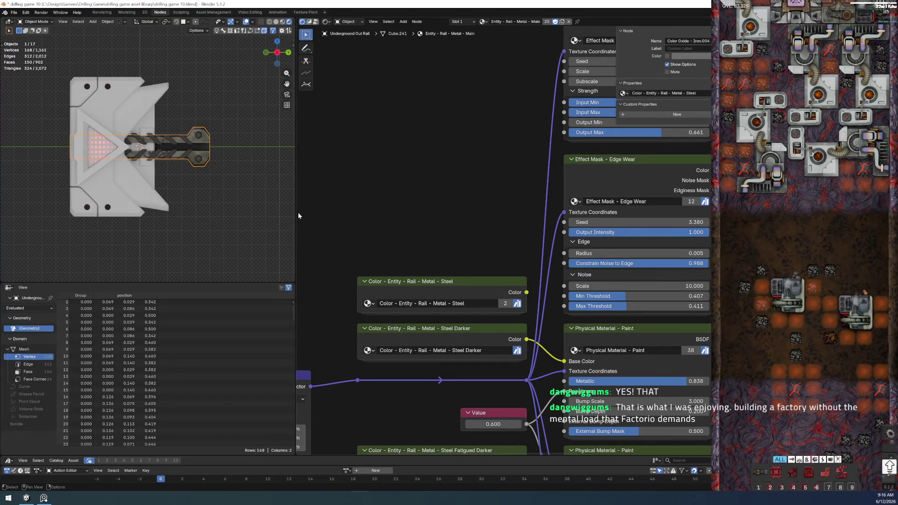
click(463, 330)
key(ctrl+c)
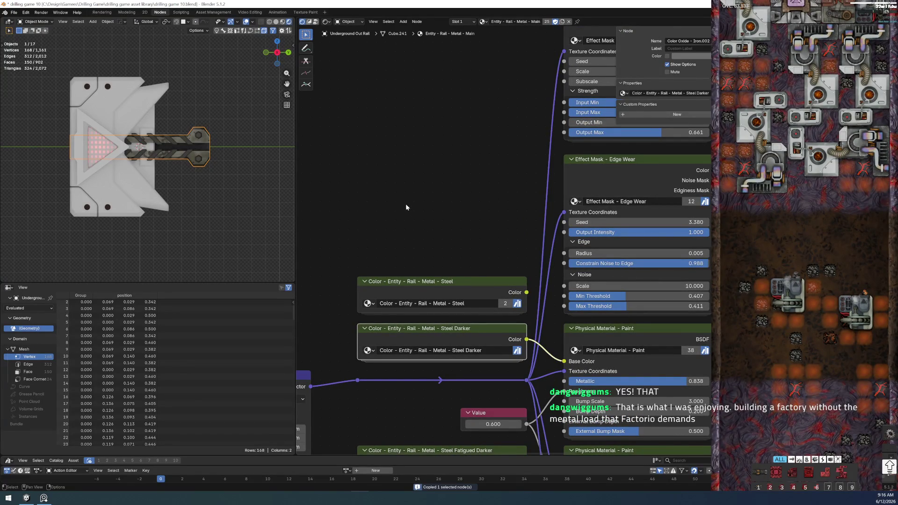
key(ctrl+v)
drag(405, 203, 394, 196)
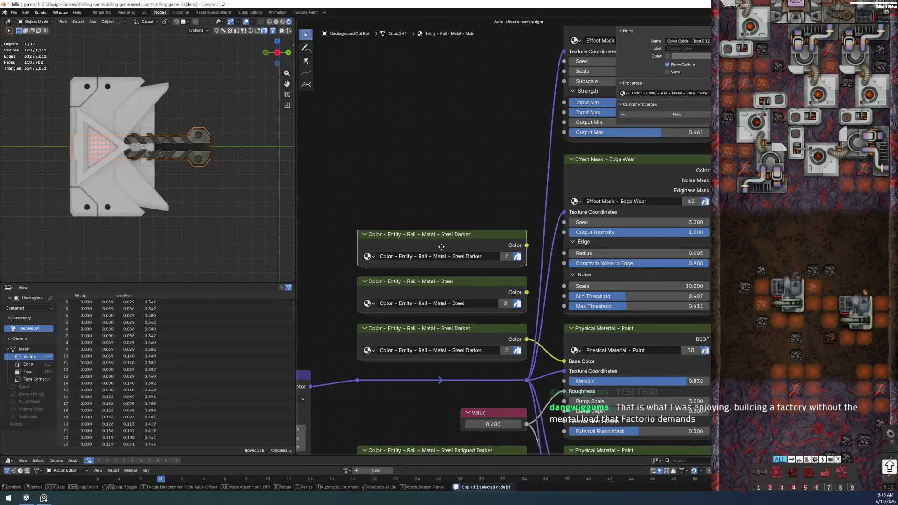
click(394, 195)
click(393, 248)
scroll(221, 154, up, 2)
scroll(221, 153, up, 3)
scroll(223, 157, down, 5)
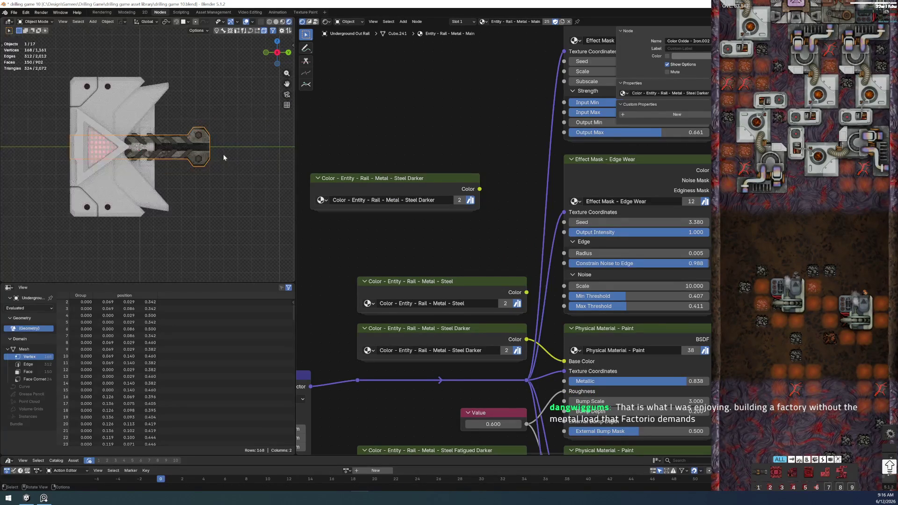
scroll(410, 221, down, 2)
Step: Tidy the Effect Mask, Edge Wear and Webbed nodes, collapsing and nudging them into place
middle_drag(415, 242, 457, 280)
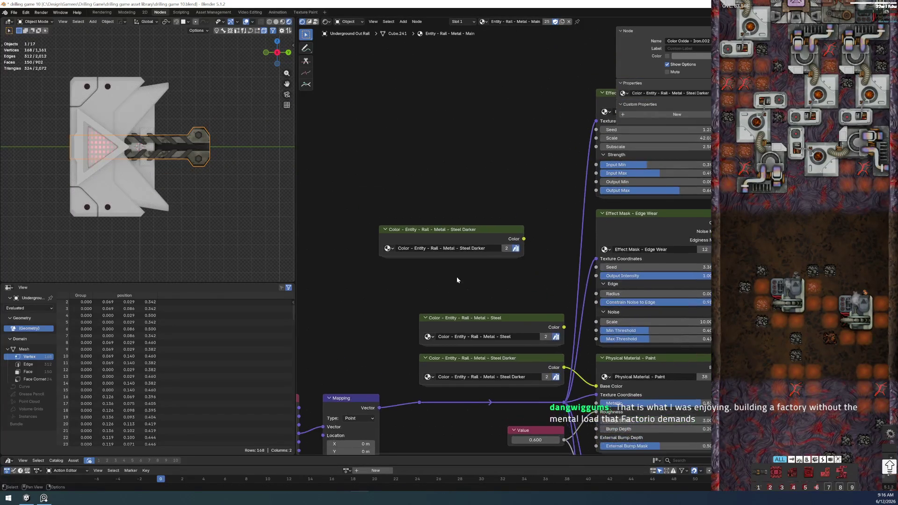
scroll(457, 280, up, 1)
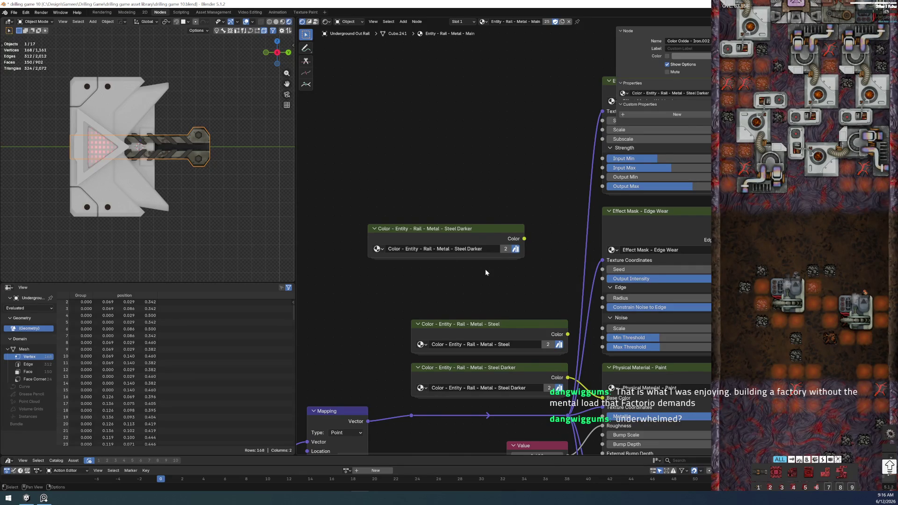
middle_drag(485, 268, 368, 231)
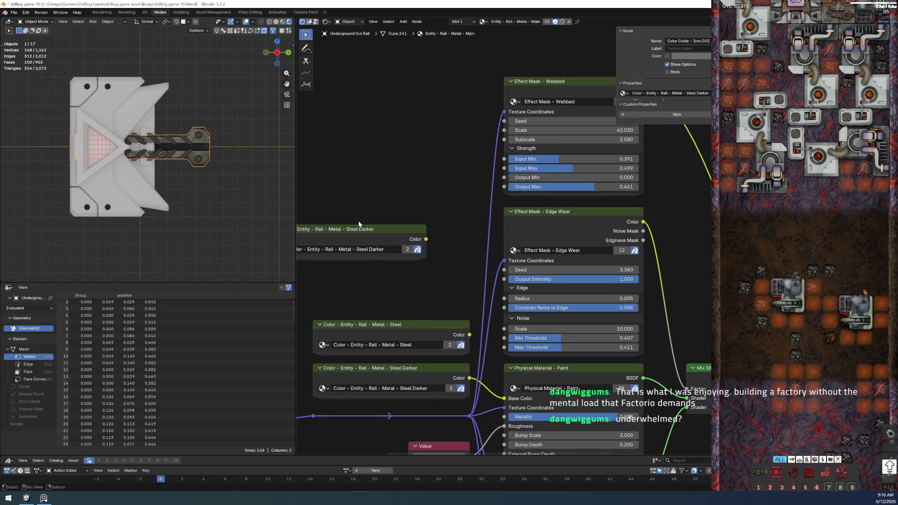
scroll(372, 229, down, 3)
scroll(584, 313, down, 4)
scroll(627, 330, up, 3)
scroll(569, 320, down, 1)
drag(493, 118, 525, 311)
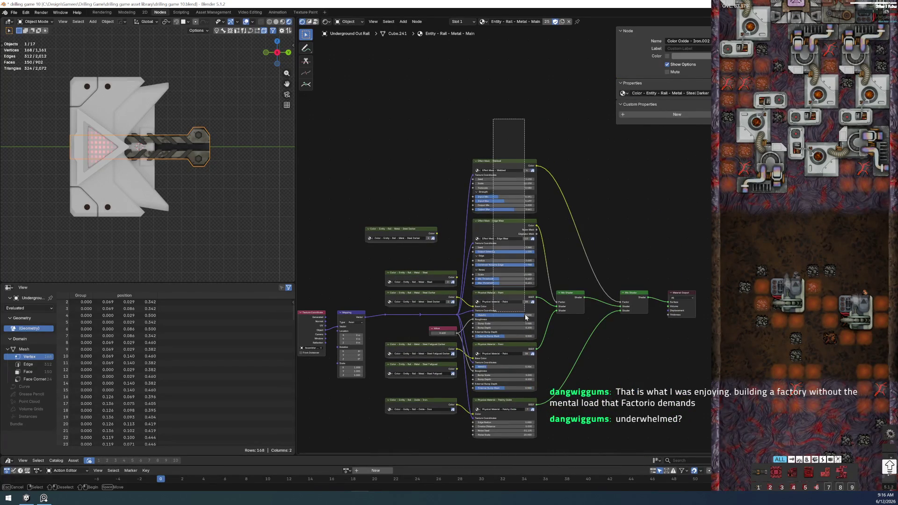
key(h)
key(h)
key(g)
click(527, 307)
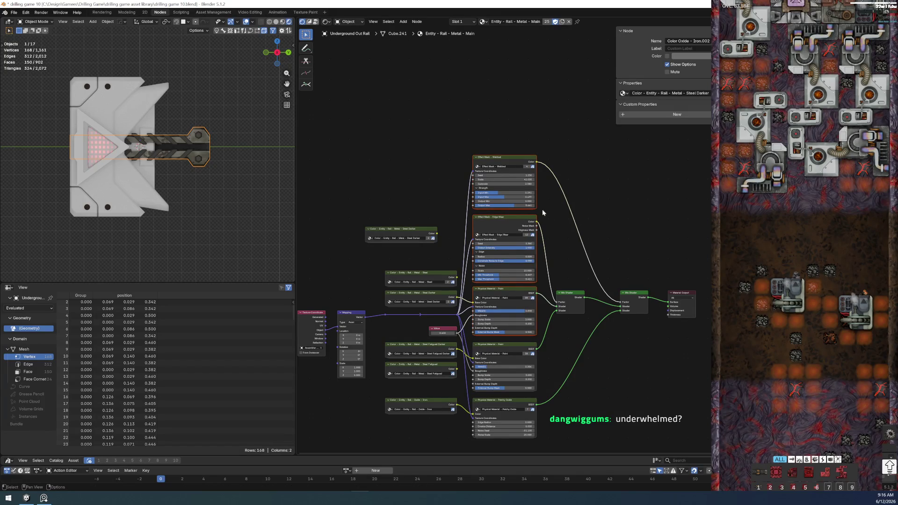
click(520, 214)
key(g)
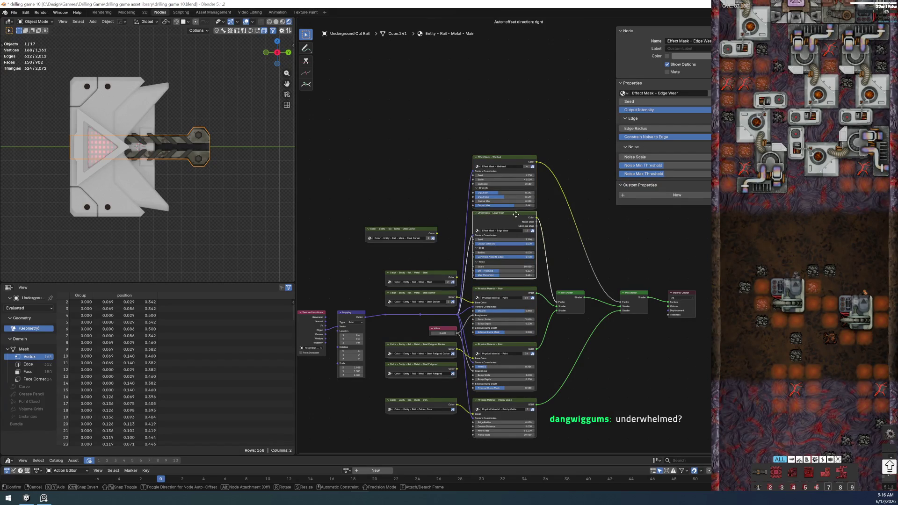
click(516, 214)
click(515, 160)
key(g)
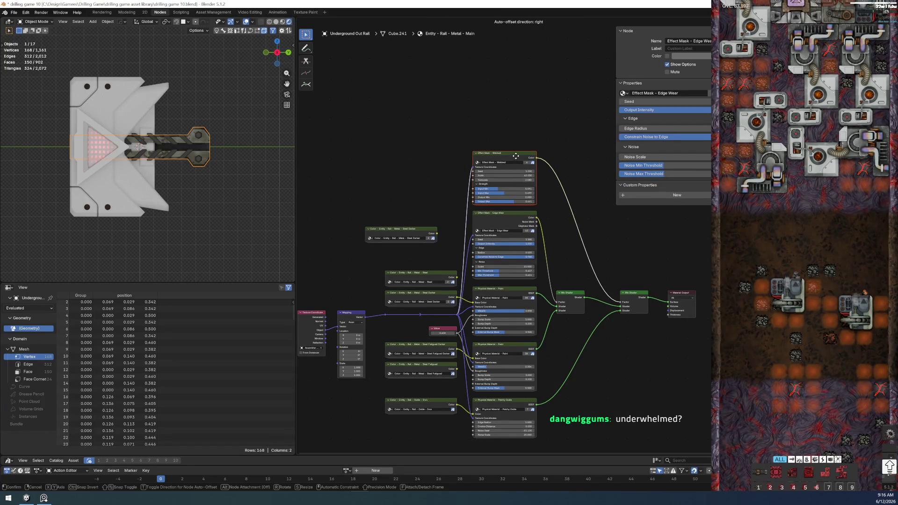
click(515, 156)
click(489, 137)
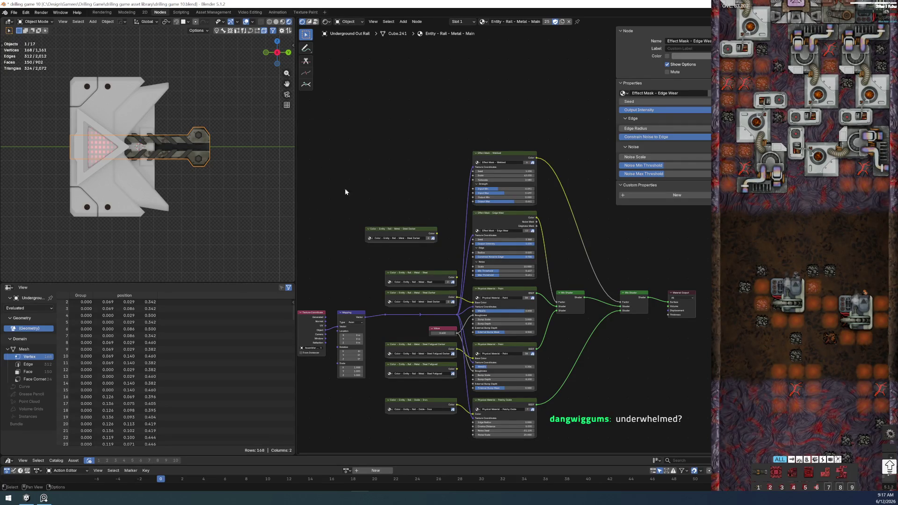
scroll(410, 273, up, 1)
scroll(411, 260, up, 2)
scroll(407, 195, up, 2)
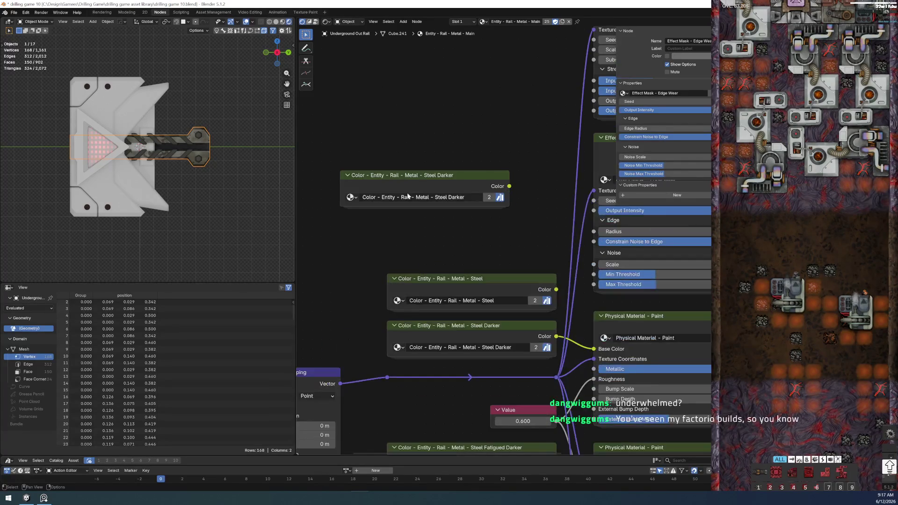
scroll(411, 189, down, 1)
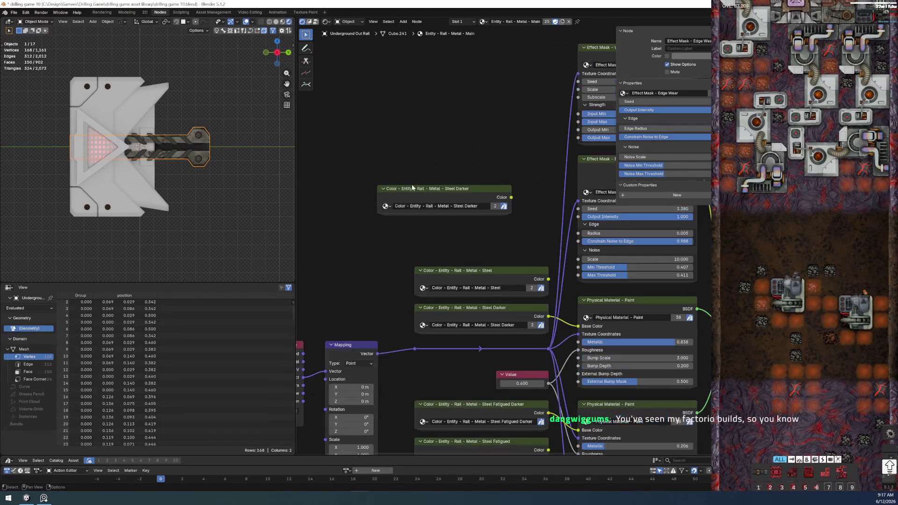
Step: Copy the upper Steel Darker node and bring up the add-node list
click(442, 189)
key(ctrl)
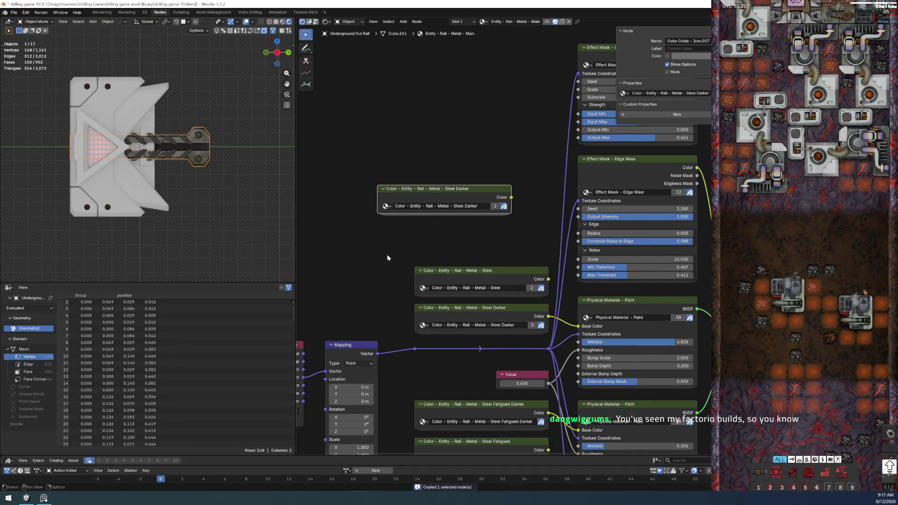
key(ctrl+c)
scroll(438, 169, down, 2)
click(438, 169)
key(shift+a)
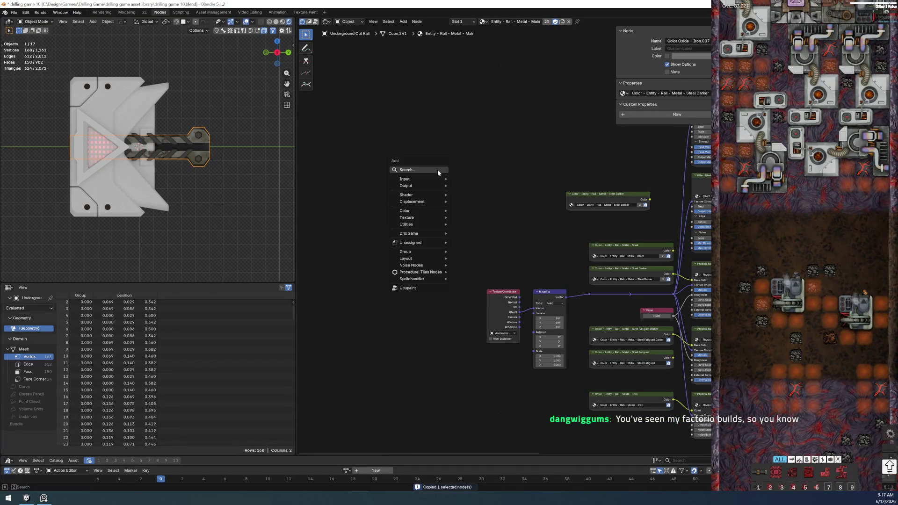
Step: Add a PALETTE - Rail group node above the graph and widen it
click(438, 169)
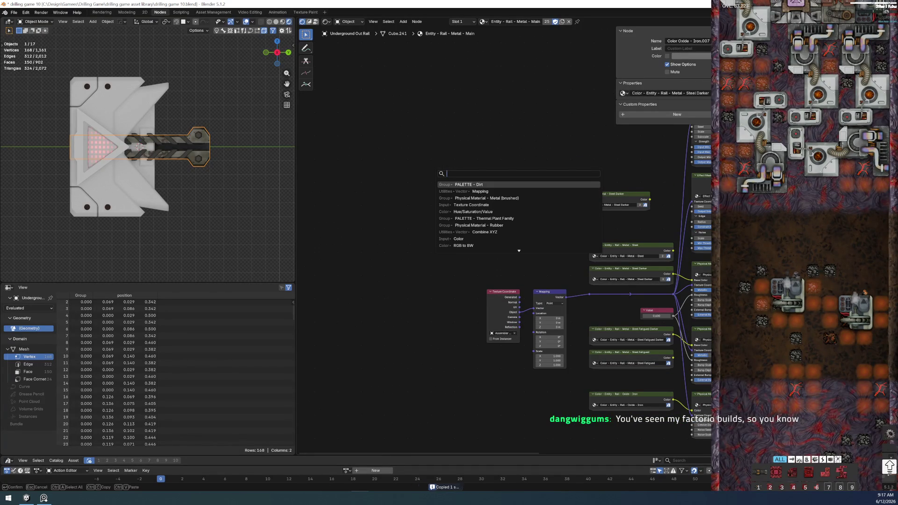
text(palette)
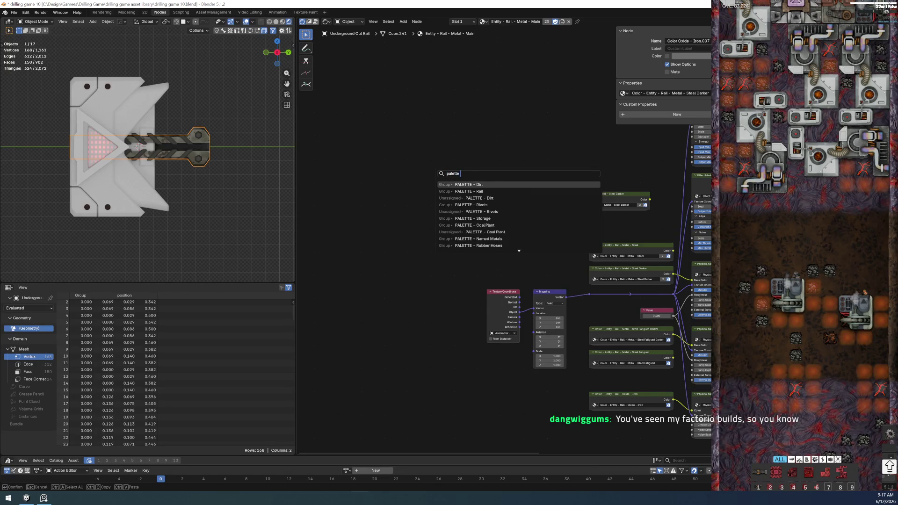
text( - rail)
key(Return)
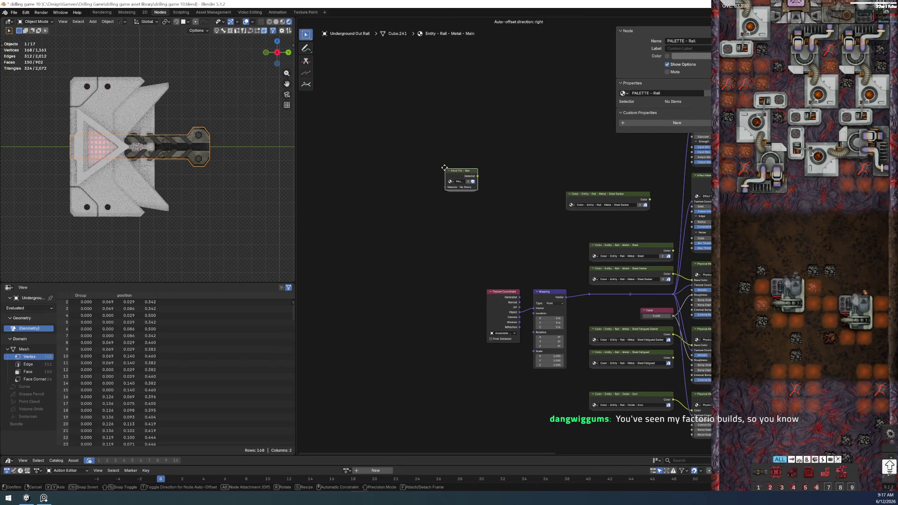
click(507, 115)
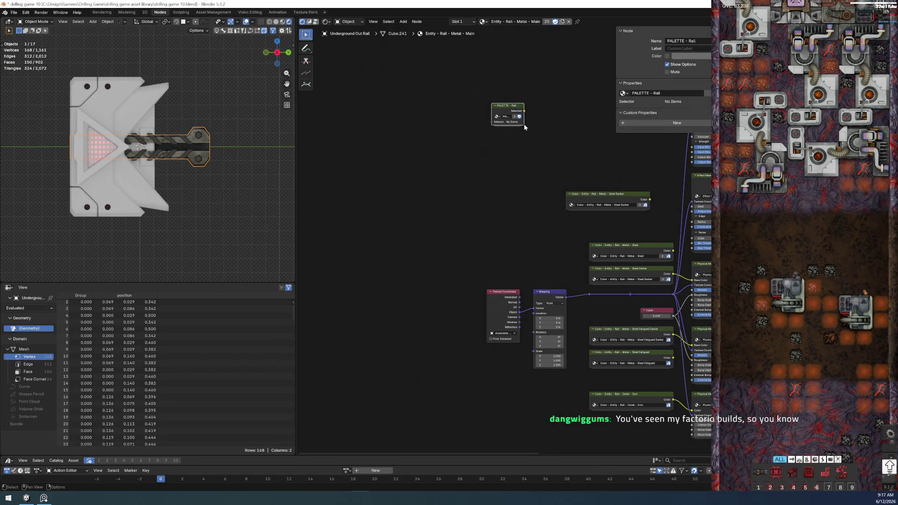
drag(524, 121, 550, 117)
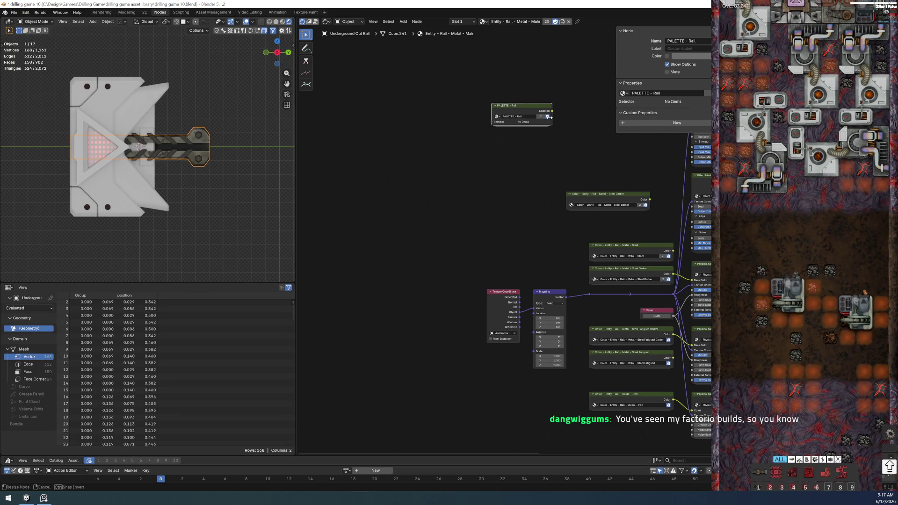
key(Tab)
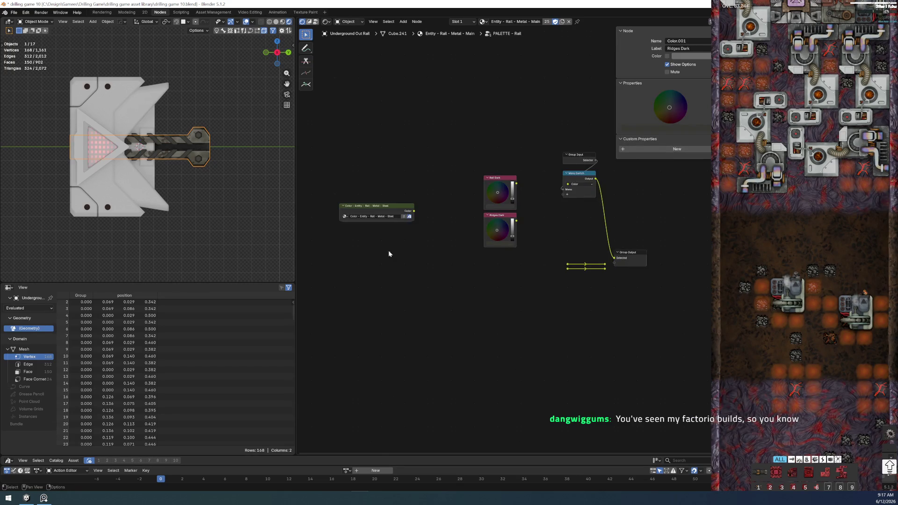
key(Tab)
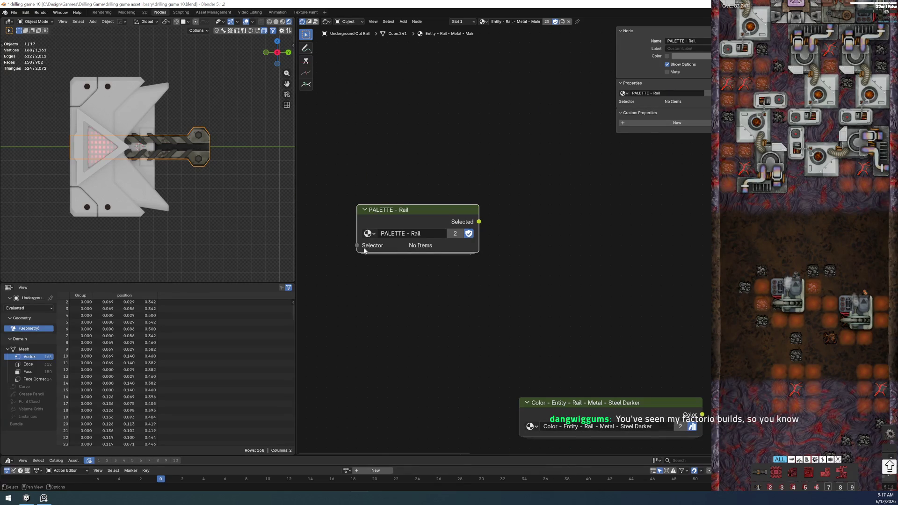
scroll(363, 251, up, 3)
key(KP_Decimal)
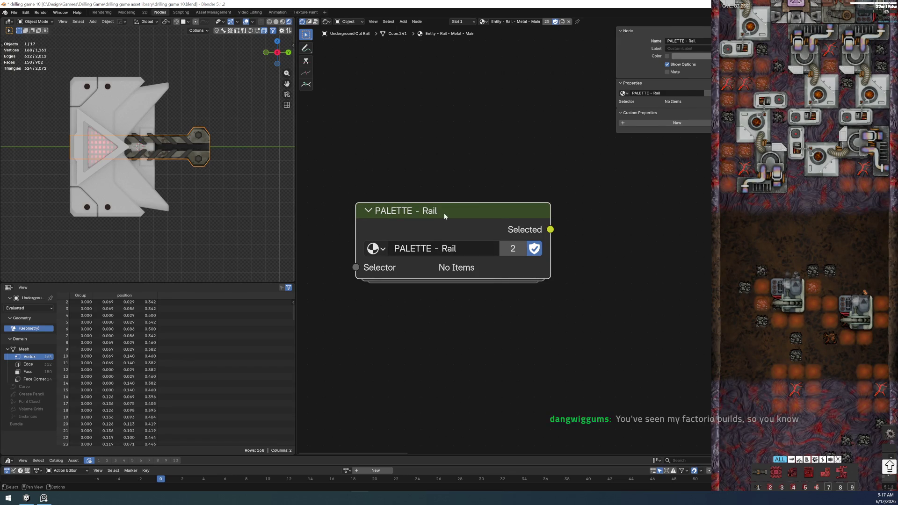
Step: Paste the Steel Darker node inside the PALETTE - Rail group, directly below the Steel node
key(Tab)
middle_drag(562, 251, 492, 200)
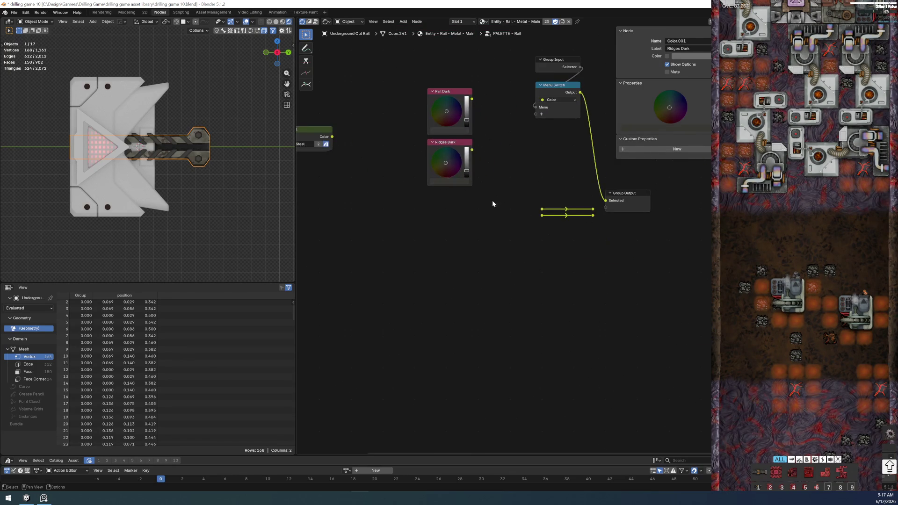
scroll(488, 200, up, 1)
key(ctrl+v)
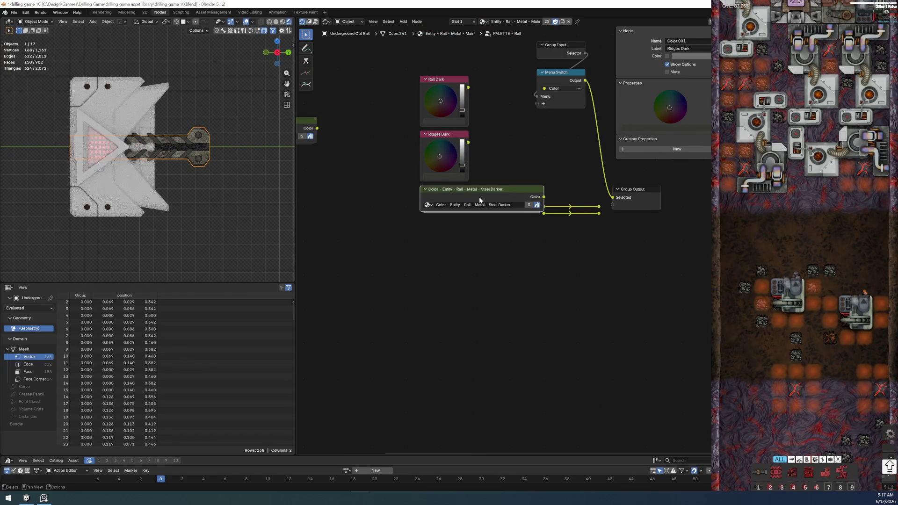
middle_drag(485, 201, 568, 302)
scroll(567, 302, down, 1)
key(g)
click(359, 268)
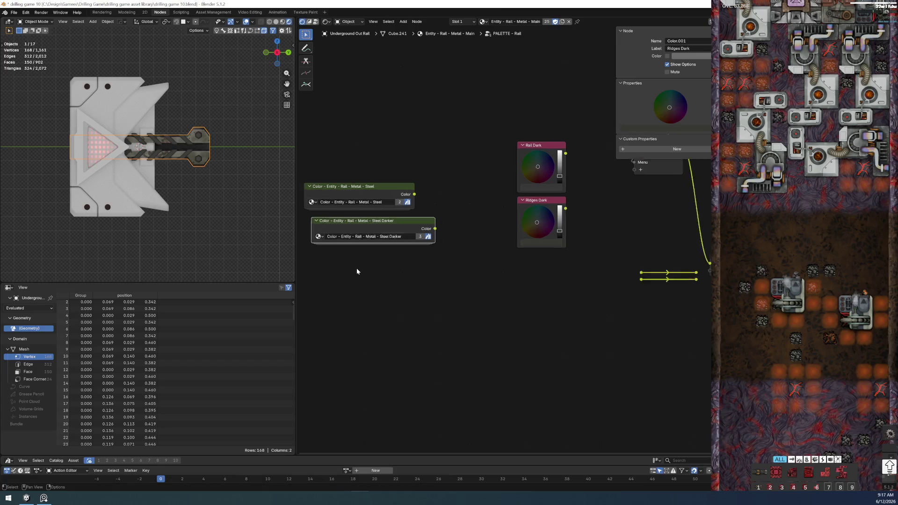
scroll(406, 281, up, 3)
middle_drag(406, 281, 573, 298)
scroll(199, 121, up, 3)
scroll(198, 122, up, 2)
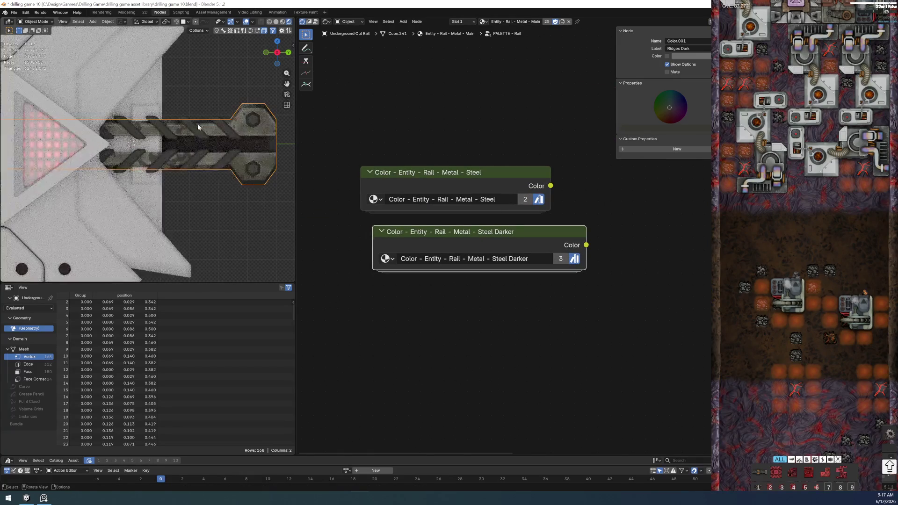
key(shift)
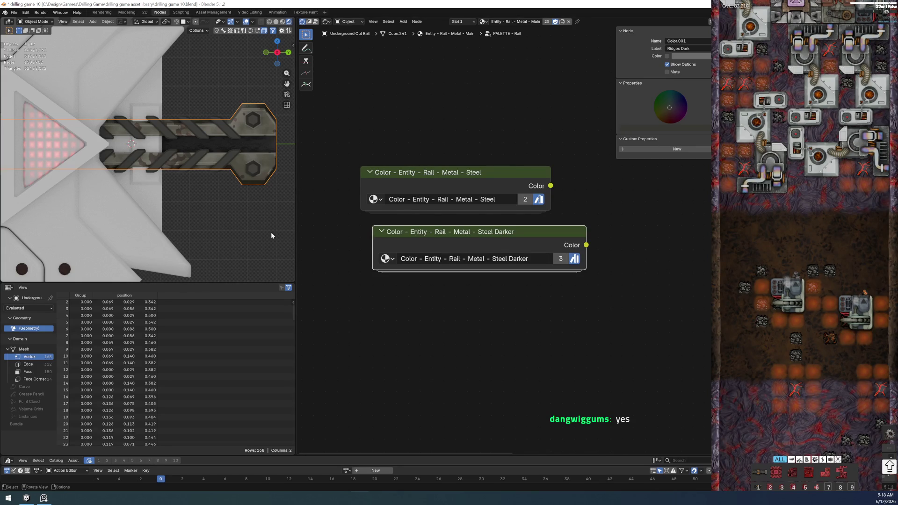
scroll(273, 231, up, 1)
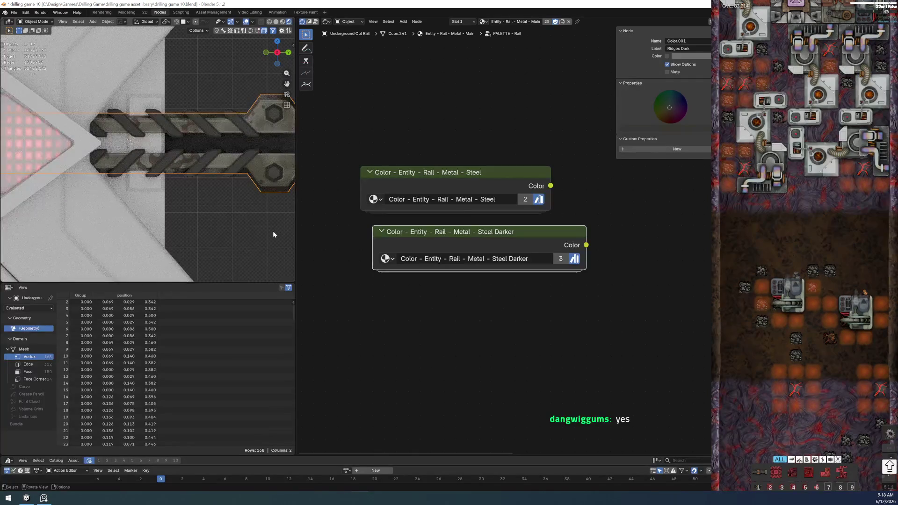
Step: Deselect the rail object and line the Steel node up above Steel Darker
click(229, 206)
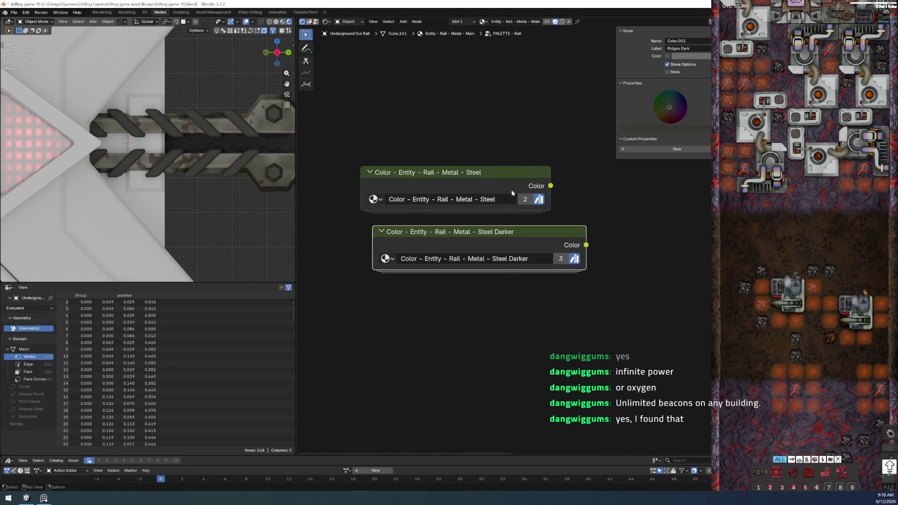
drag(450, 176, 462, 180)
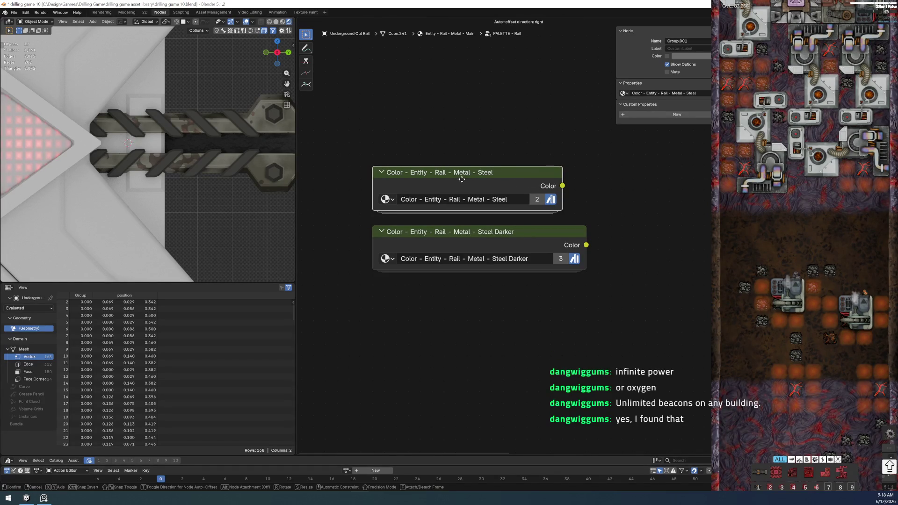
scroll(591, 213, up, 1)
scroll(597, 213, up, 1)
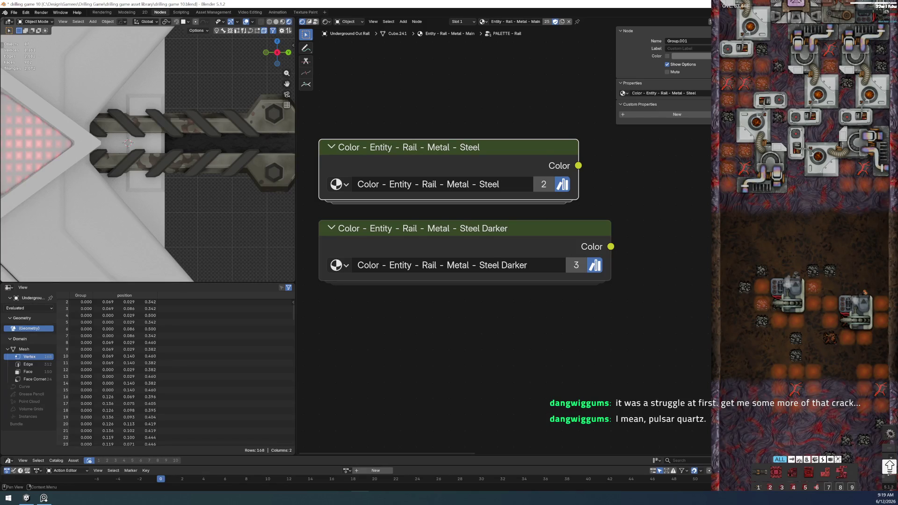
Step: Leave the PALETTE - Rail group and return to the Main material tree
key(Tab)
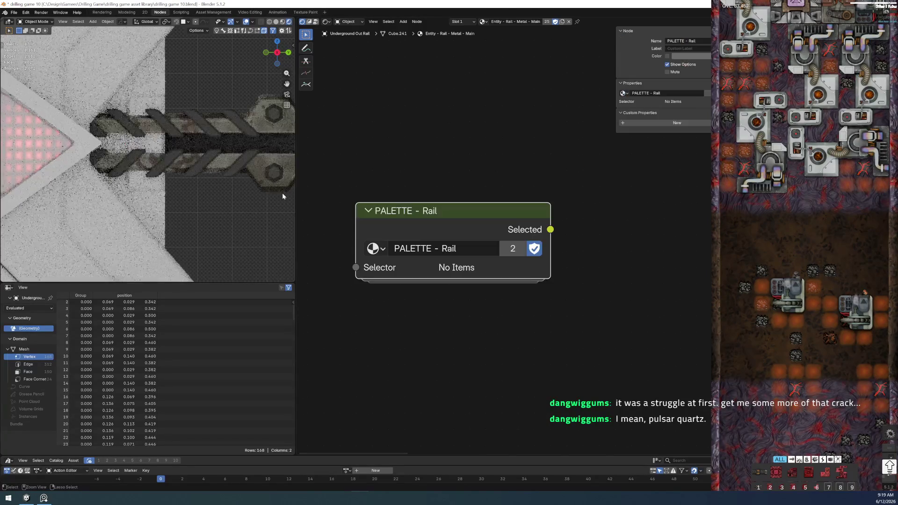
scroll(637, 316, down, 4)
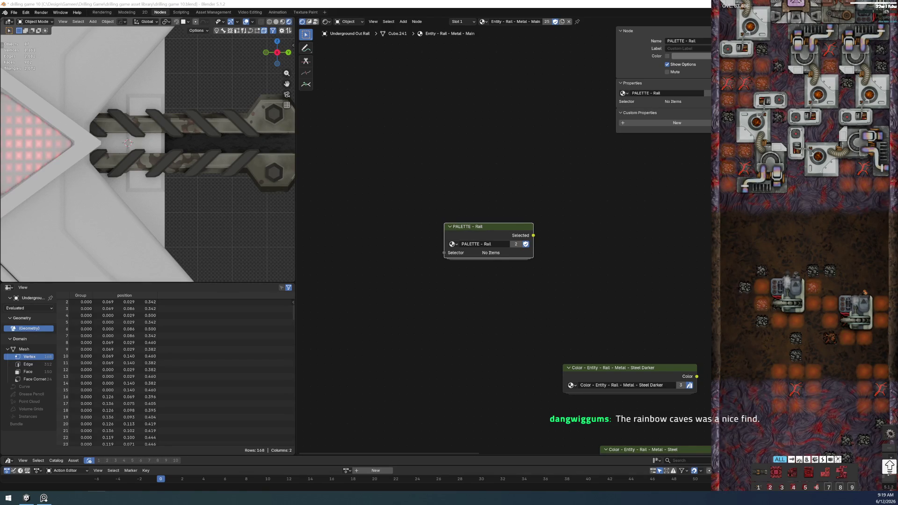
scroll(196, 192, down, 5)
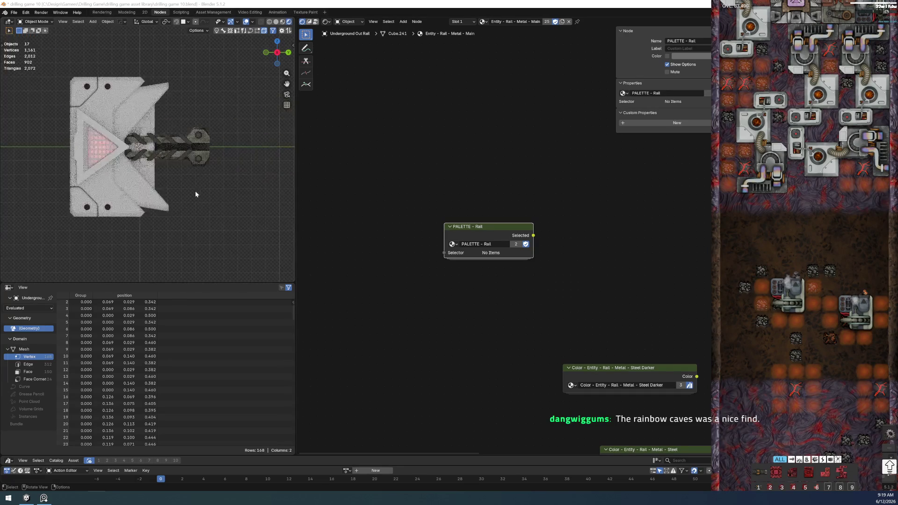
scroll(195, 191, up, 3)
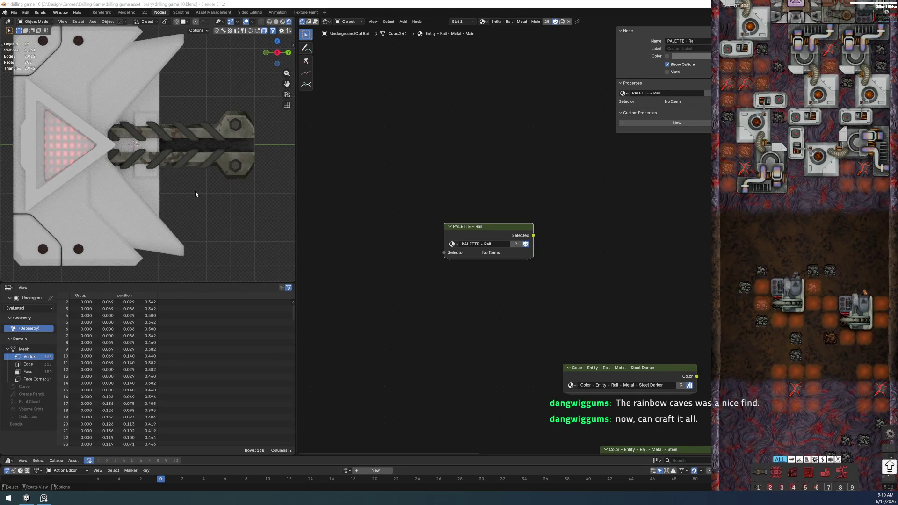
shift+middle_drag(195, 192, 169, 222)
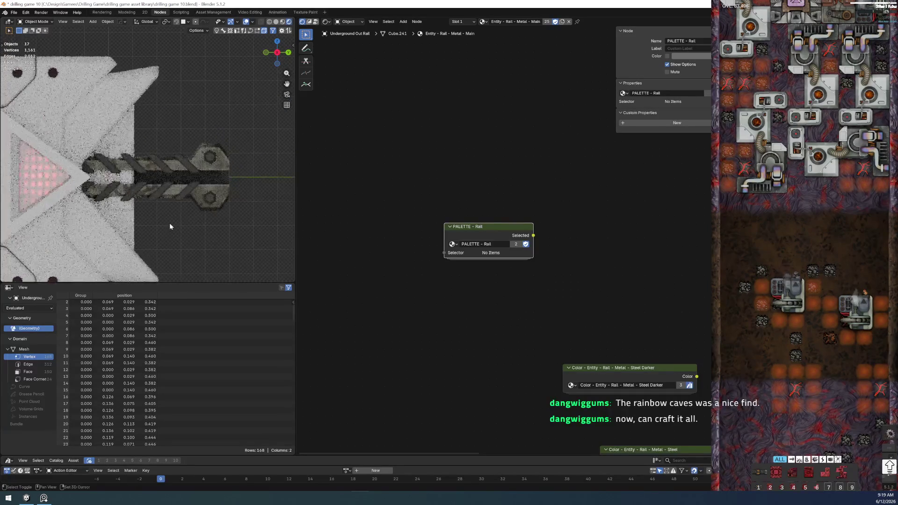
scroll(187, 200, up, 1)
scroll(189, 187, up, 1)
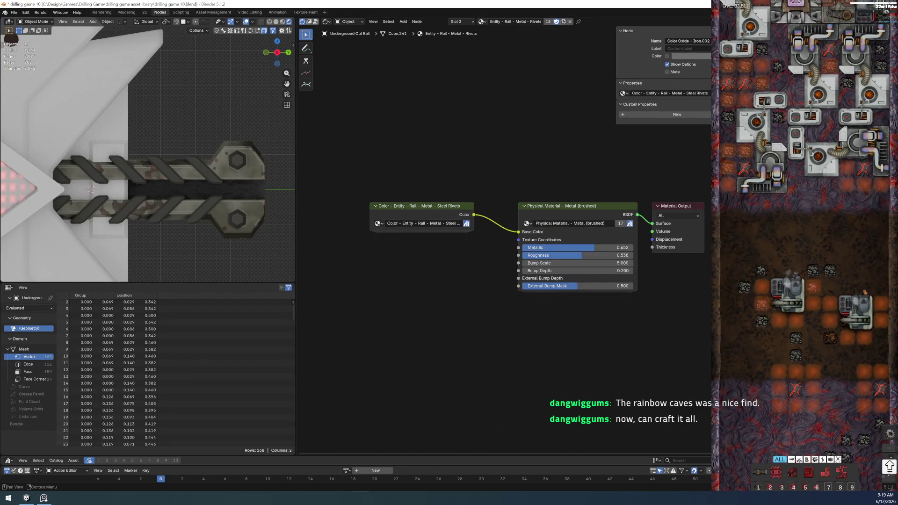
Step: Copy the Color node from the Steel Rivets group of the Rivets material, then return to the Main material
key(Home)
scroll(384, 246, down, 1)
key(shift)
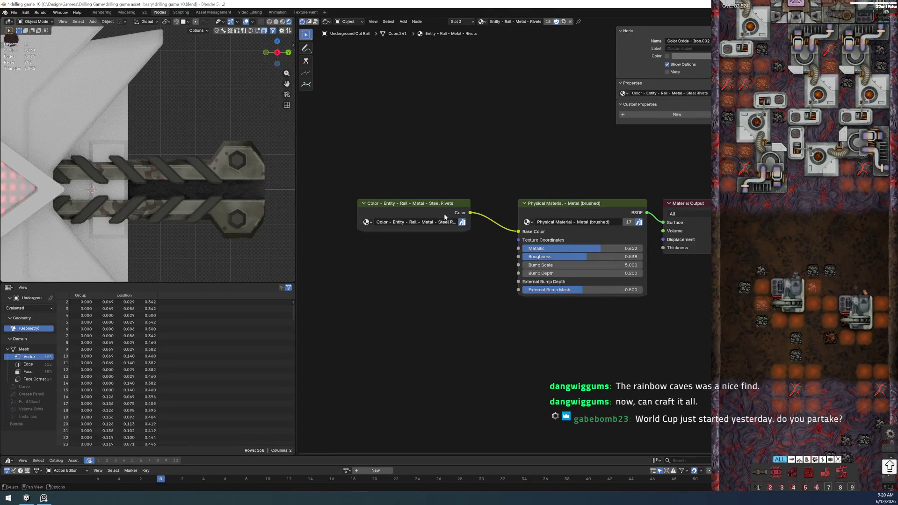
click(435, 225)
key(ctrl+c)
key(Tab)
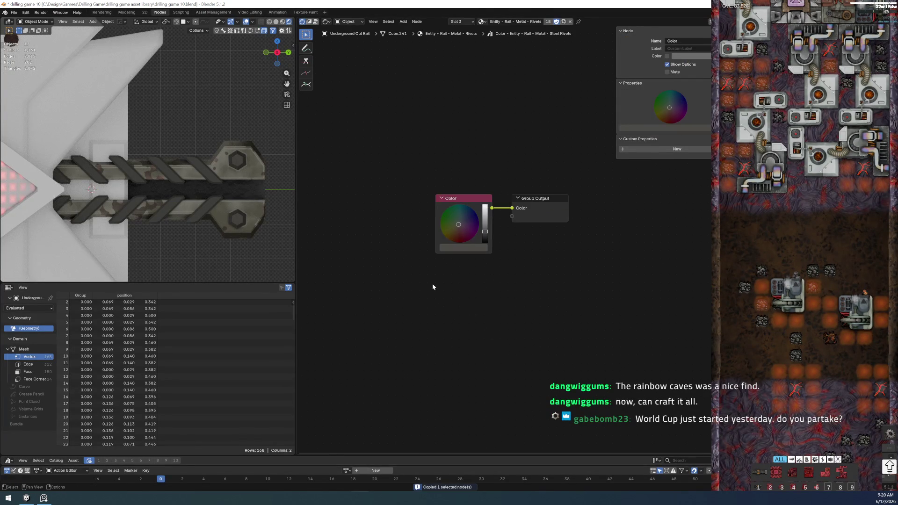
drag(415, 158, 463, 289)
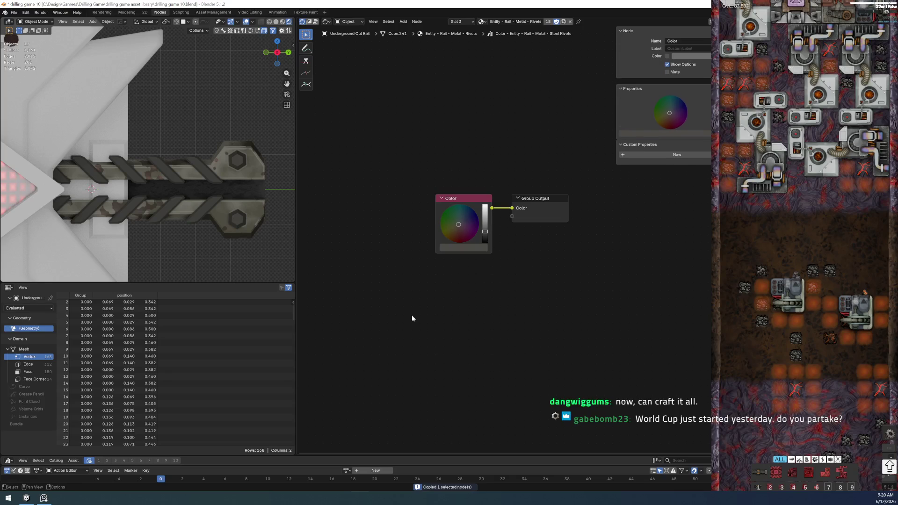
key(Tab)
click(204, 193)
scroll(379, 286, down, 1)
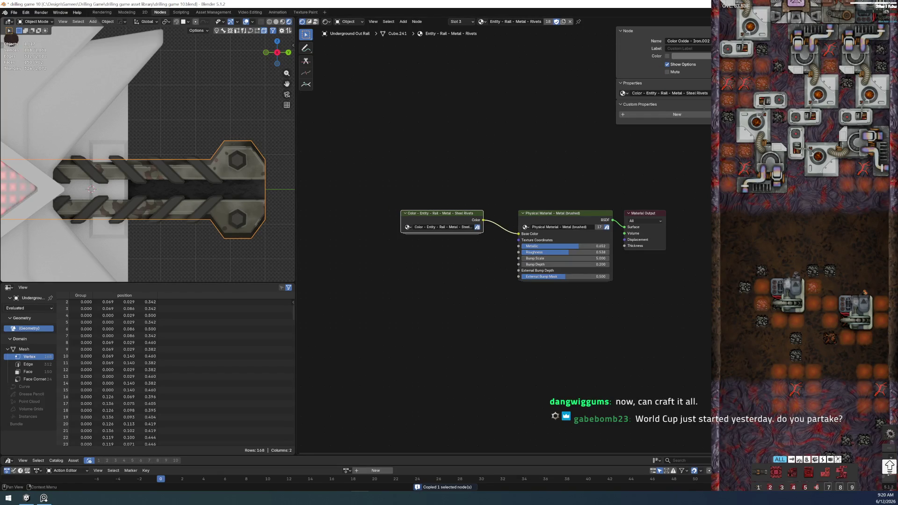
key(ctrl+z)
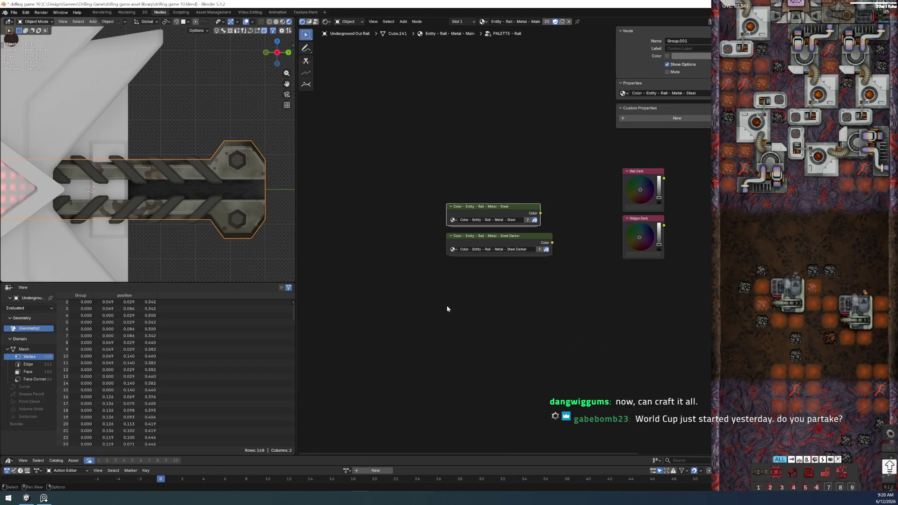
scroll(457, 295, up, 1)
Step: Paste the rivet colour node into the palette group, label it Rivets and move it right
key(ctrl+v)
middle_drag(566, 317, 375, 299)
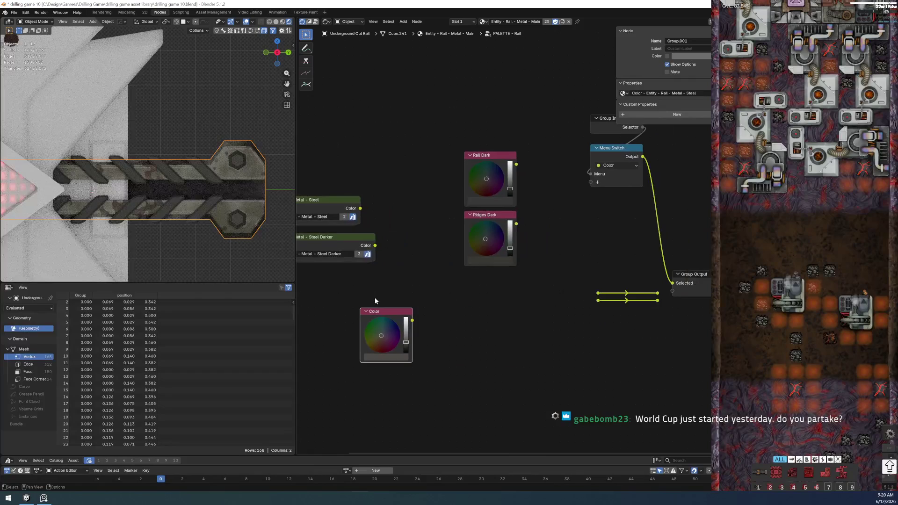
click(385, 316)
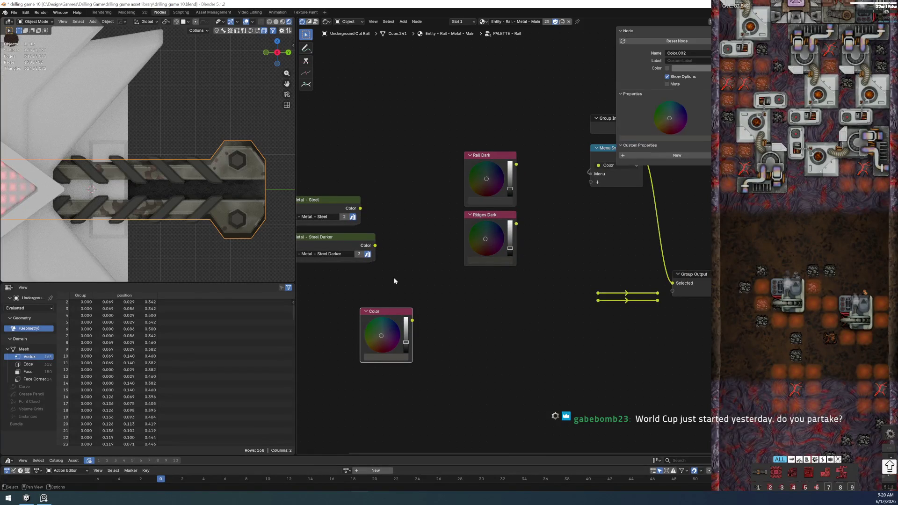
key(F2)
text(ivets)
key(Return)
drag(336, 299, 383, 395)
key(g)
click(482, 386)
Step: Wrap the Rivets node in a frame titled Rivets and nudge the Rail Dark node upward
key(ctrl+j)
key(F2)
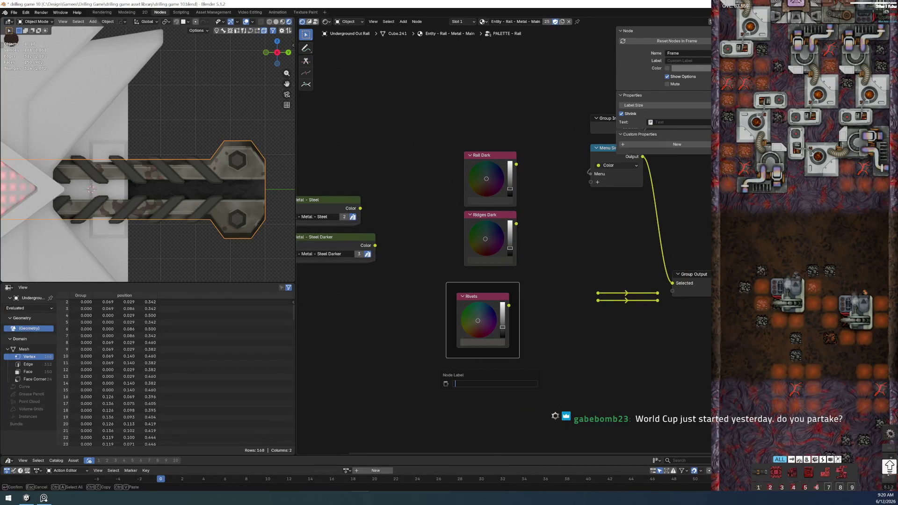
text(Rivets)
key(Return)
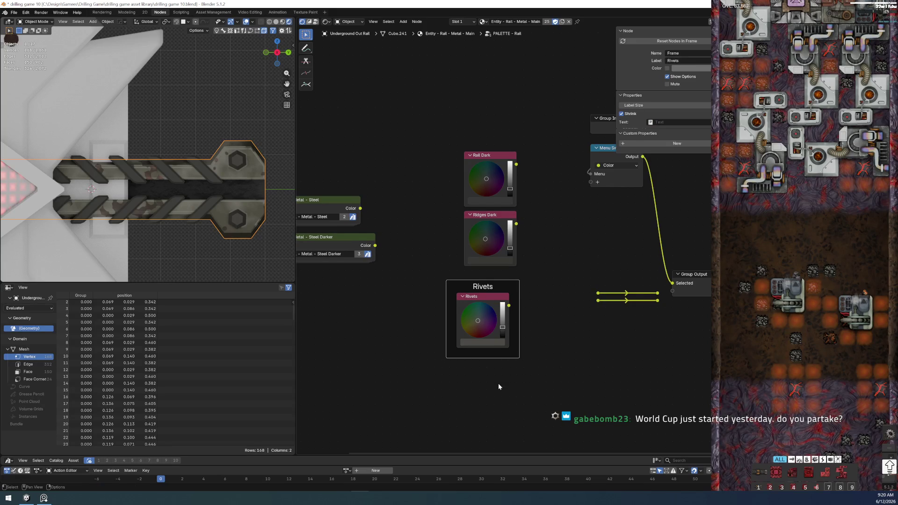
drag(499, 292, 506, 291)
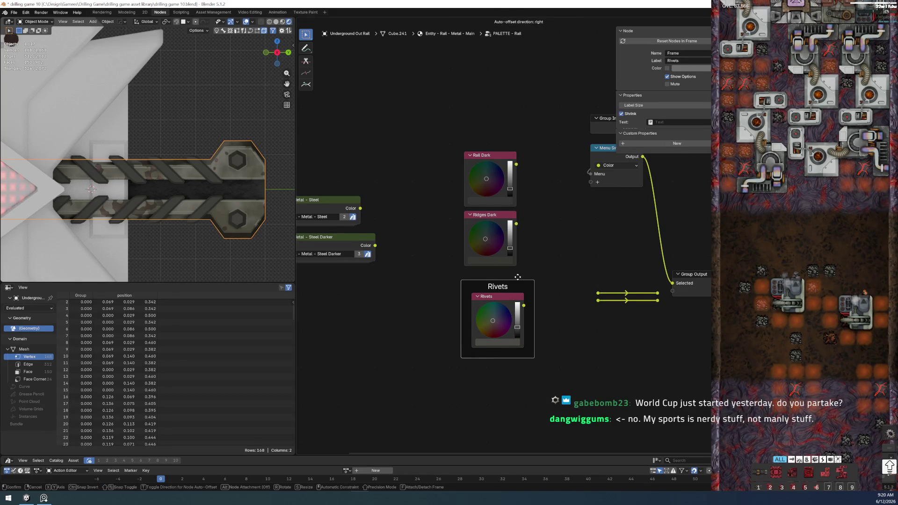
click(540, 262)
middle_drag(540, 262, 505, 307)
drag(438, 177, 497, 316)
click(434, 136)
mouse_move(434, 136)
mouse_down()
mouse_move(472, 224)
mouse_move(471, 210)
mouse_up()
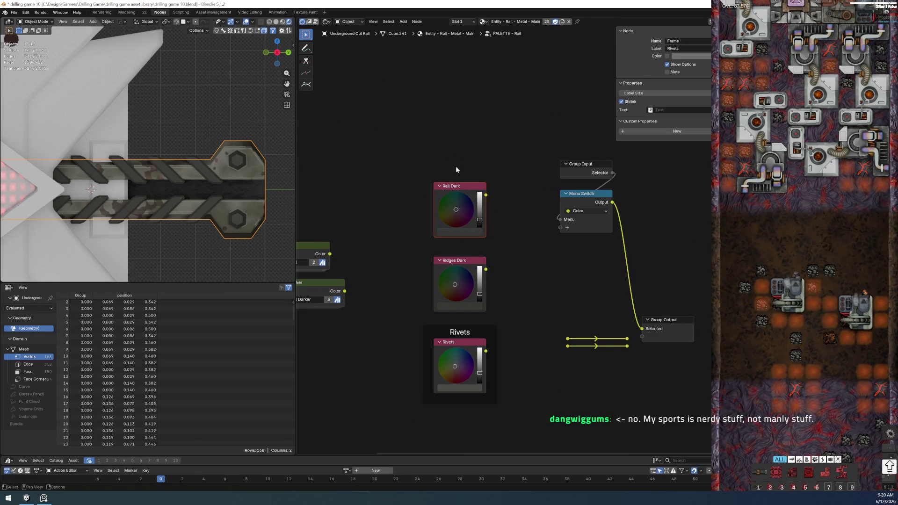
click(432, 169)
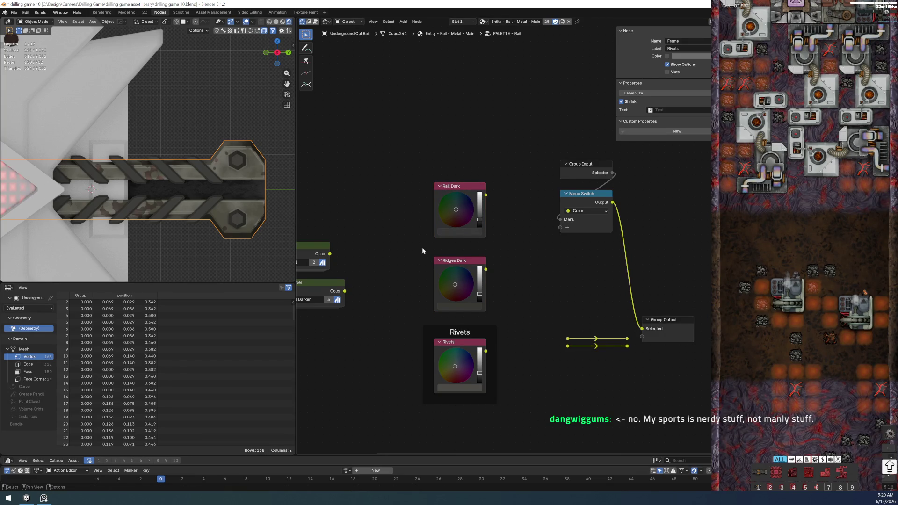
Step: Wrap Ridges Dark in a frame titled Ridges and line the Rivets frame up beneath it
drag(421, 247, 500, 311)
key(ctrl+j)
key(F2)
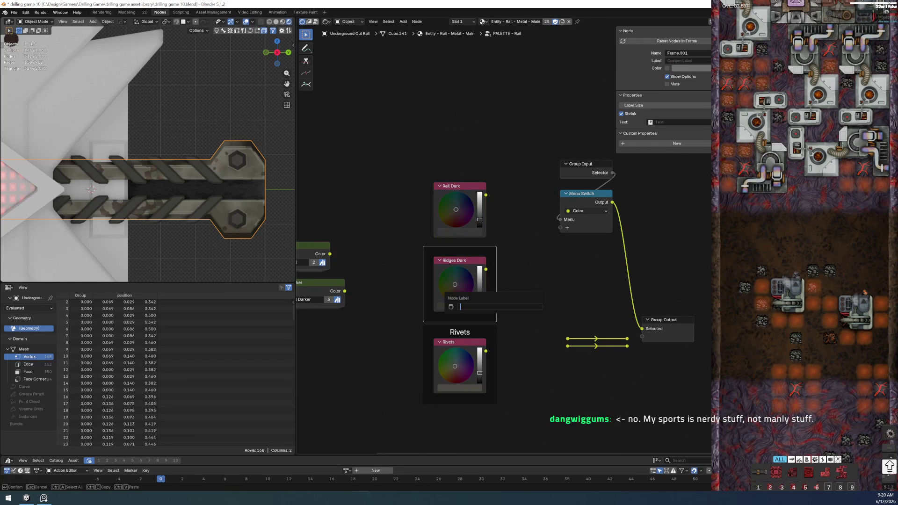
text(Ridges)
key(Return)
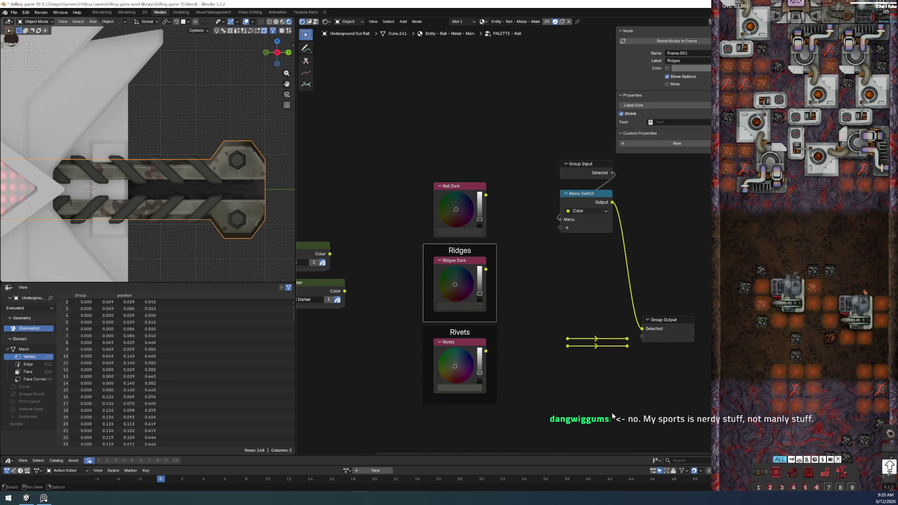
click(476, 334)
drag(477, 333, 461, 345)
middle_drag(551, 279, 541, 391)
drag(471, 274, 472, 251)
click(505, 227)
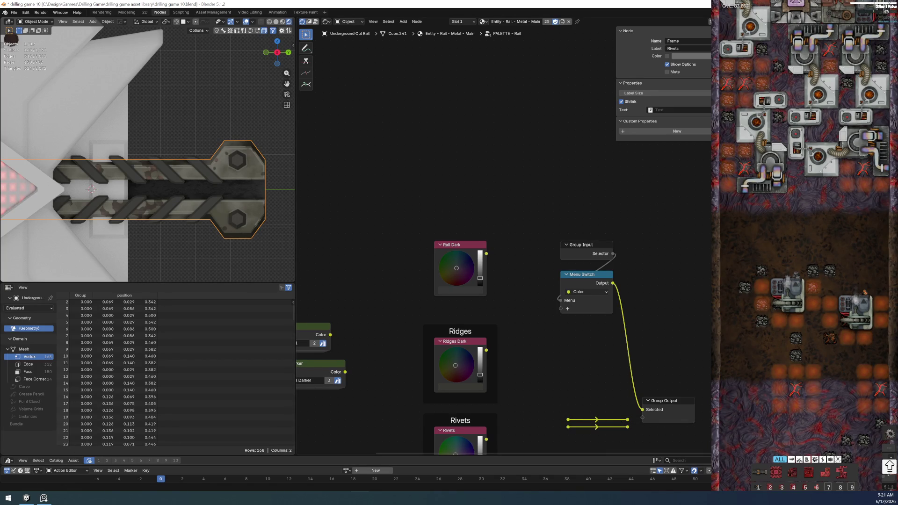
scroll(391, 227, up, 1)
Step: Frame the Rail Dark node as Rail, move it above Ridges, and return to the main tree
mouse_move(393, 215)
mouse_down()
mouse_move(444, 304)
mouse_move(512, 328)
mouse_up()
key(ctrl+j)
key(F2)
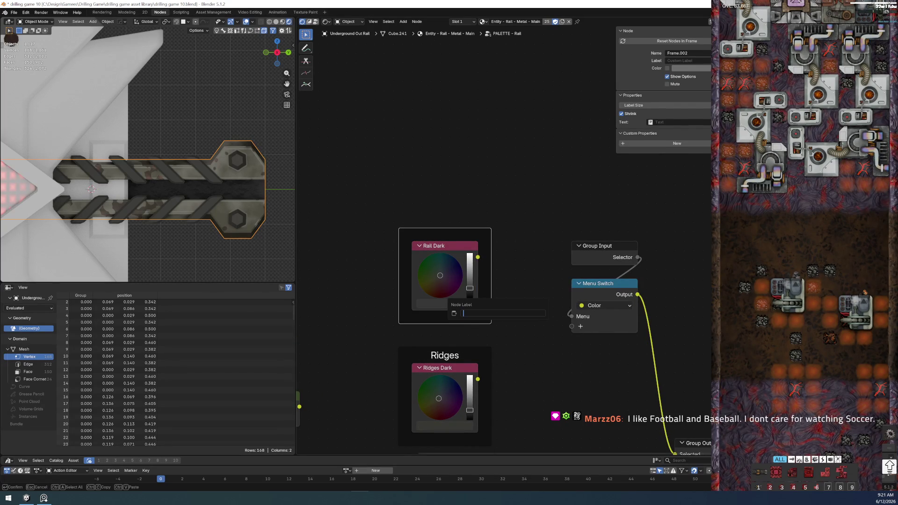
text(Rail)
key(Return)
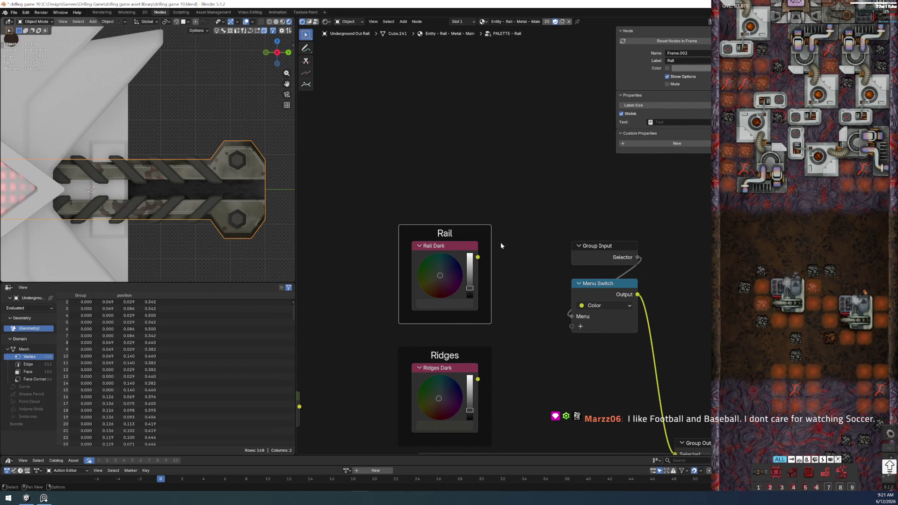
drag(484, 230, 484, 118)
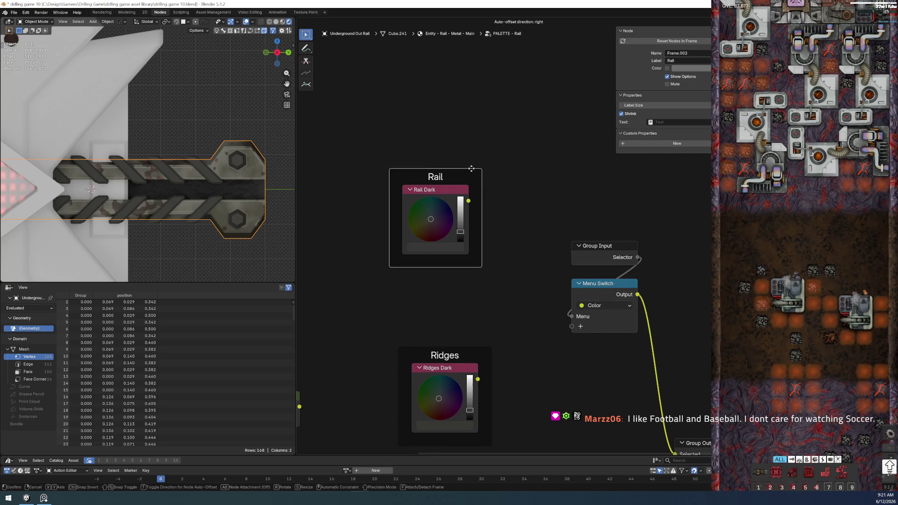
click(407, 292)
middle_drag(388, 251, 488, 280)
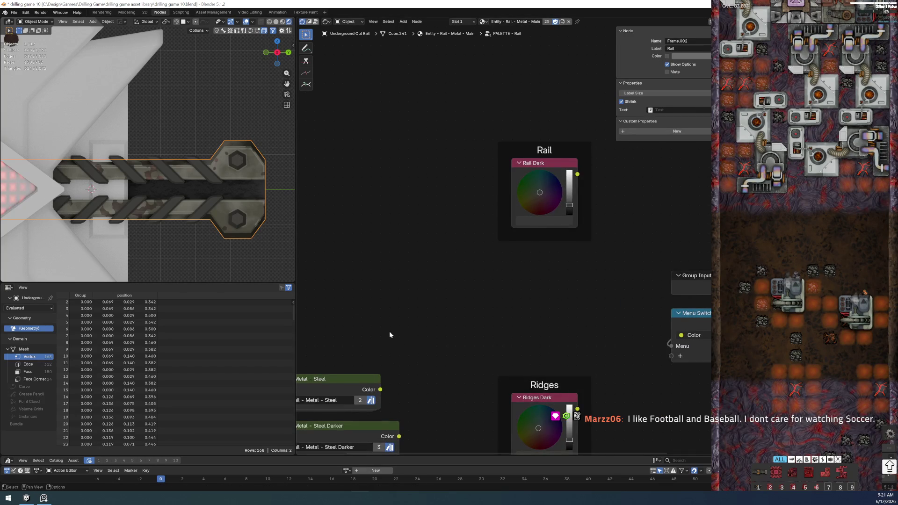
scroll(393, 327, down, 2)
key(Tab)
scroll(397, 319, up, 3)
mouse_move(397, 319)
middle_down()
mouse_move(407, 255)
mouse_move(359, 298)
middle_up()
scroll(432, 339, up, 2)
scroll(436, 291, up, 2)
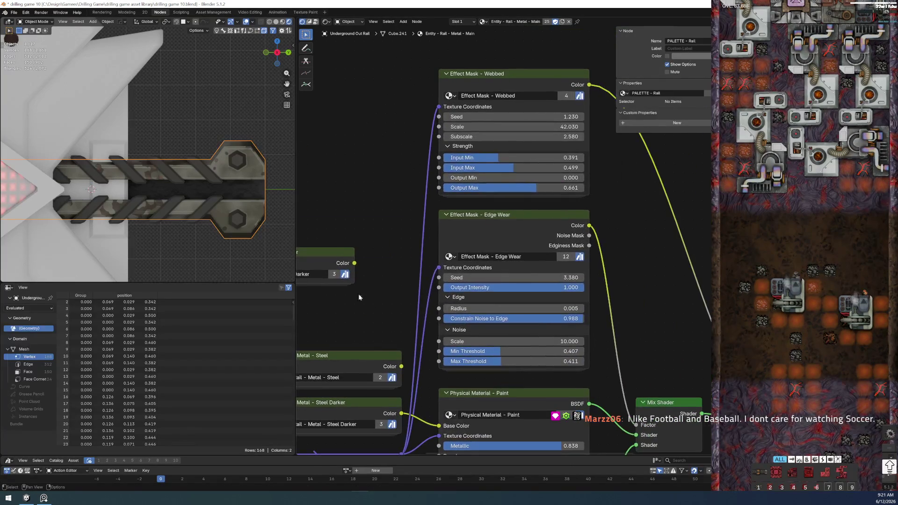
Step: Enter the Oxide - Iron colour group and copy its Rust Base node
click(489, 75)
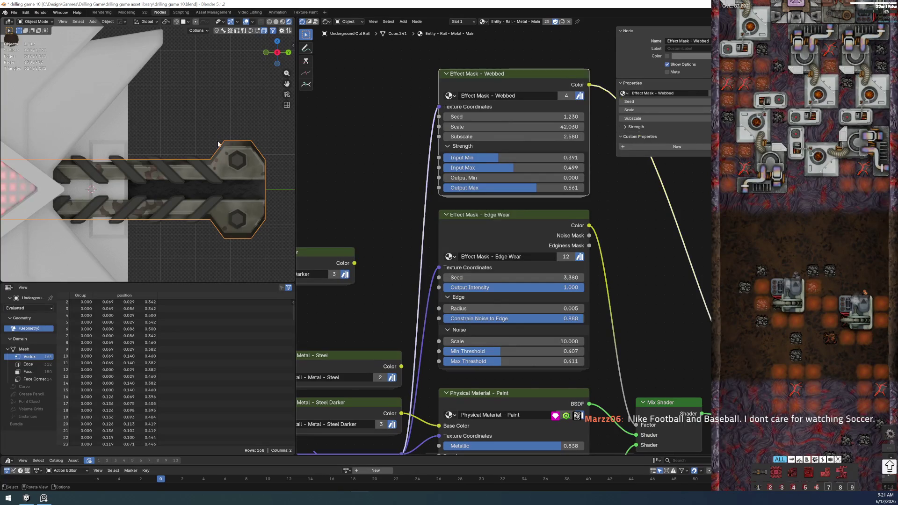
scroll(379, 273, down, 3)
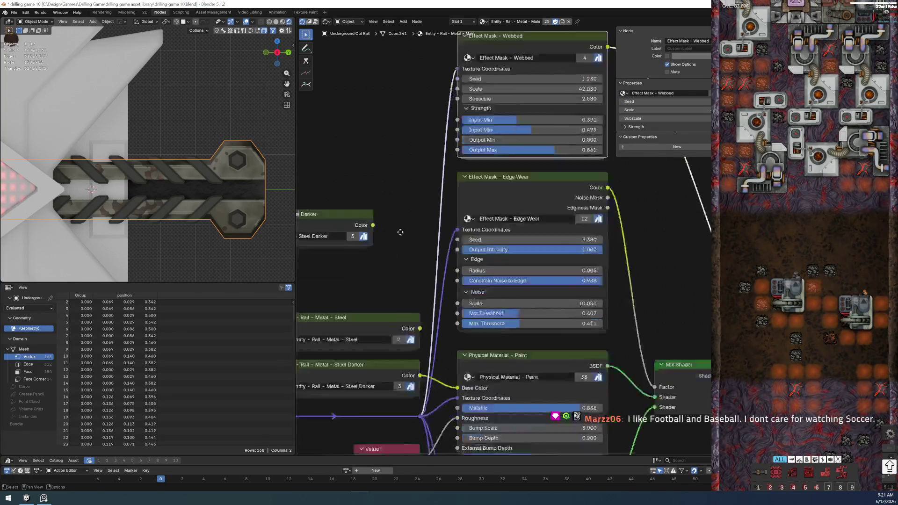
mouse_move(406, 370)
middle_down()
mouse_move(429, 305)
mouse_move(346, 245)
middle_up()
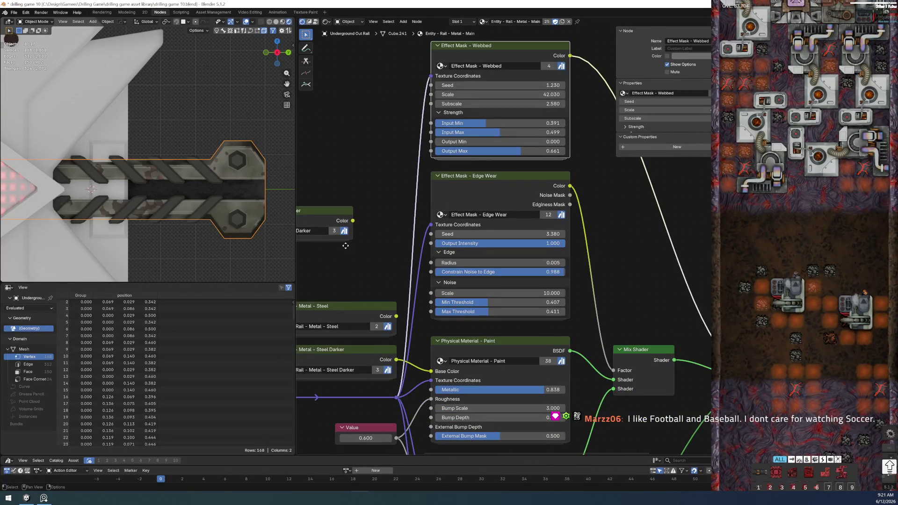
scroll(376, 259, down, 2)
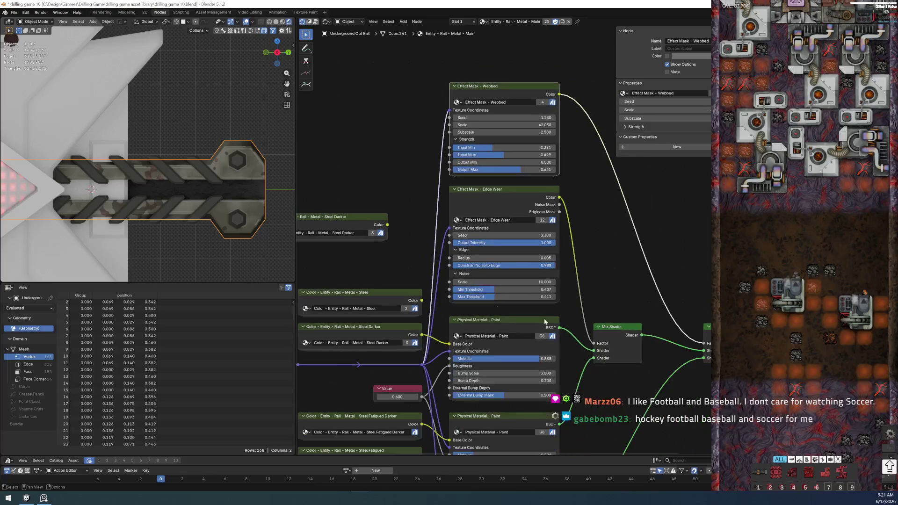
middle_drag(628, 246, 543, 236)
scroll(607, 292, up, 2)
scroll(415, 323, up, 2)
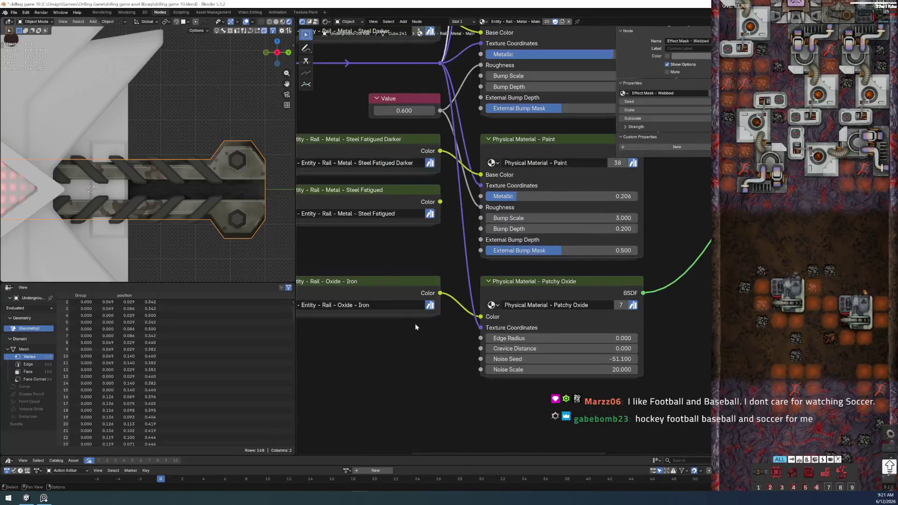
scroll(435, 309, up, 1)
scroll(442, 304, up, 1)
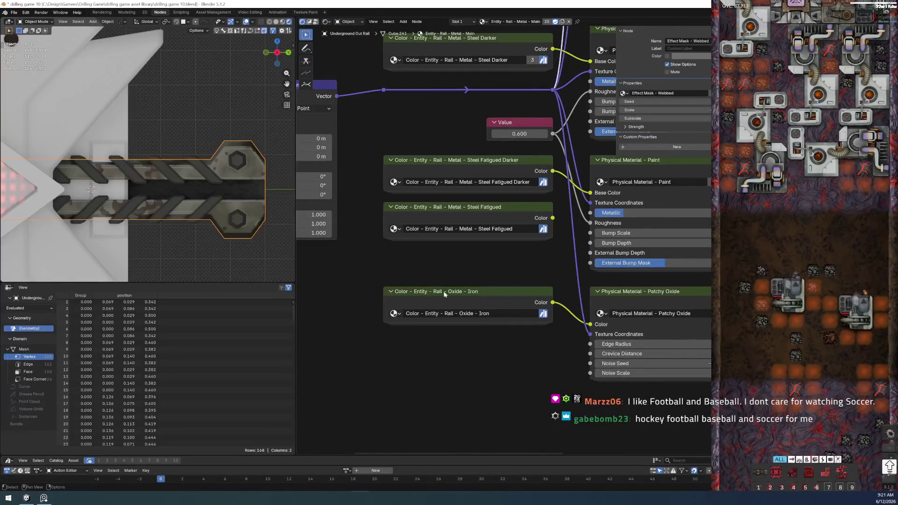
click(444, 292)
key(Tab)
key(ctrl+c)
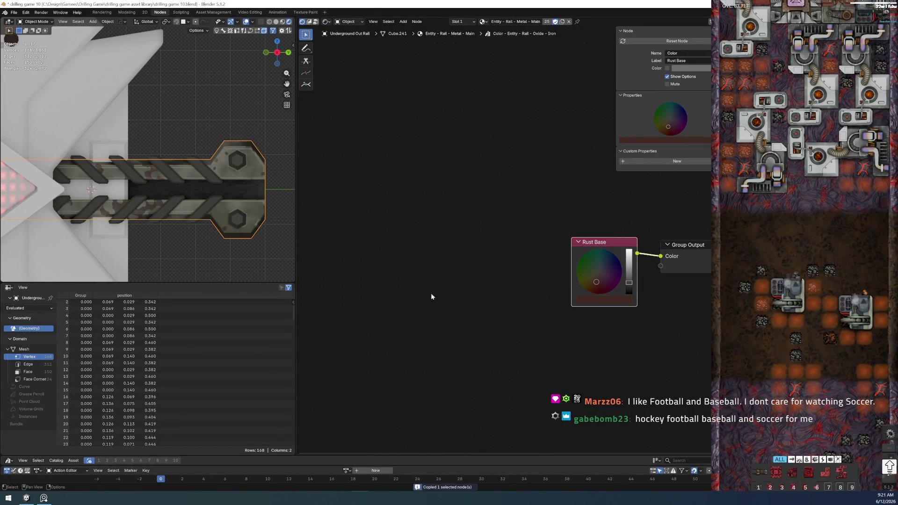
click(399, 297)
Step: Return the mesh to object mode and exit to the Rail material's main tree
key(Tab)
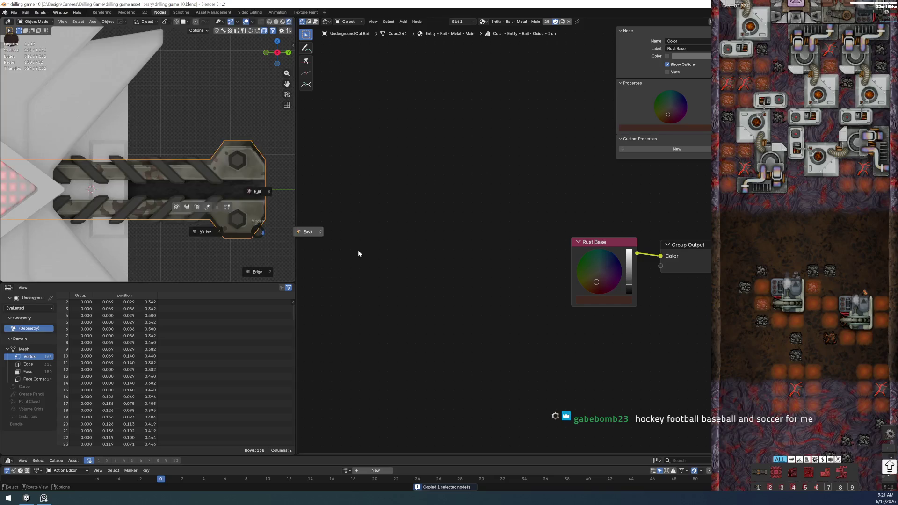
key(ctrl+Tab)
click(205, 173)
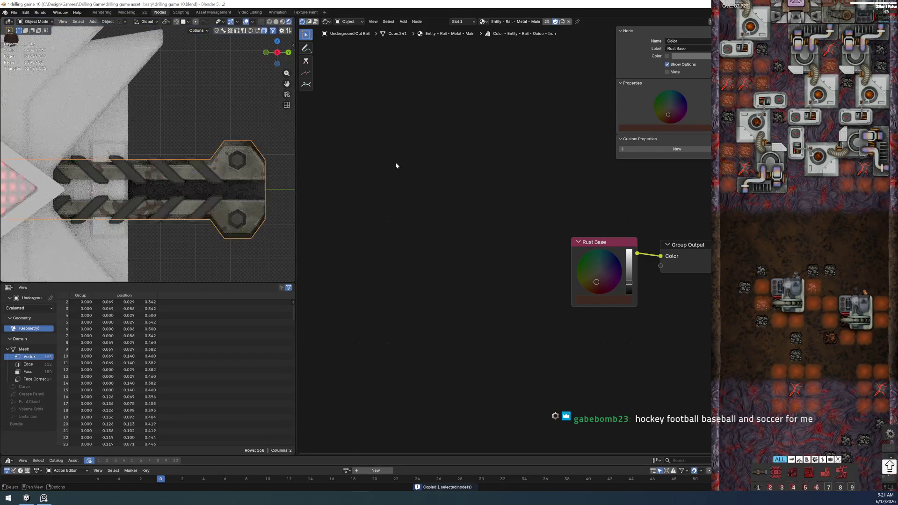
key(Tab)
middle_drag(383, 138, 530, 360)
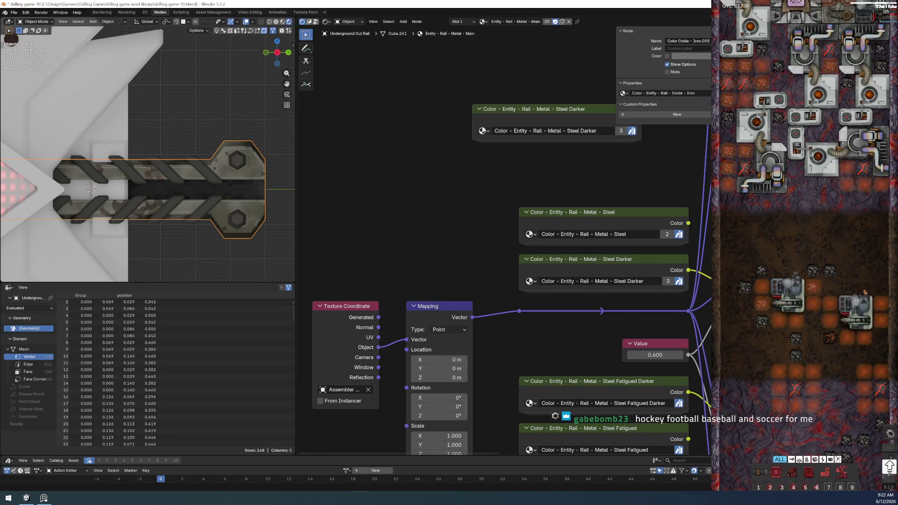
scroll(410, 177, down, 2)
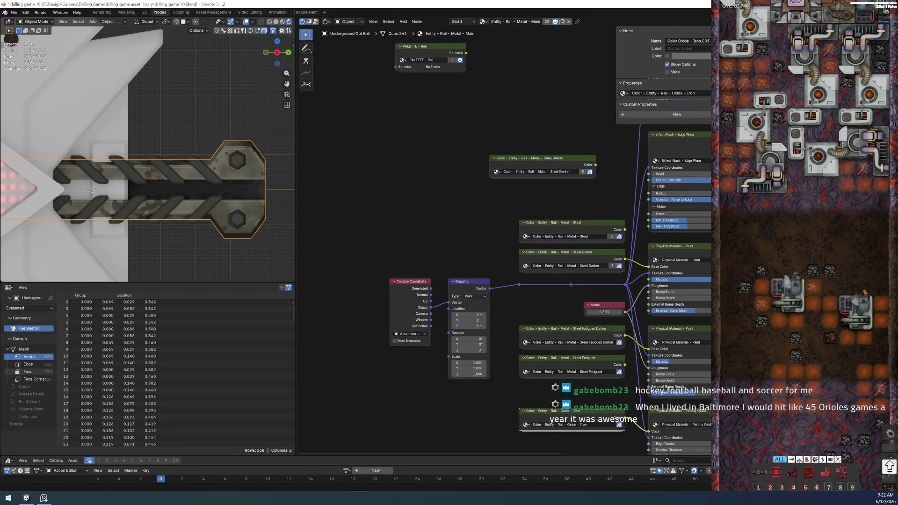
middle_drag(346, 169, 370, 261)
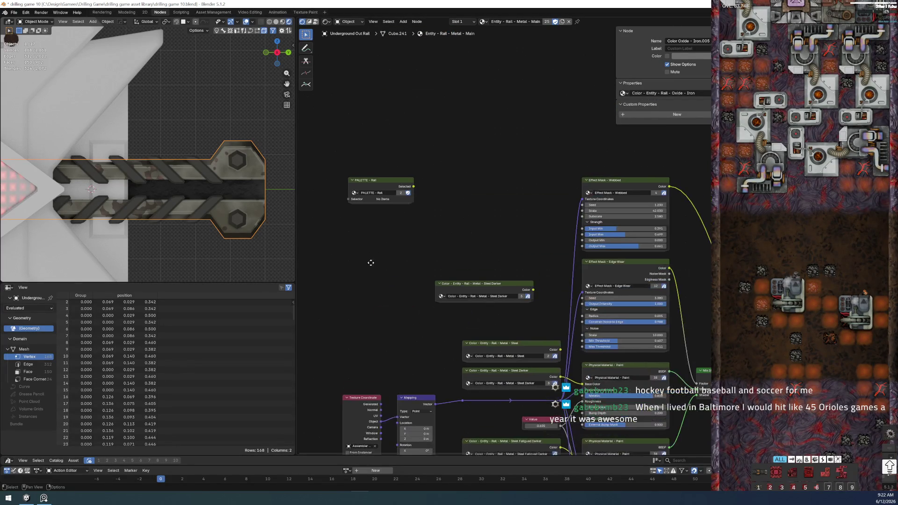
Step: Paste the rust colour node into PALETTE - Rail, label it Rail Rust and place it under the Rail frame
click(370, 183)
key(Tab)
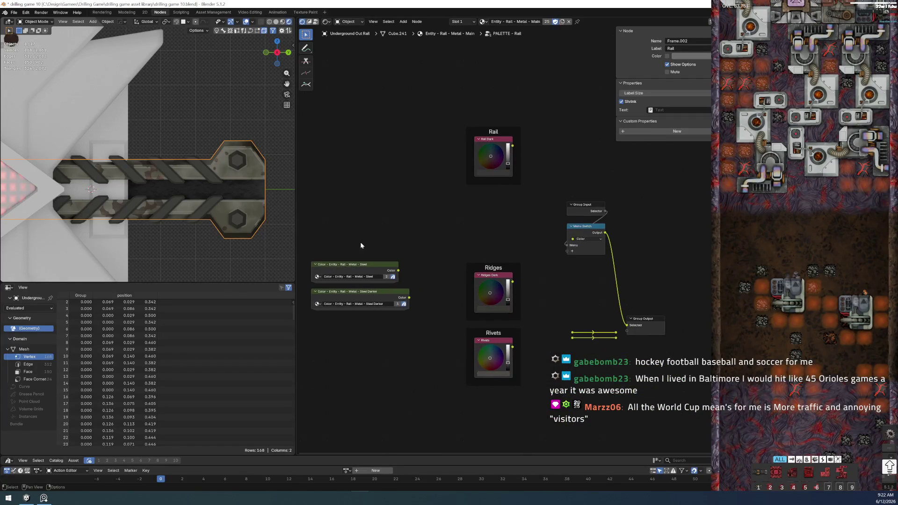
scroll(485, 214, up, 1)
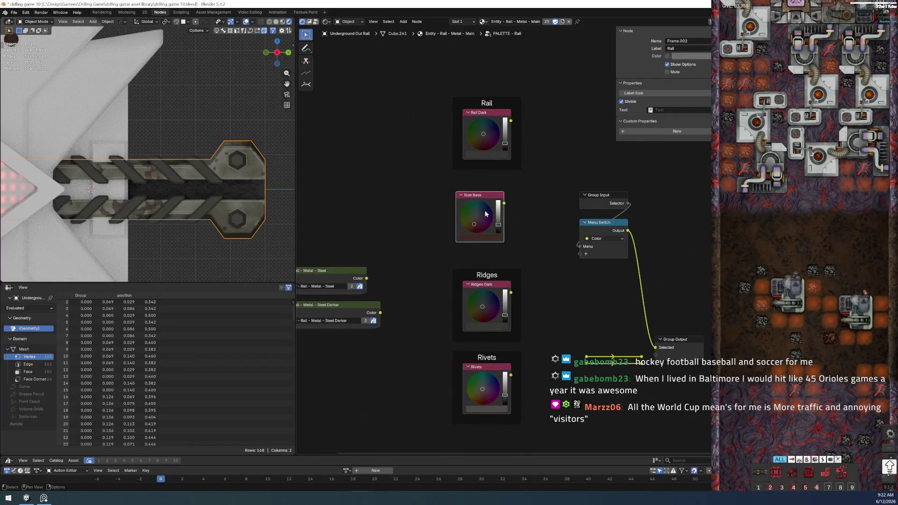
scroll(485, 214, down, 1)
scroll(485, 214, up, 1)
middle_drag(481, 181, 421, 266)
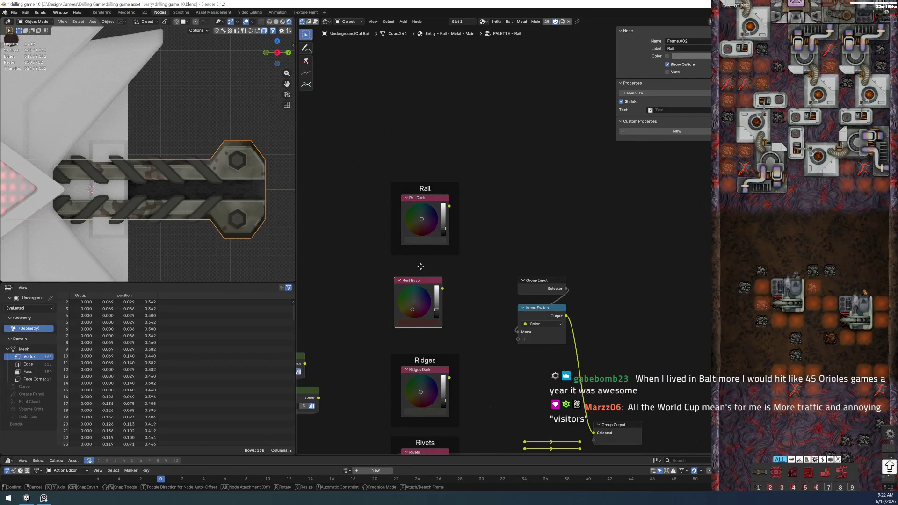
click(429, 256)
click(426, 272)
key(F2)
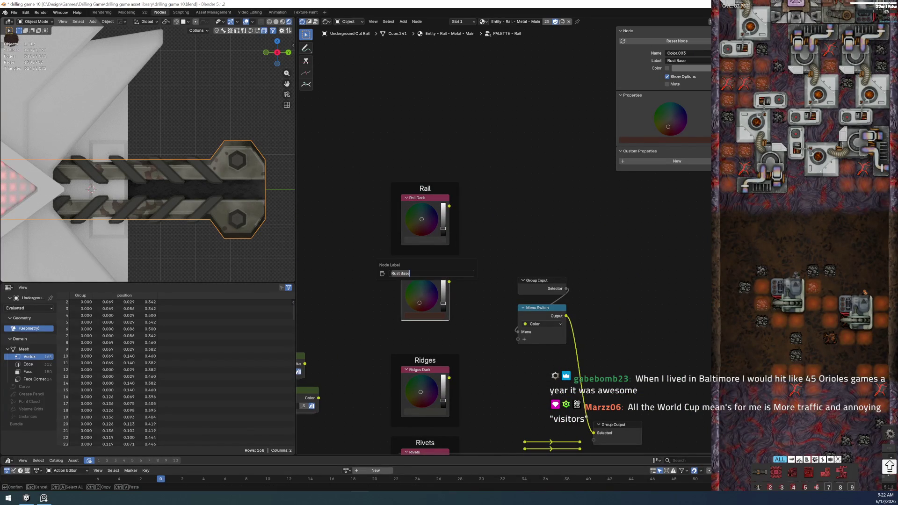
text(Rail R)
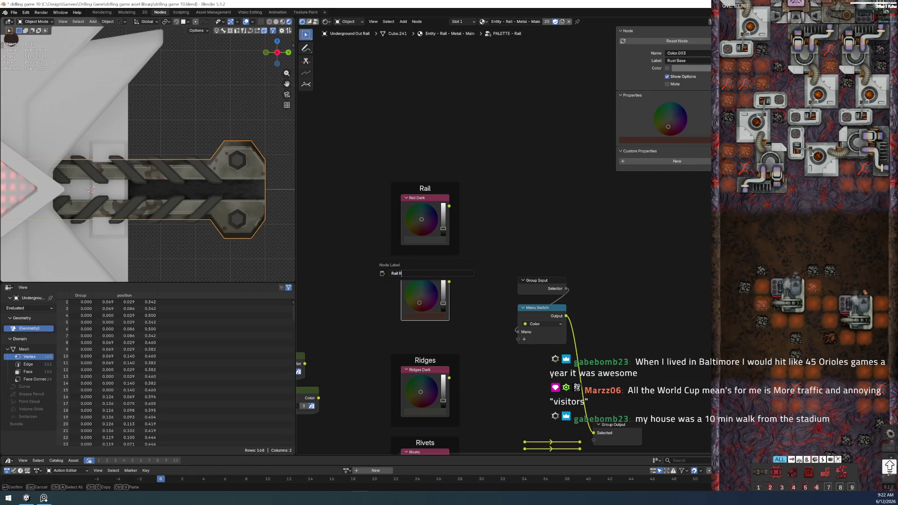
text(ust)
key(Return)
drag(426, 276, 426, 266)
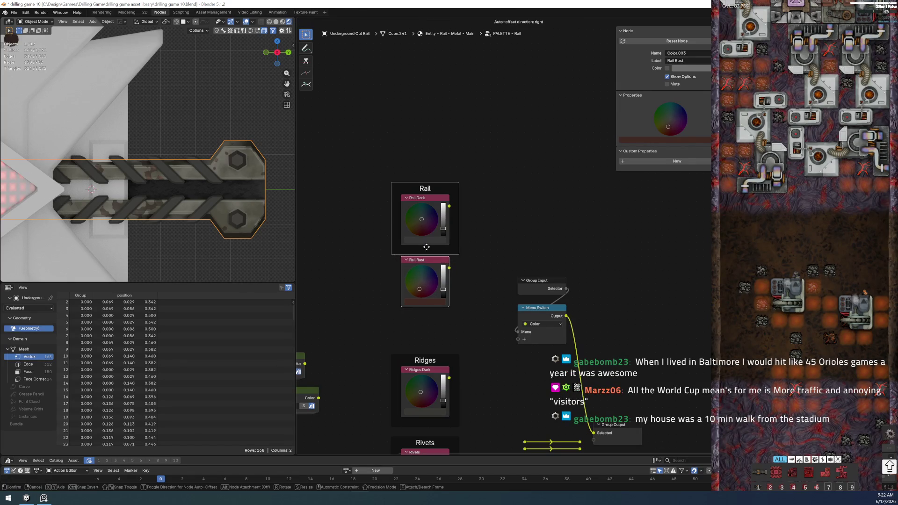
Step: Return to the main rail material tree and bring its shader nodes into view
key(Tab)
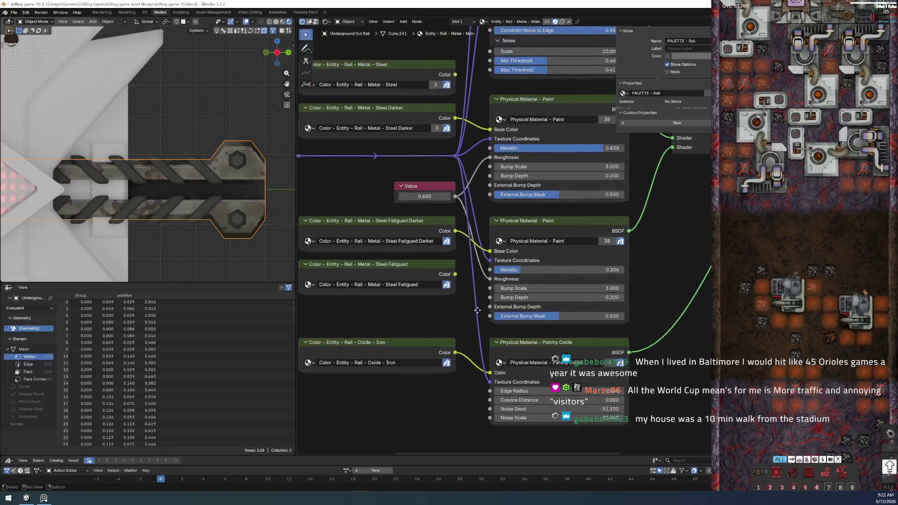
scroll(479, 310, up, 4)
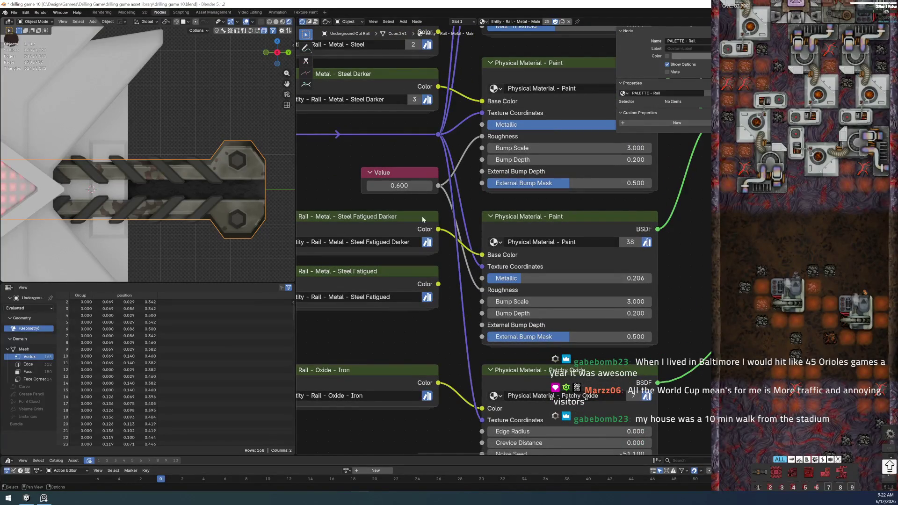
middle_drag(508, 210, 255, 172)
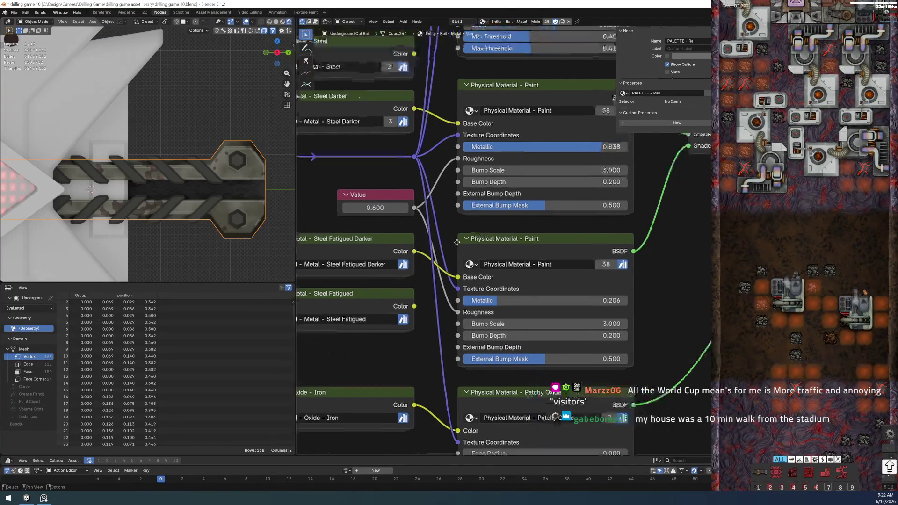
middle_drag(481, 328, 595, 248)
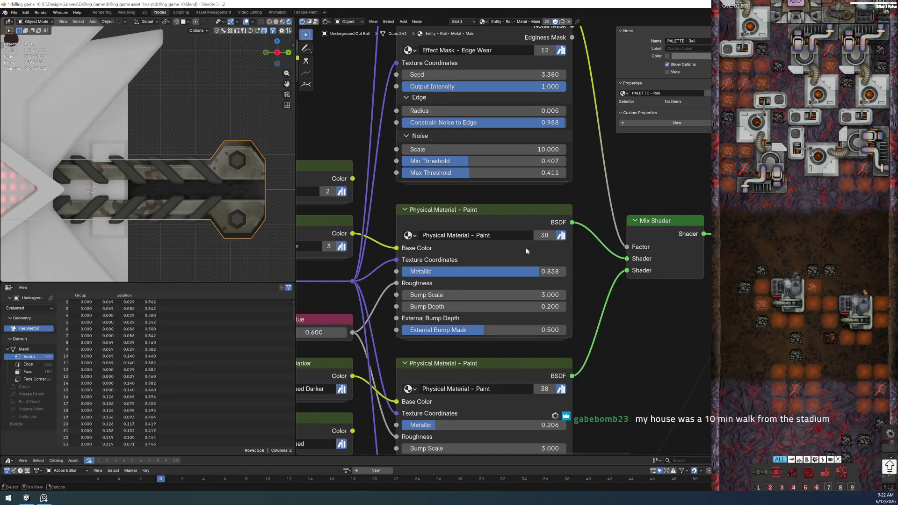
scroll(527, 250, down, 3)
scroll(526, 250, down, 2)
scroll(526, 251, up, 4)
middle_drag(524, 198, 538, 175)
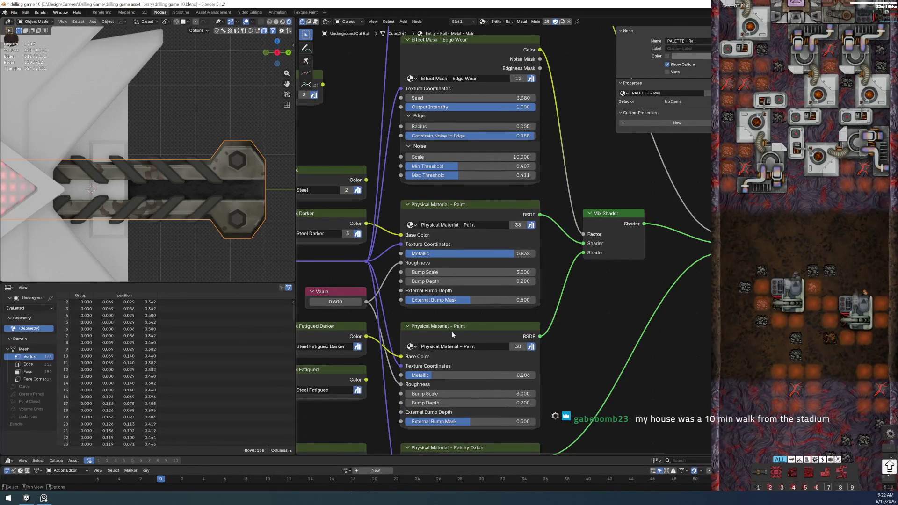
scroll(455, 324, down, 1)
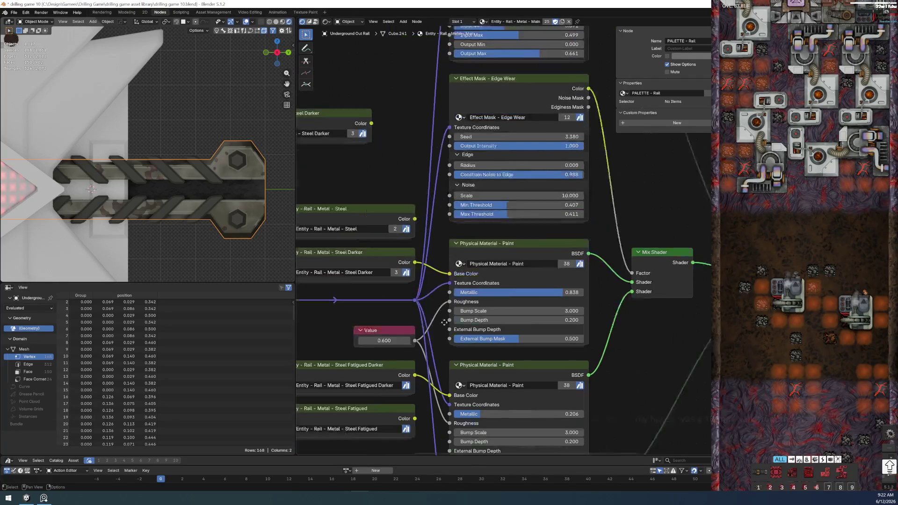
scroll(456, 324, down, 2)
scroll(455, 325, down, 2)
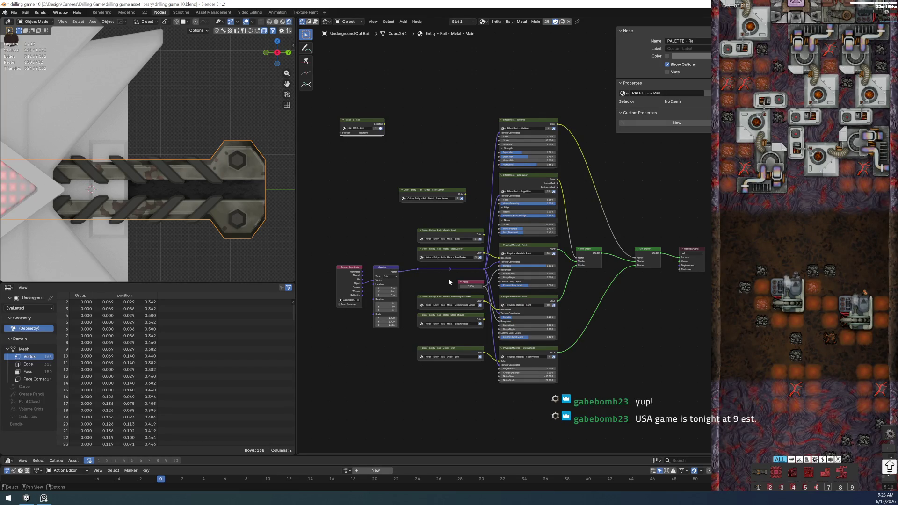
scroll(414, 224, up, 1)
scroll(397, 177, up, 1)
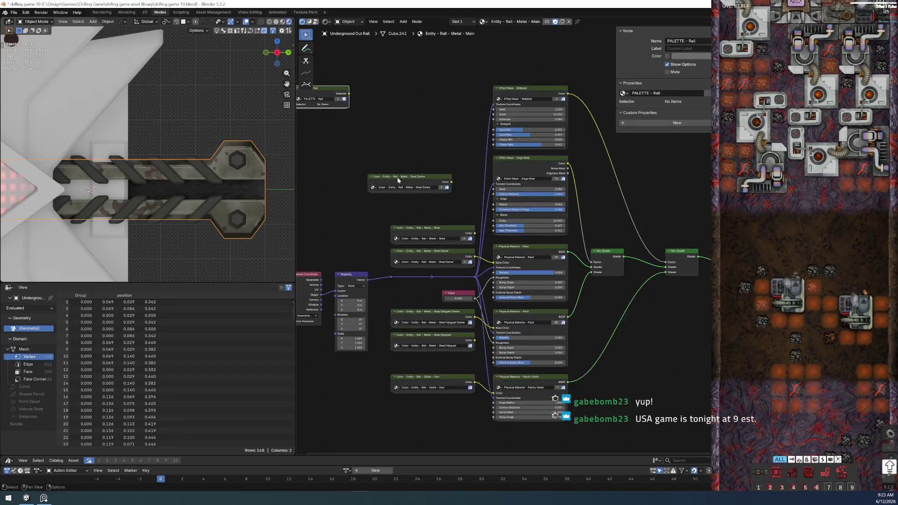
Step: Copy the Steel Darker colour group node from the shader tree
middle_drag(397, 177, 471, 310)
scroll(471, 310, up, 2)
middle_drag(410, 313, 401, 256)
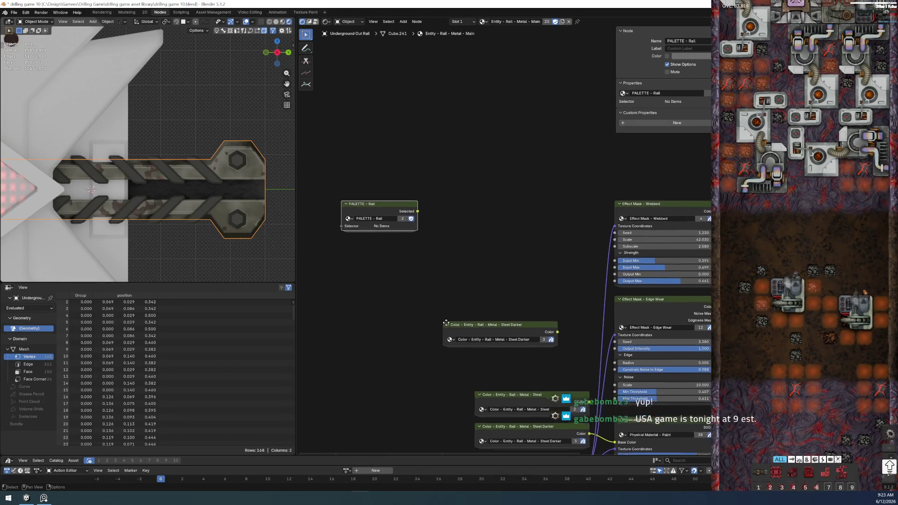
scroll(445, 323, up, 2)
middle_drag(563, 307, 531, 296)
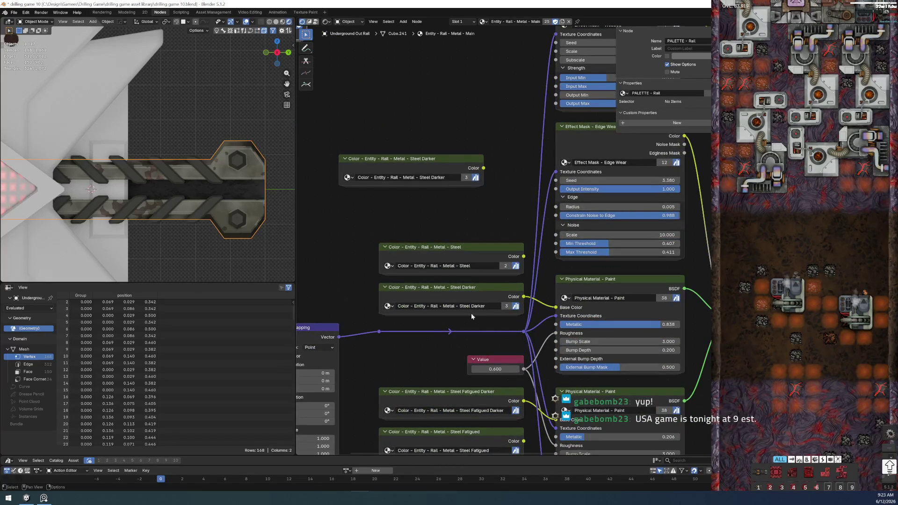
click(434, 291)
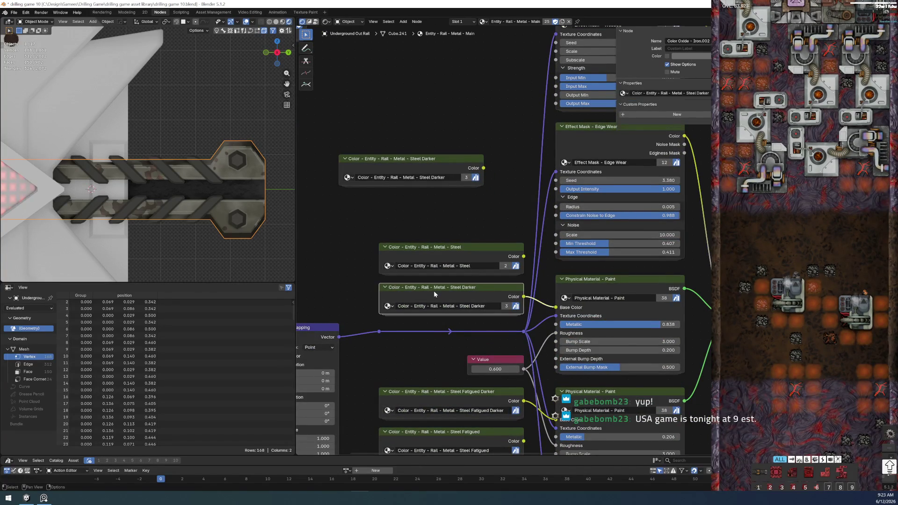
scroll(421, 302, down, 1)
key(ctrl+c)
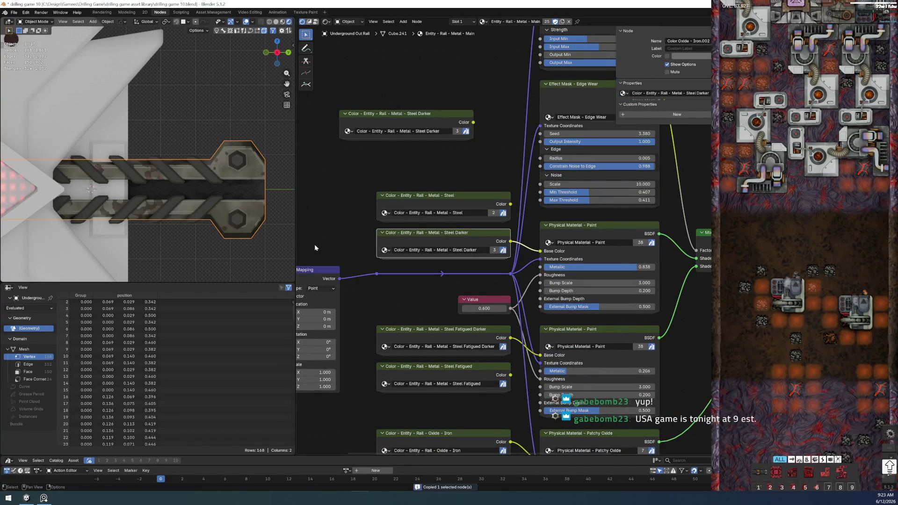
mouse_move(561, 337)
middle_down()
mouse_move(316, 239)
mouse_move(491, 281)
middle_up()
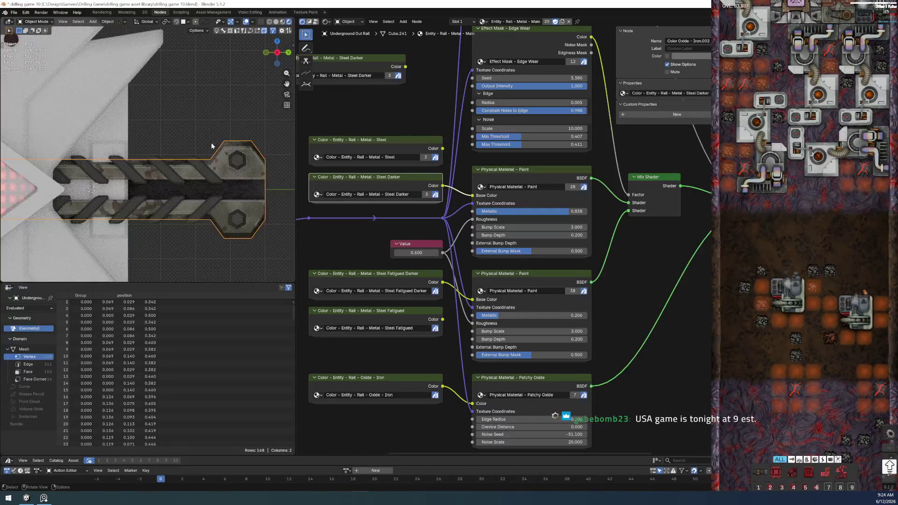
middle_drag(366, 231, 532, 273)
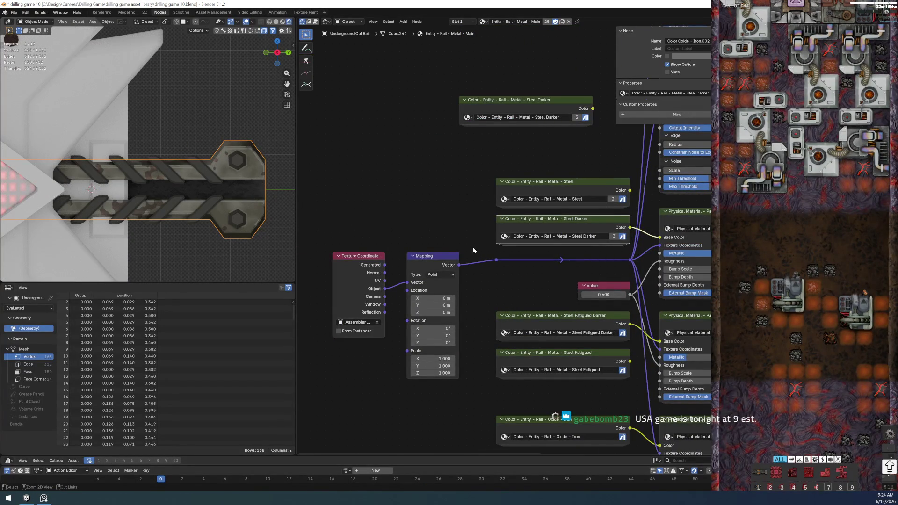
middle_drag(394, 144, 463, 213)
Step: Paste the Steel Darker node inside PALETTE - Rail and set it beside the frames
click(479, 197)
key(Tab)
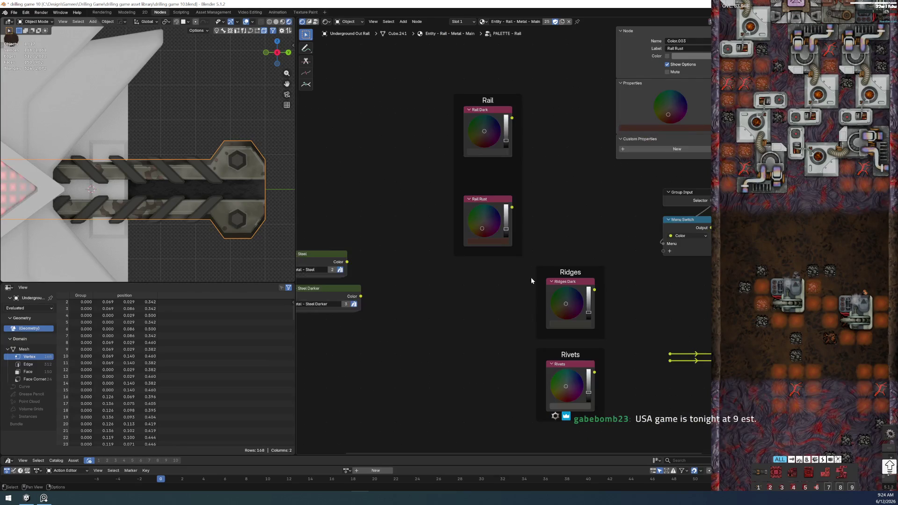
key(ctrl+v)
scroll(446, 263, up, 2)
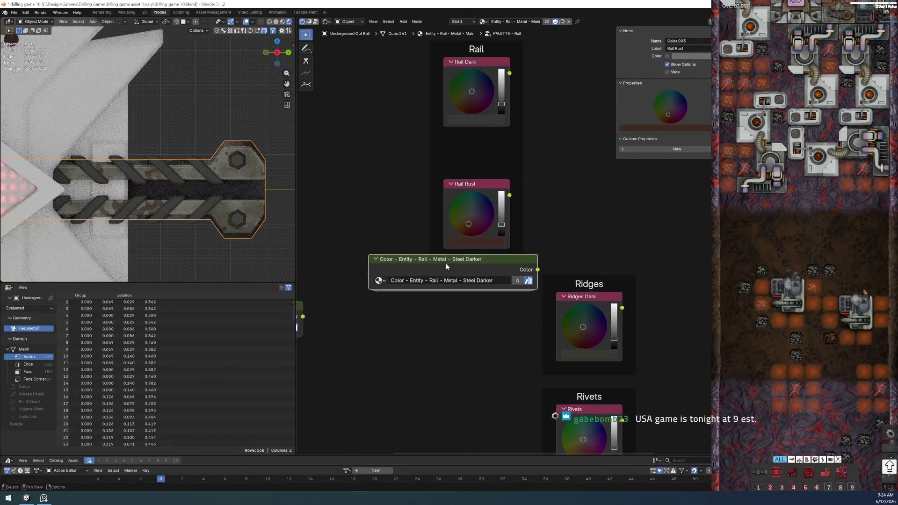
middle_drag(445, 263, 572, 368)
drag(507, 387, 337, 256)
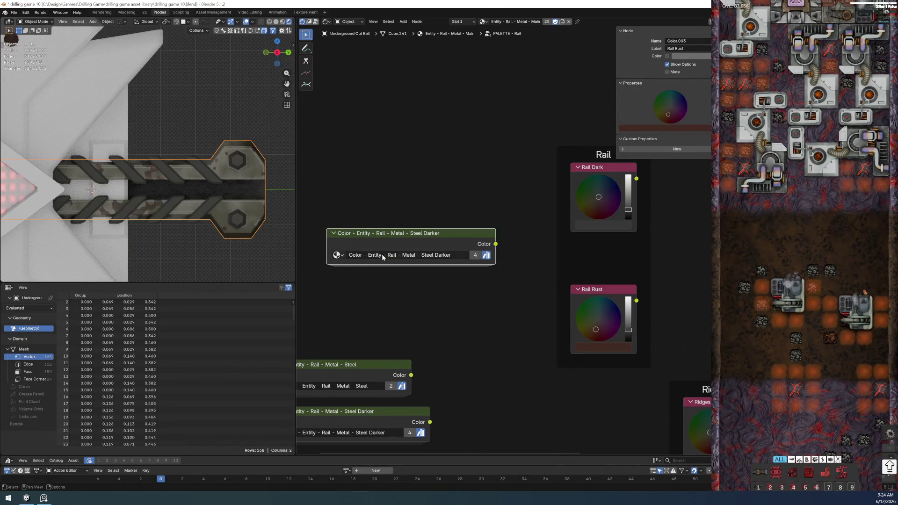
click(337, 254)
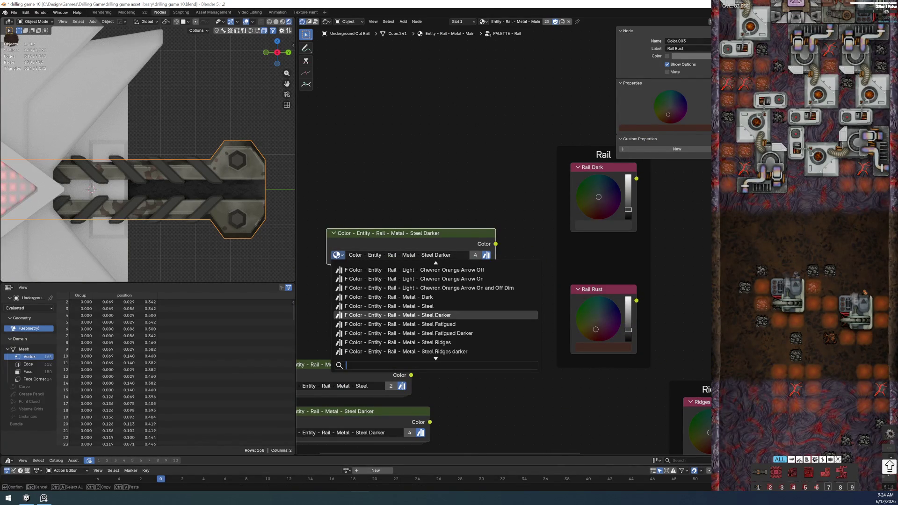
key(Escape)
Step: Copy the Color node from inside Steel Darker and paste it into the palette group
key(Tab)
drag(391, 115, 461, 293)
key(ctrl+c)
key(Tab)
middle_drag(450, 293, 425, 335)
key(ctrl+v)
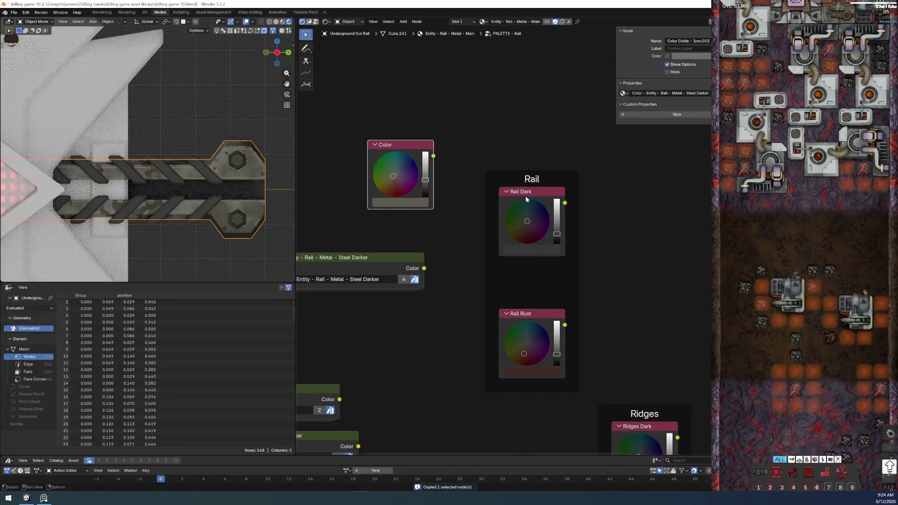
Step: Relabel the Rail Dark node as Rail Inside and move it lower in the Rail frame
click(525, 196)
key(F2)
key(End)
key(BackSpace)
key(BackSpace)
key(BackSpace)
text(nside)
key(Return)
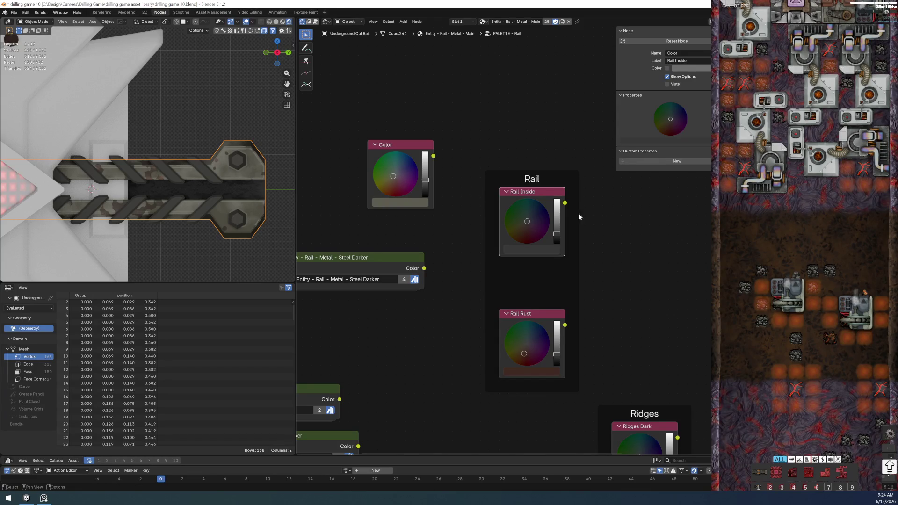
key(g)
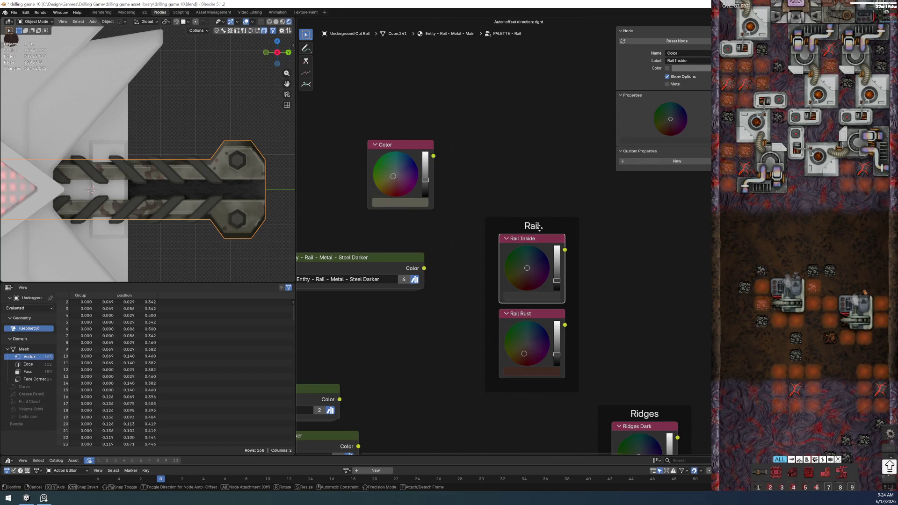
click(540, 226)
Step: Move the new Color node into the Rail frame and label it Rail Main
mouse_move(396, 146)
mouse_down()
mouse_move(519, 221)
mouse_move(530, 164)
mouse_up()
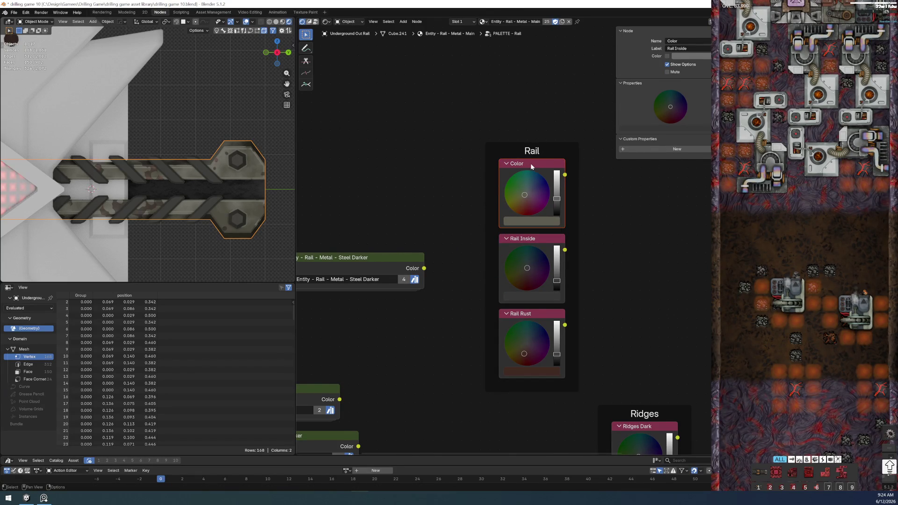
click(530, 164)
key(F2)
text(R)
text(ain)
key(Return)
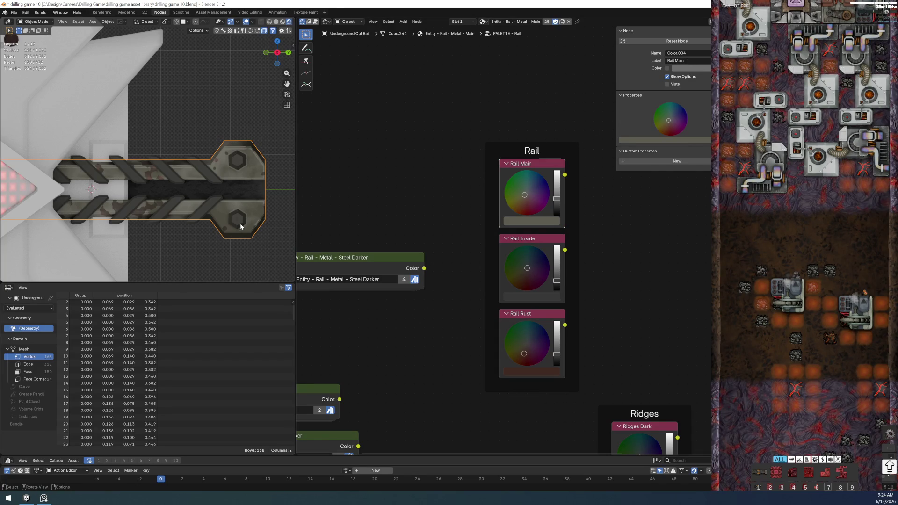
middle_drag(397, 319, 497, 274)
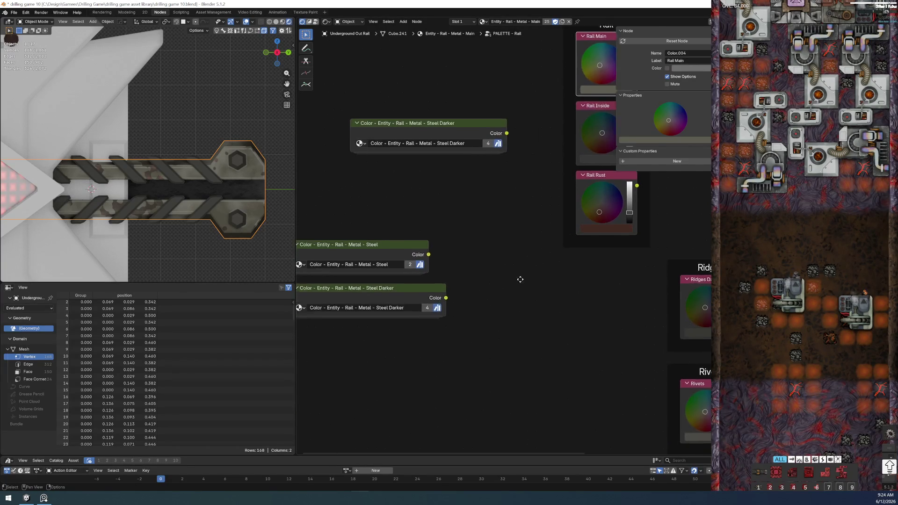
Step: Delete the pasted green colour nodes and line up the Ridges and Rivets frames under Rail
drag(348, 50, 449, 347)
key(x)
key(Home)
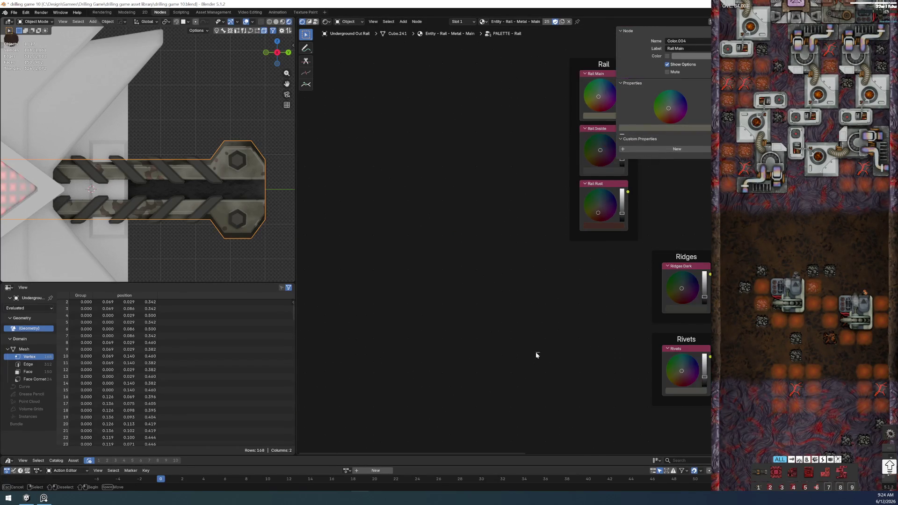
mouse_move(470, 266)
mouse_down()
mouse_move(494, 333)
mouse_move(554, 423)
mouse_up()
key(g)
click(467, 422)
click(555, 300)
Step: Move the Group Input, Menu Switch, Group Output and reroute nodes into position
drag(557, 184, 669, 385)
mouse_move(574, 206)
mouse_down()
mouse_move(637, 281)
mouse_move(689, 397)
mouse_up()
key(g)
click(613, 323)
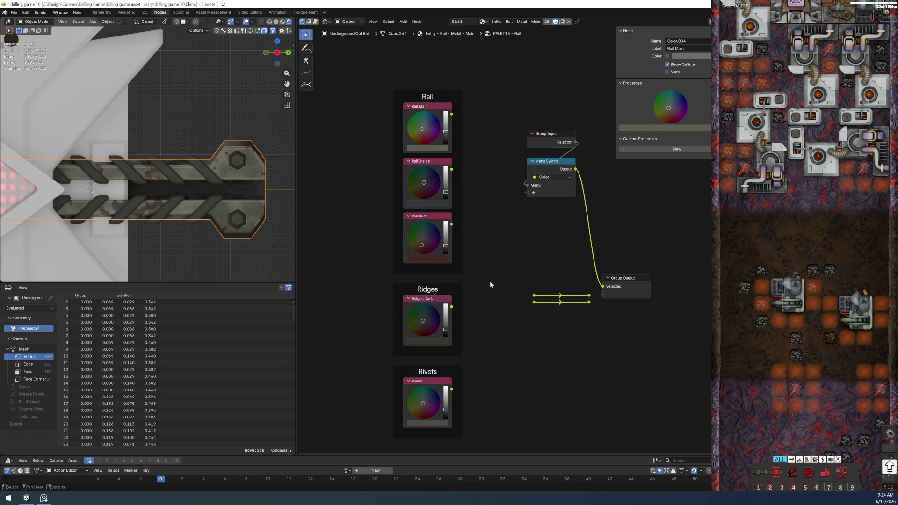
scroll(534, 322, up, 2)
mouse_move(461, 240)
mouse_down()
mouse_move(565, 281)
mouse_move(477, 281)
mouse_move(481, 294)
mouse_up()
key(g)
click(572, 297)
Step: Add a fifth reroute line and connect reroutes to new Group Output sockets
key(ctrl+c)
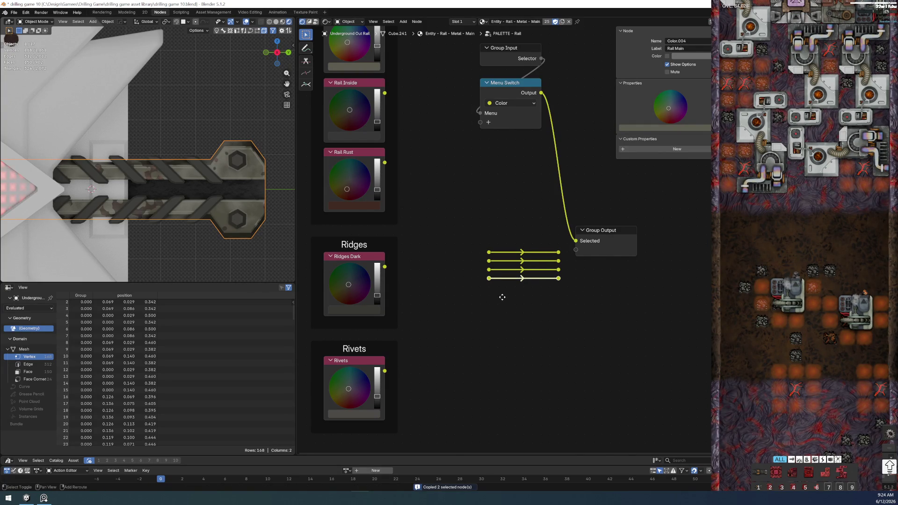
key(ctrl+v)
click(503, 304)
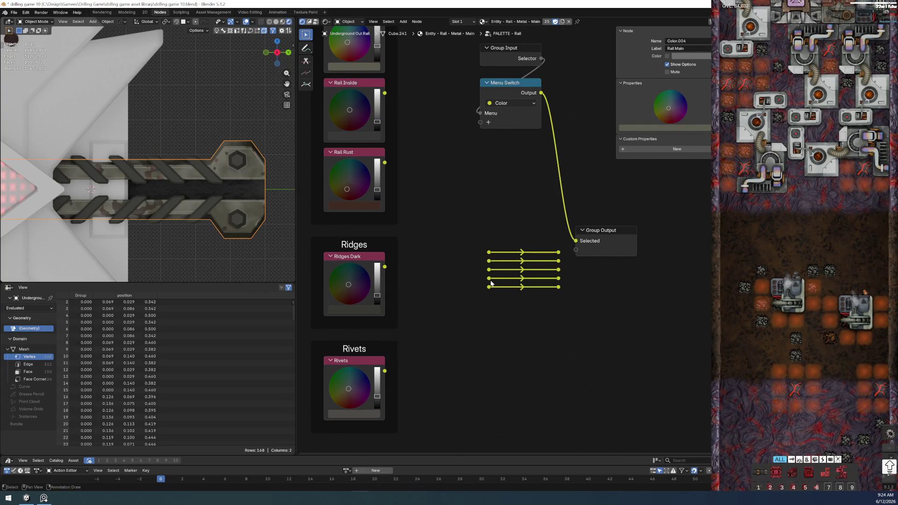
drag(490, 278, 491, 311)
middle_drag(606, 285, 555, 294)
mouse_move(508, 260)
mouse_down()
mouse_move(525, 258)
mouse_move(526, 294)
mouse_up()
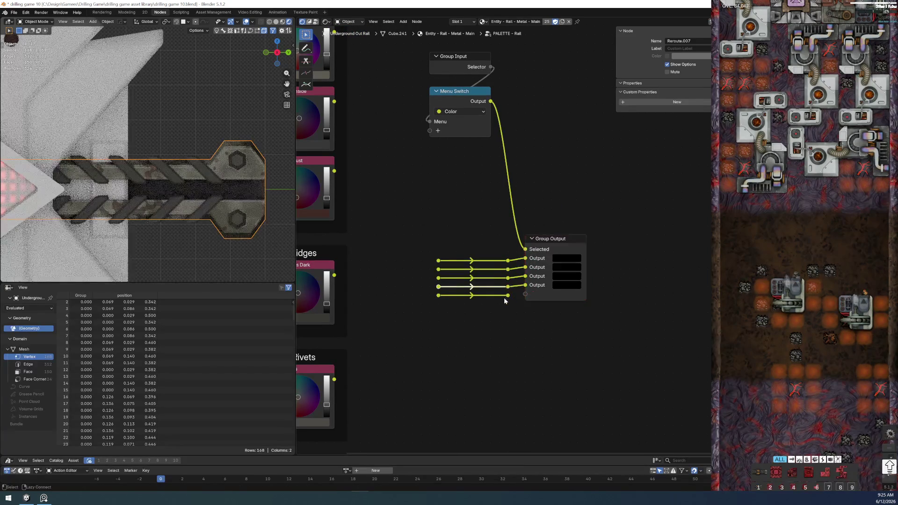
Step: Link Rail Main, Rail Inside, Rail Rust, Ridges Dark and Rivets to their five reroutes
key(Home)
alt+right_drag(493, 295, 401, 169)
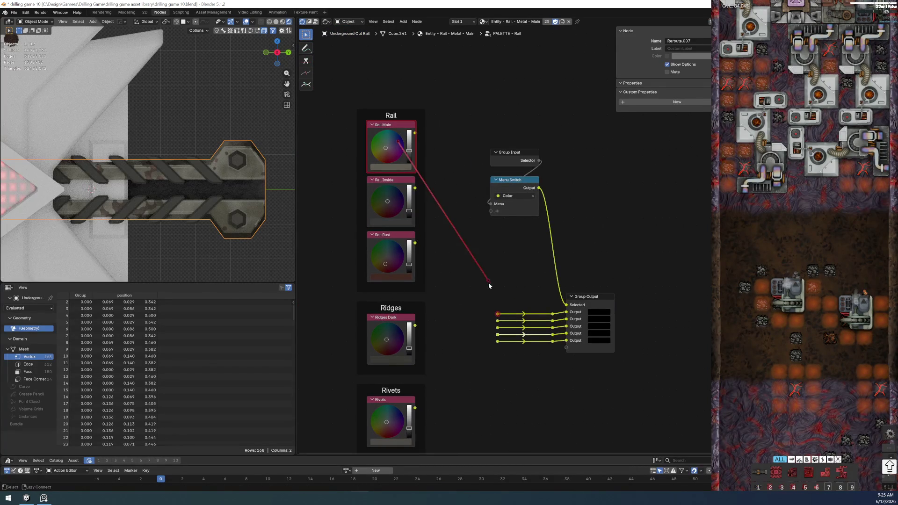
alt+right_drag(393, 204, 489, 323)
alt+right_drag(393, 258, 500, 335)
alt+right_drag(390, 341, 498, 334)
alt+right_drag(390, 421, 497, 342)
alt+right_drag(390, 200, 490, 218)
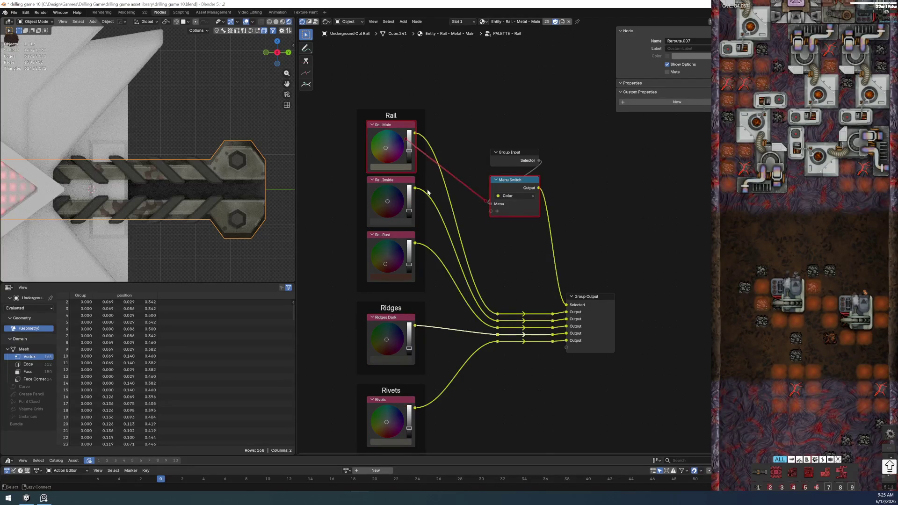
Step: Link Rail Inside, Rail Rust, Ridges Dark and Rivets to new Menu Switch inputs
alt+right_drag(391, 259, 491, 225)
alt+right_drag(389, 340, 485, 259)
alt+right_drag(411, 415, 511, 235)
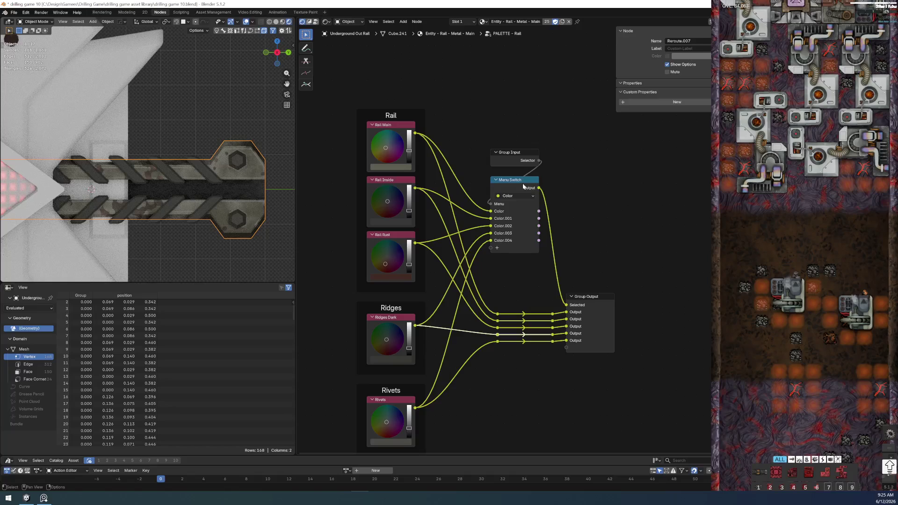
Step: Rename the first two Menu Switch items to Rail Main and Rail Inside
click(648, 133)
double_click(642, 124)
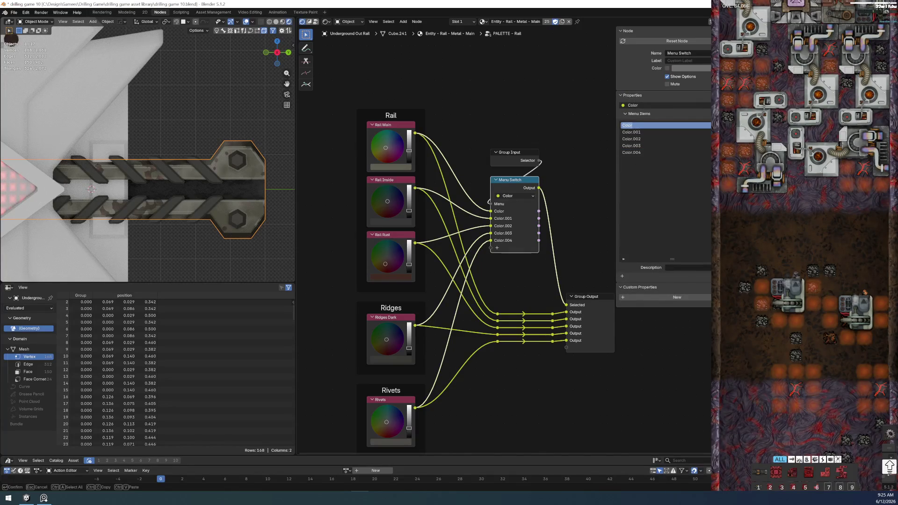
text(Rail Main)
key(Return)
click(684, 132)
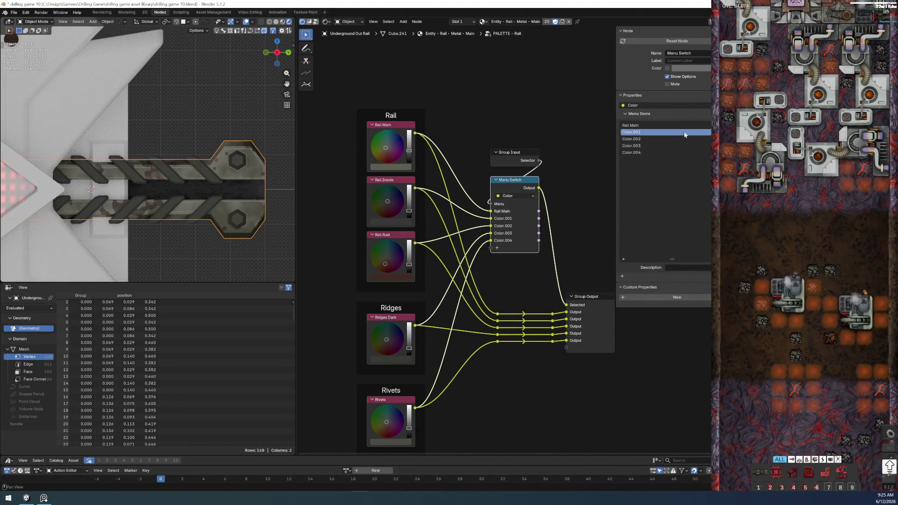
key(F2)
text(Rail)
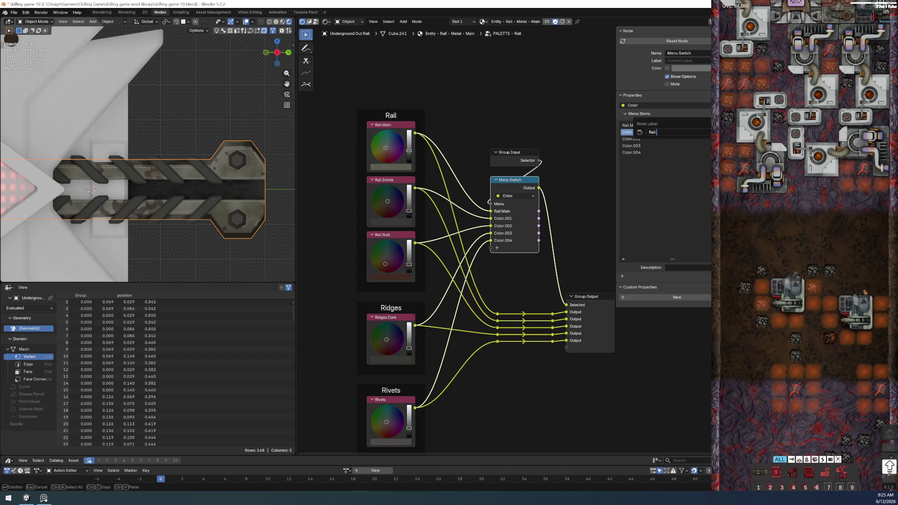
key(Escape)
text(Ra)
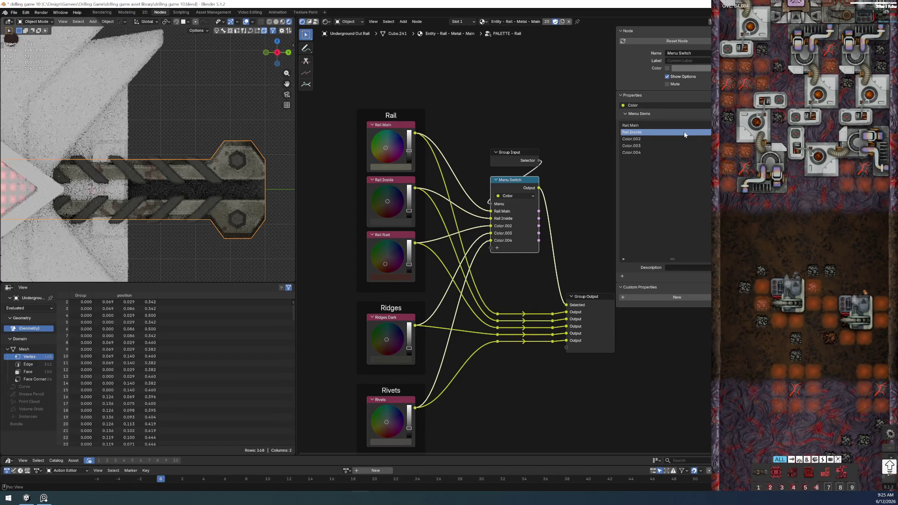
key(Return)
Step: Rename the remaining menu items to Rail Rust, Ridges Dark and Rivets
click(631, 139)
text(R)
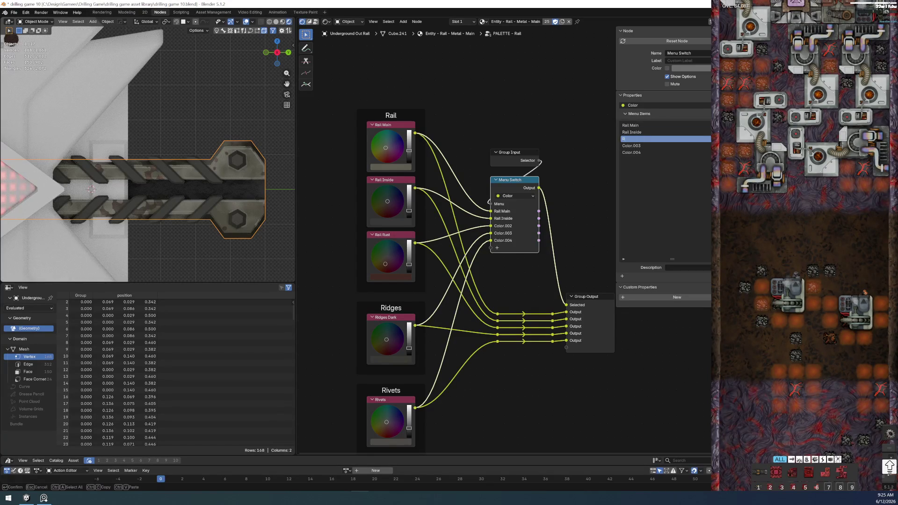
text(ail Rust)
key(Return)
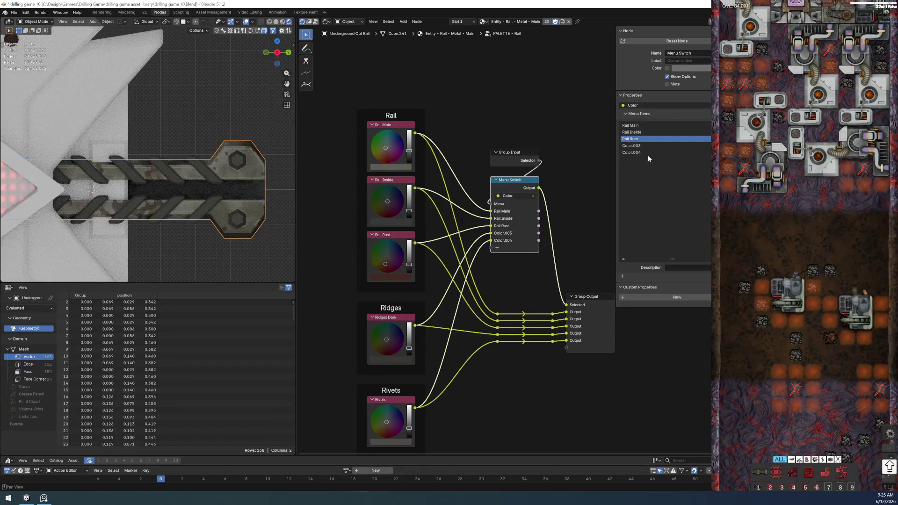
double_click(643, 148)
text(R)
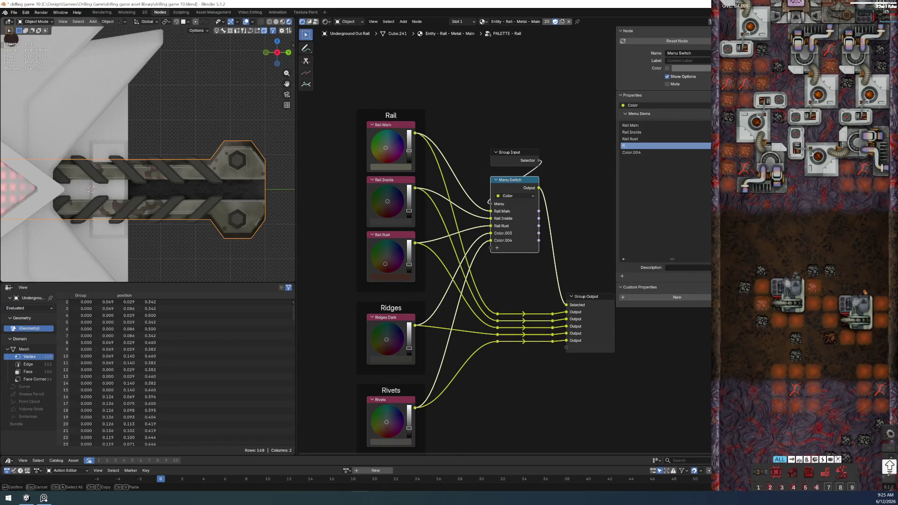
double_click(650, 152)
text(Rivets)
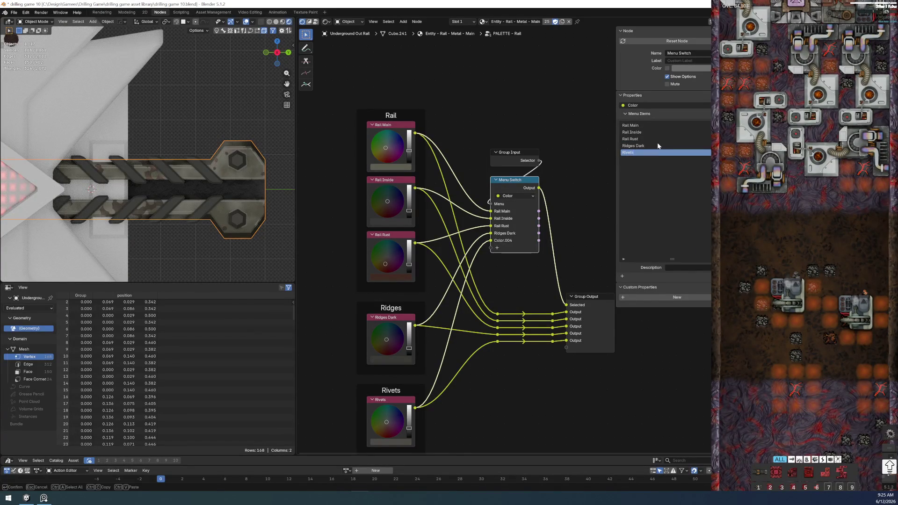
key(Return)
scroll(465, 375, down, 1)
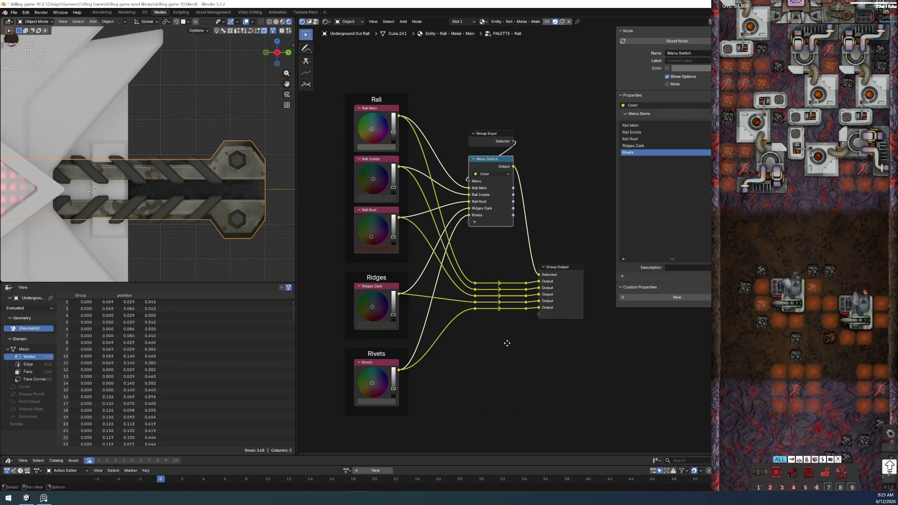
middle_drag(505, 344, 469, 325)
click(518, 255)
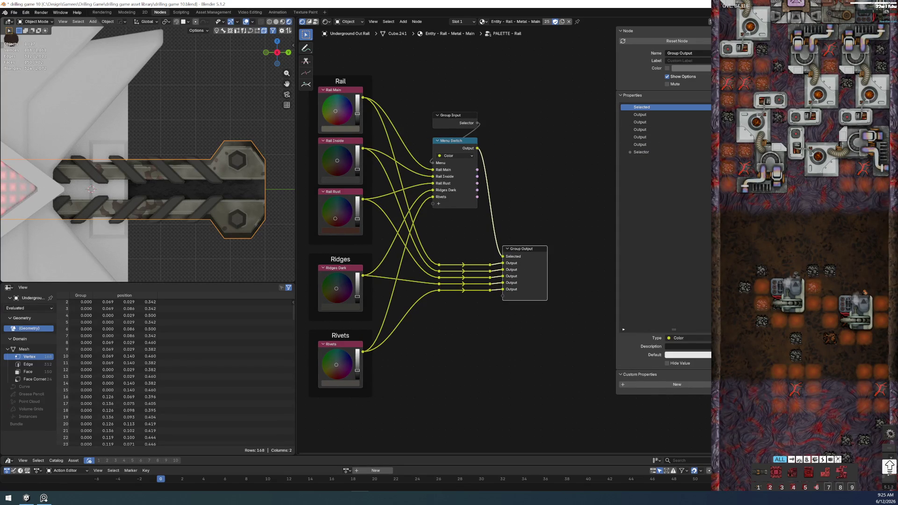
Step: Add three Group Output panels named Rail, Ridges and Rivets
click(736, 141)
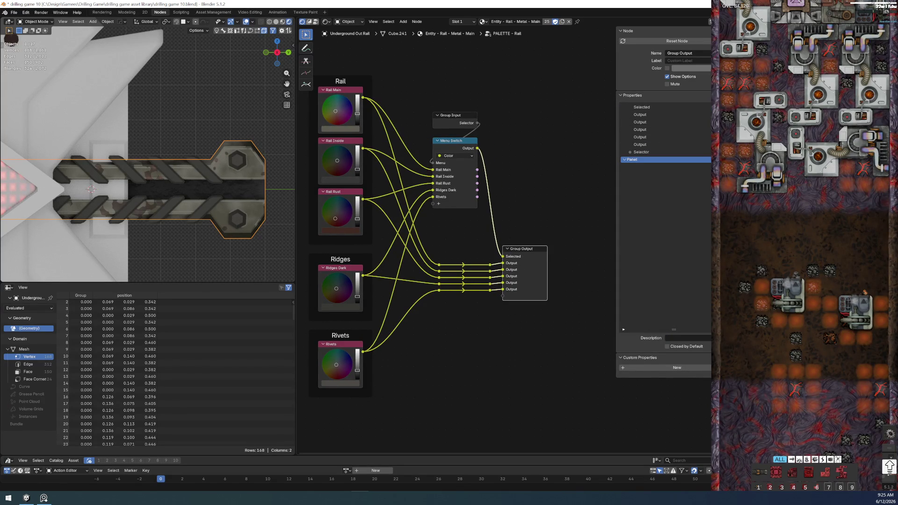
click(737, 140)
click(737, 140)
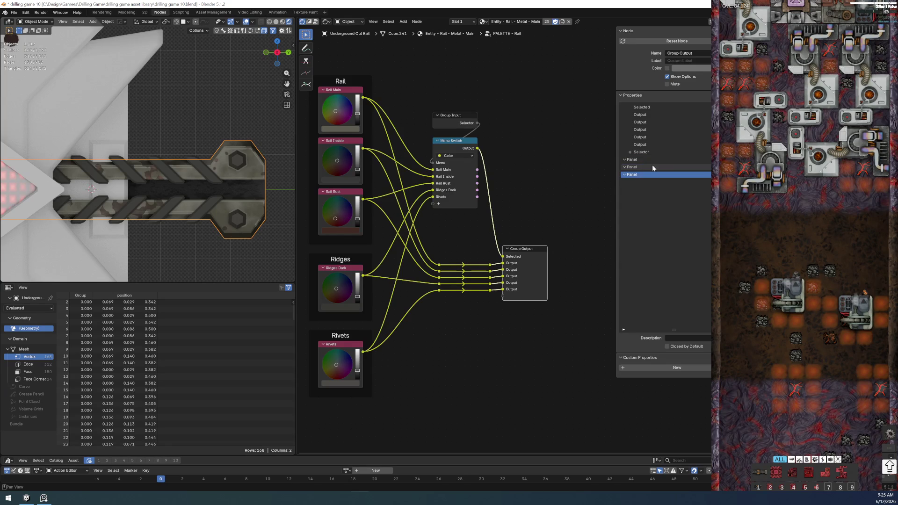
double_click(653, 160)
text(Rail)
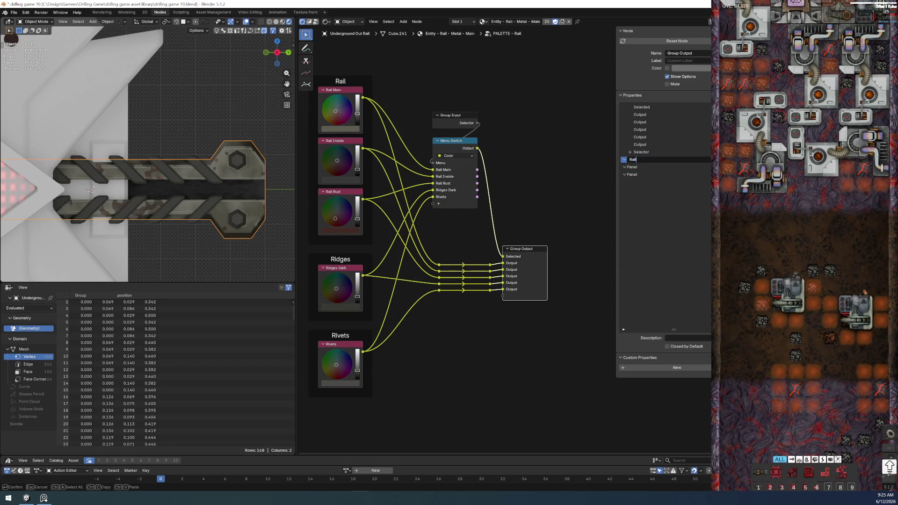
key(Return)
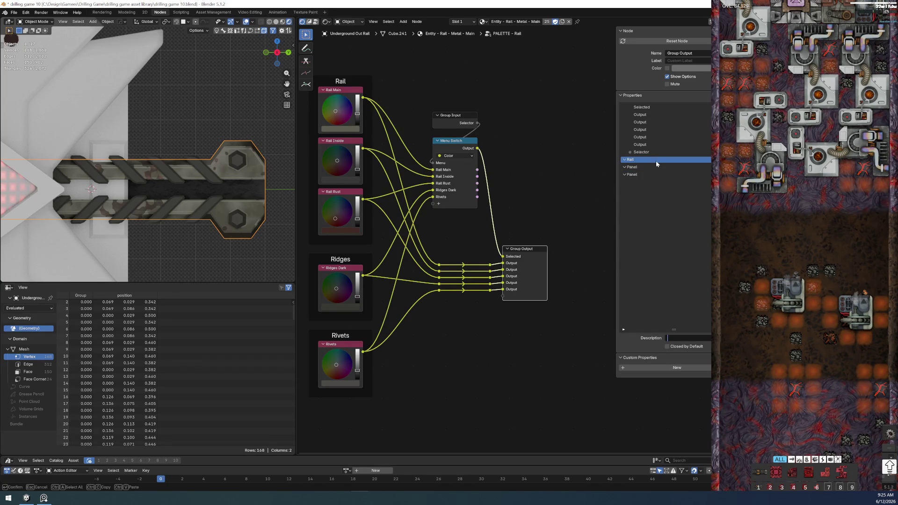
double_click(656, 167)
text(ges)
key(Return)
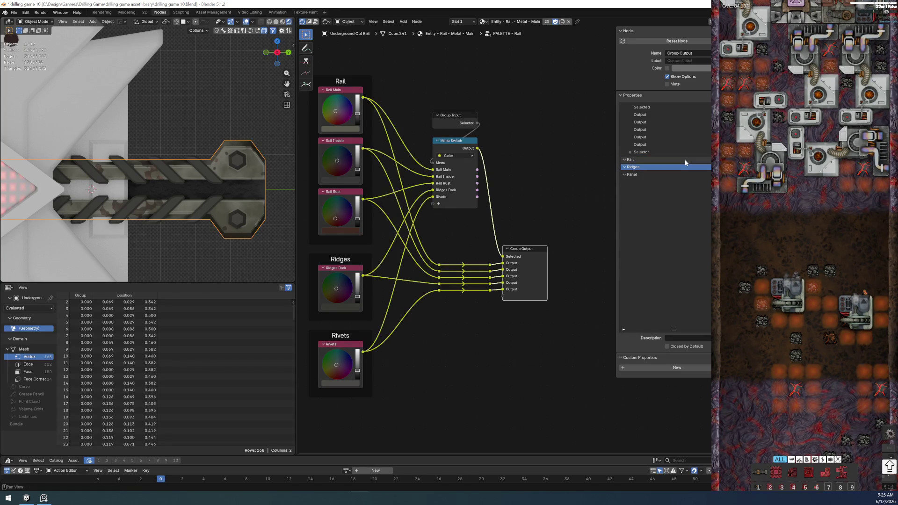
double_click(634, 175)
text(Rivets)
key(Return)
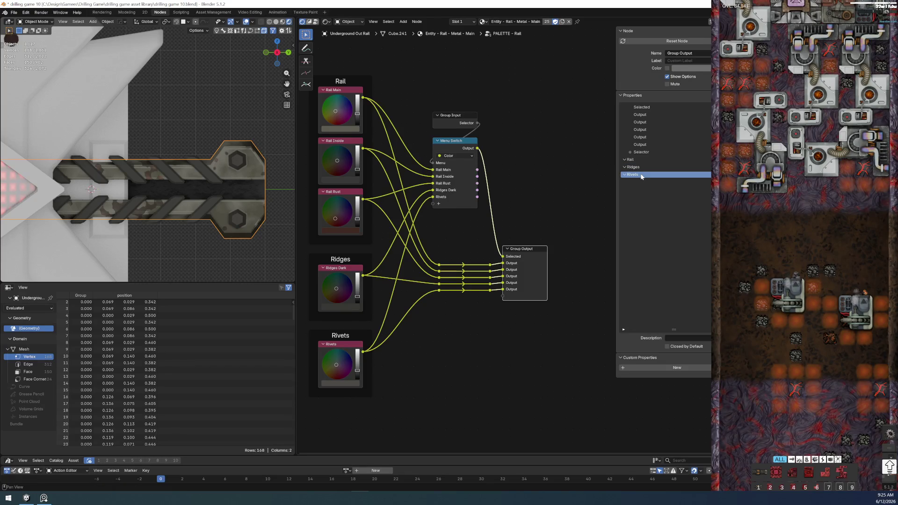
Step: Rename the five outputs to Main, Inside, Rust, Dark and Rivets
click(659, 144)
double_click(640, 114)
text(Main)
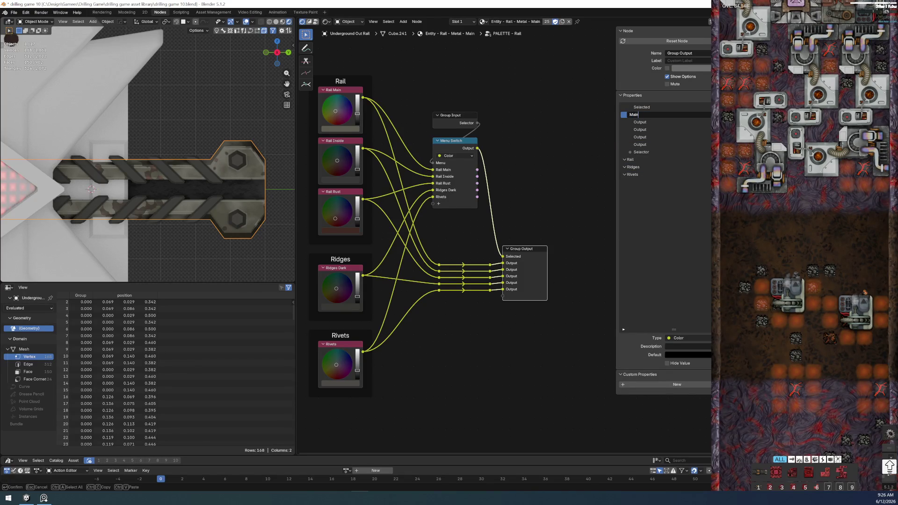
key(Return)
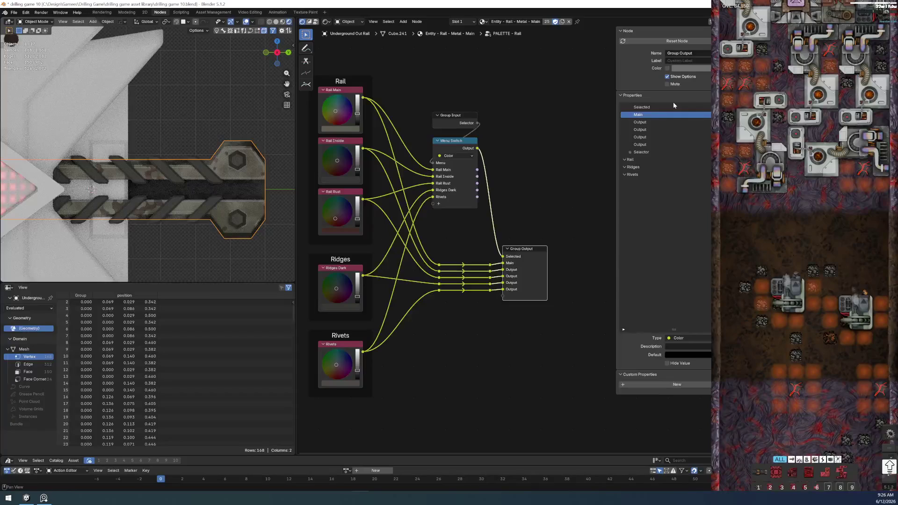
double_click(659, 123)
text(U)
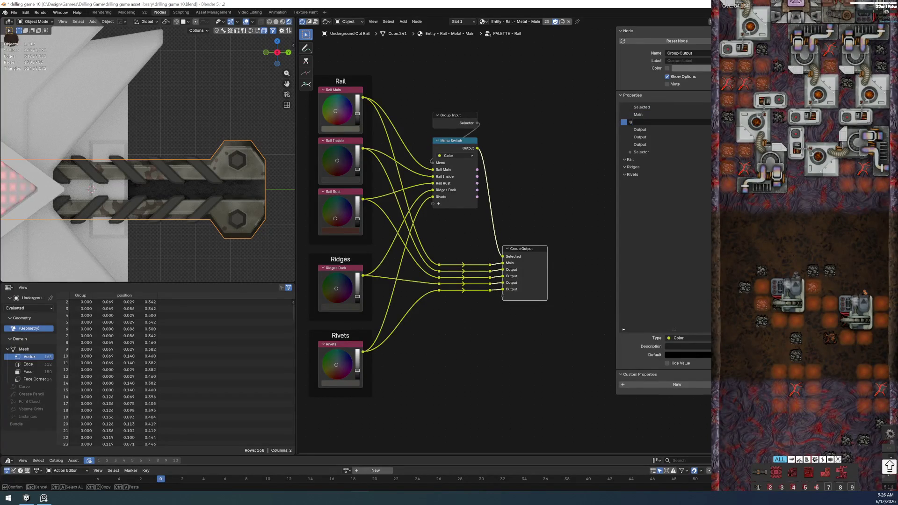
key(Return)
double_click(663, 129)
text(Rust)
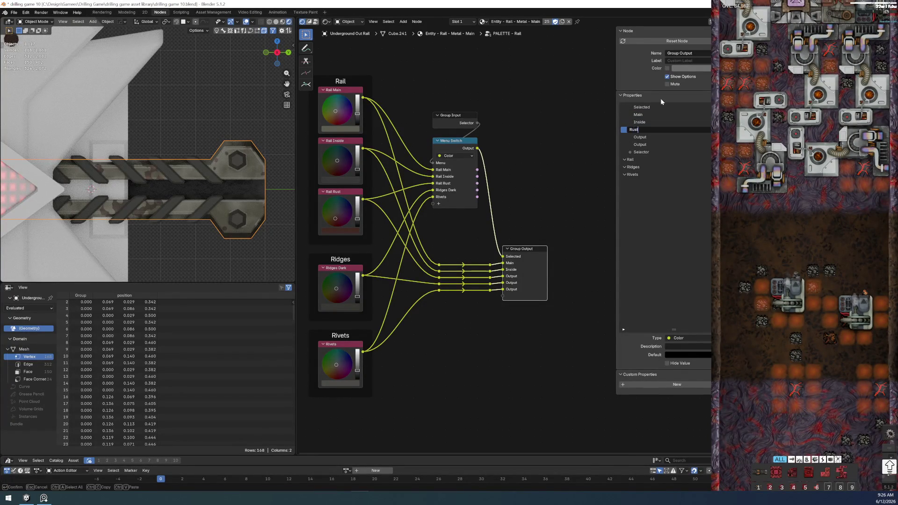
key(Return)
double_click(666, 137)
text(D)
key(Tab)
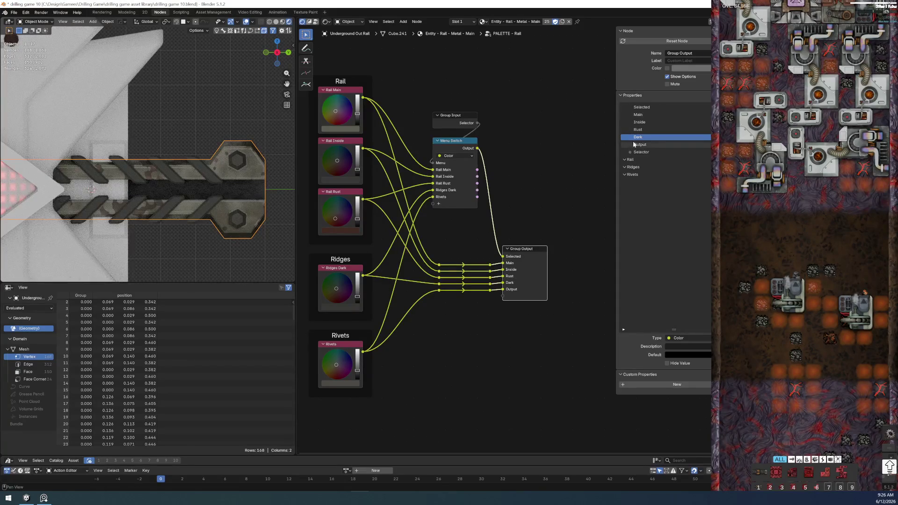
text(Rivets)
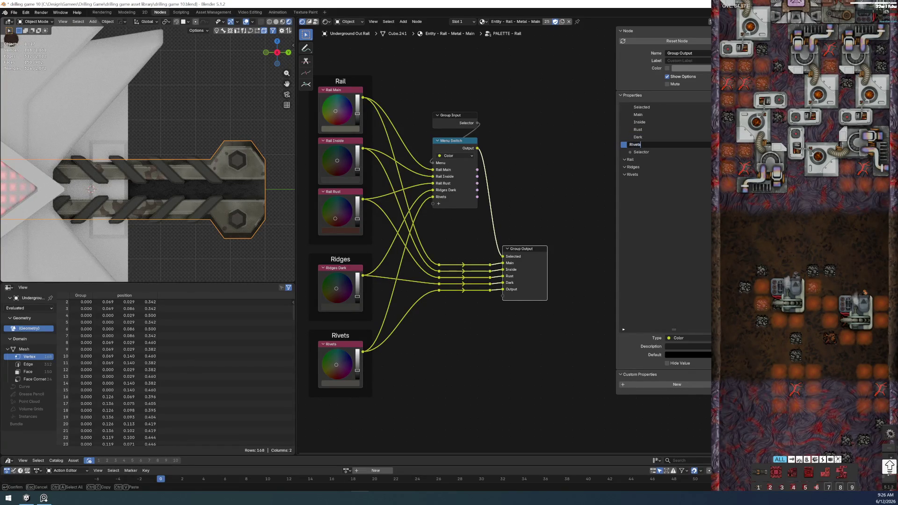
key(Return)
Step: Sort Rivets into the Rivets panel and Main, Inside and Rust into the Rail panel
mouse_move(660, 147)
mouse_down()
mouse_move(653, 178)
mouse_move(654, 160)
mouse_up()
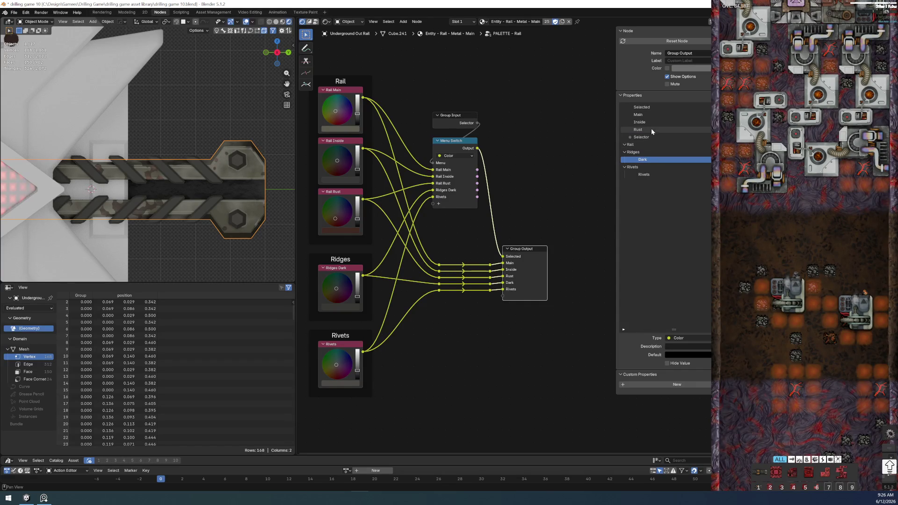
click(652, 114)
shift+click(652, 114)
drag(651, 120, 645, 144)
scroll(184, 222, up, 2)
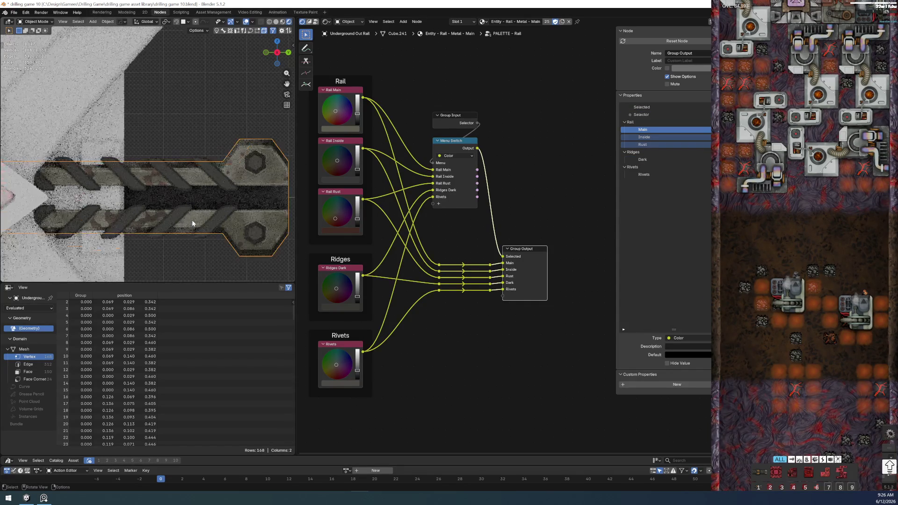
Step: Inspect the ridges object's material and its darker colour group
click(218, 187)
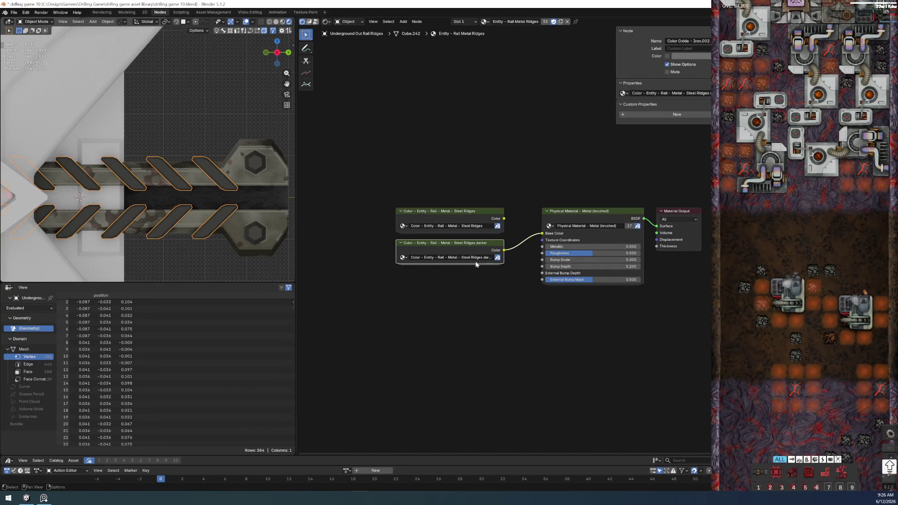
scroll(519, 237, up, 1)
key(Tab)
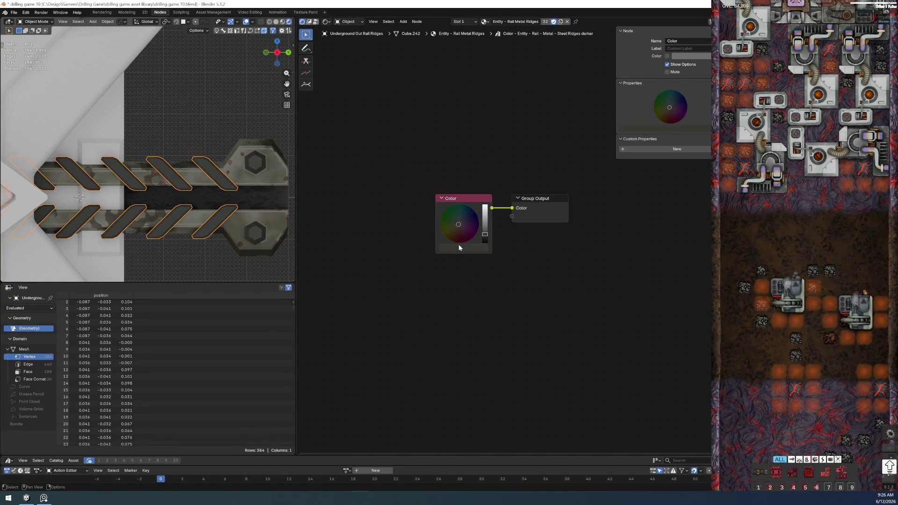
key(Tab)
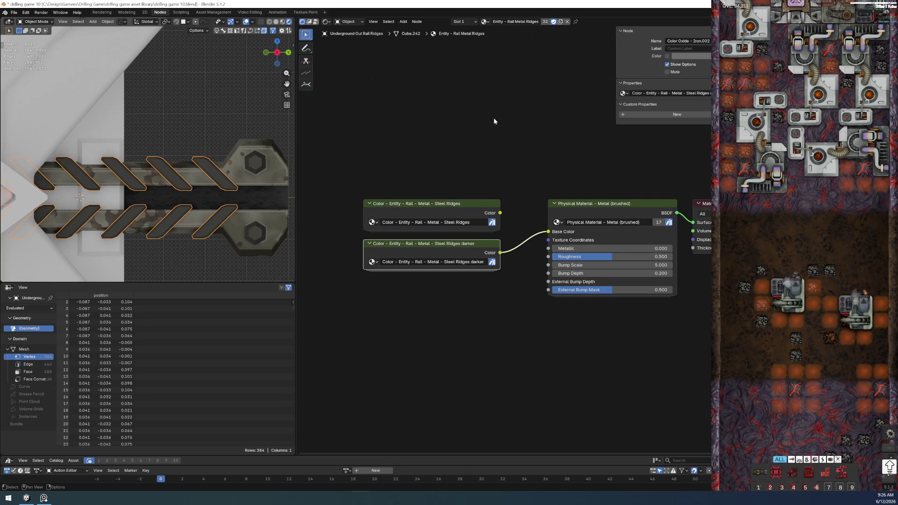
drag(370, 179, 455, 229)
click(423, 180)
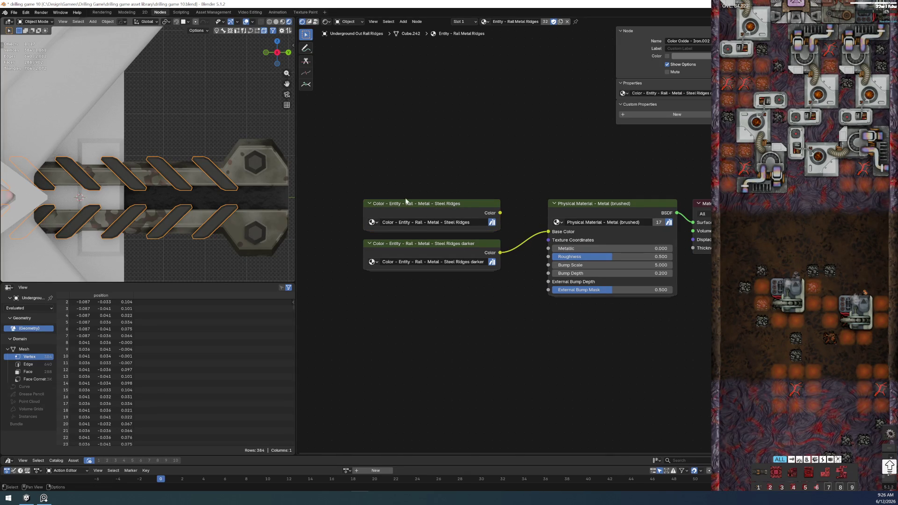
Step: Check the rail object's panelled PALETTE - Rail node, select the housing body and start saving
click(274, 183)
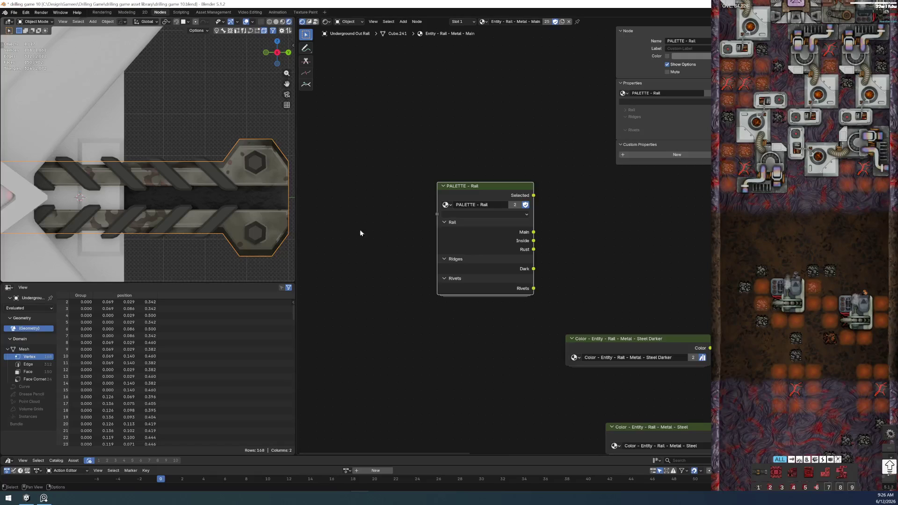
scroll(360, 230, down, 2)
scroll(517, 242, up, 2)
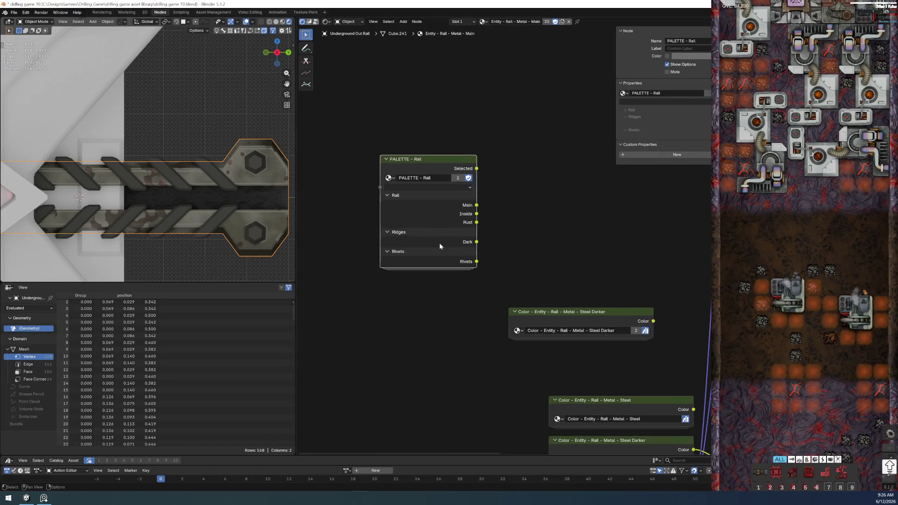
scroll(187, 190, down, 3)
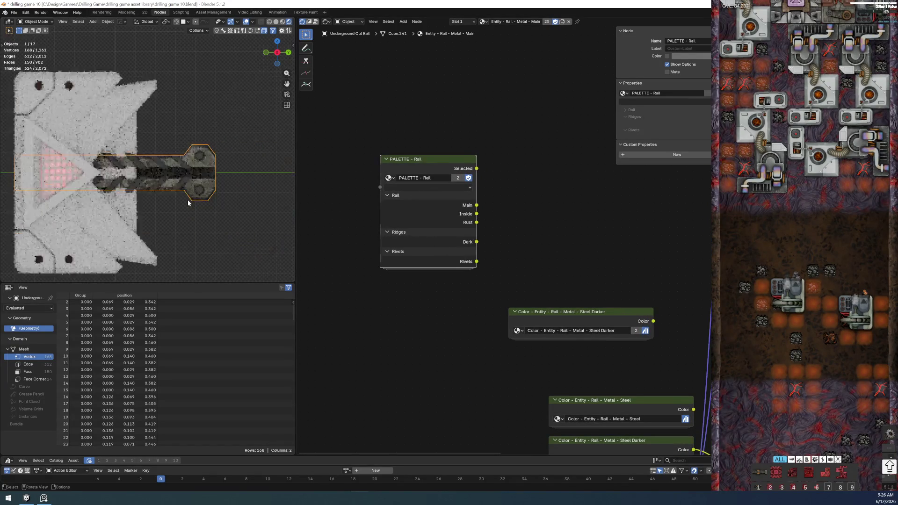
scroll(175, 215, up, 5)
scroll(161, 209, down, 2)
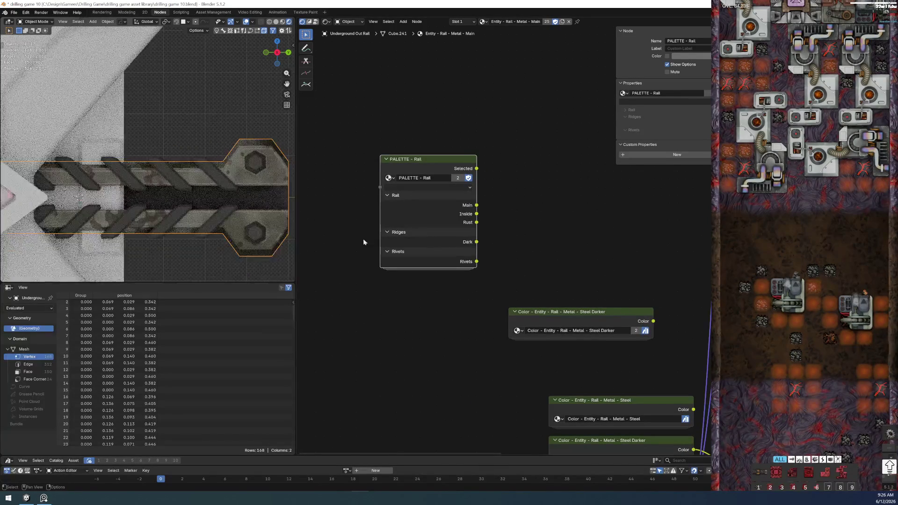
scroll(64, 133, down, 2)
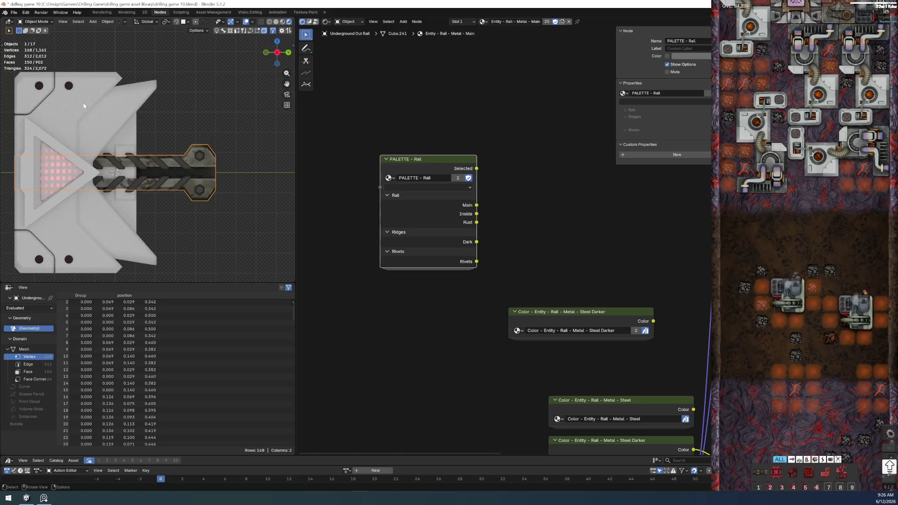
click(68, 85)
click(14, 12)
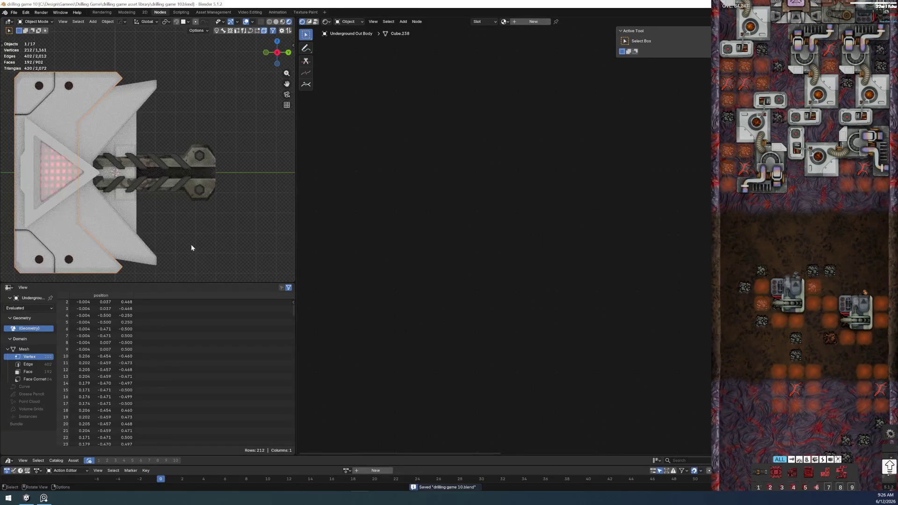
Step: Save the file, hide two scene objects and deselect everything, leaving the black rail body visible
mouse_move(183, 207)
shift+middle_down()
mouse_move(263, 201)
mouse_move(227, 201)
shift+middle_up()
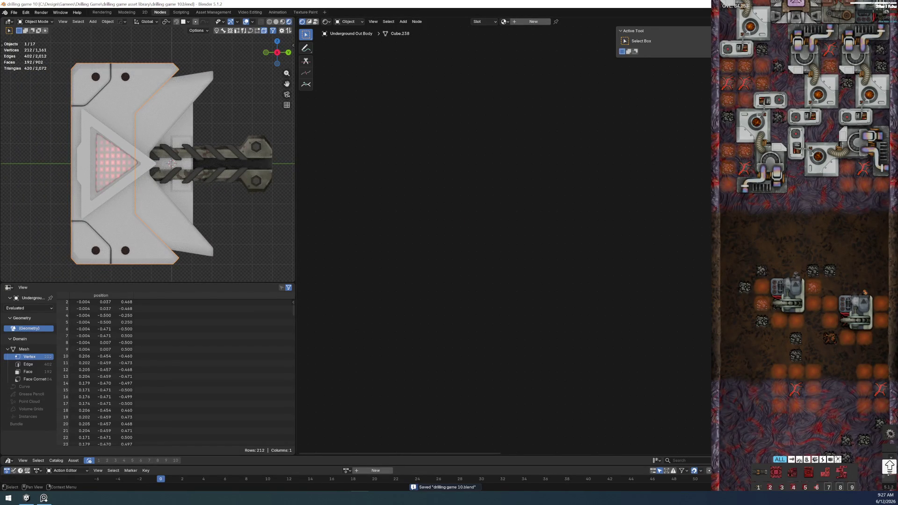
key(ctrl+z)
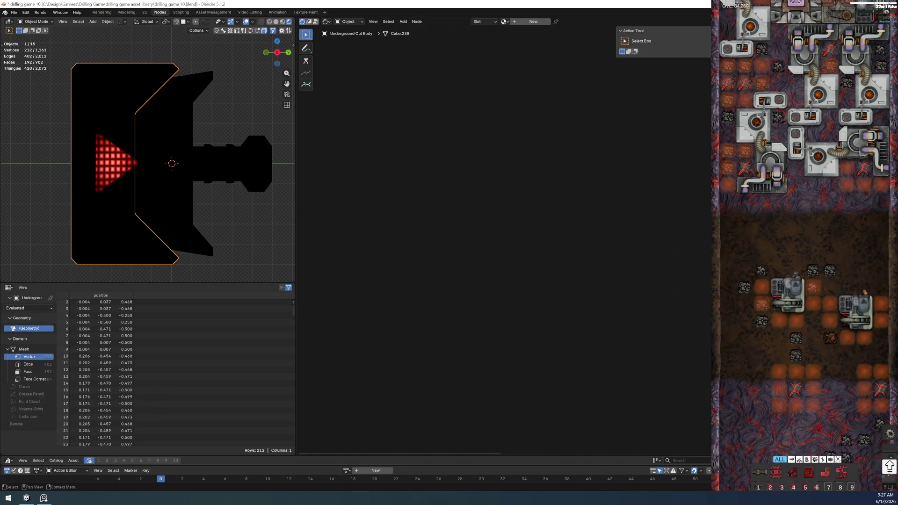
key(alt+a)
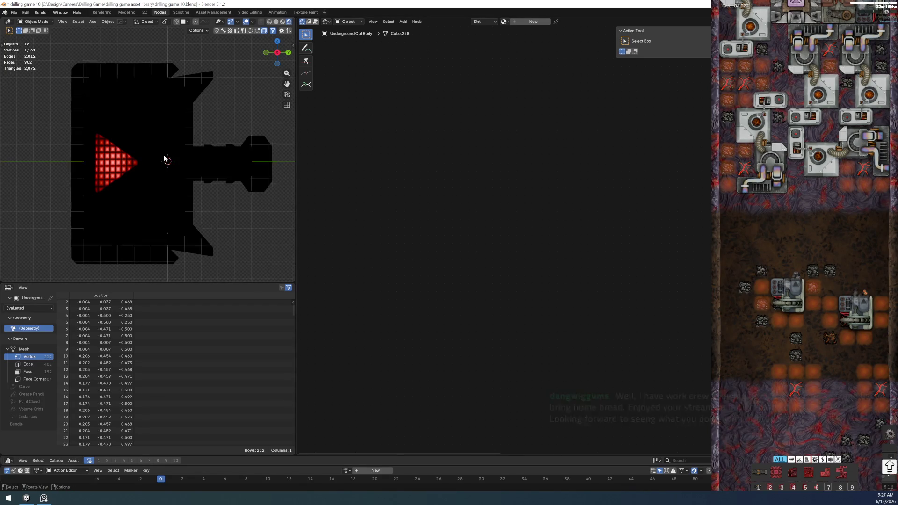
scroll(148, 162, down, 1)
scroll(109, 199, down, 1)
mouse_move(152, 205)
middle_down()
mouse_move(171, 218)
mouse_move(200, 217)
mouse_move(175, 194)
middle_up()
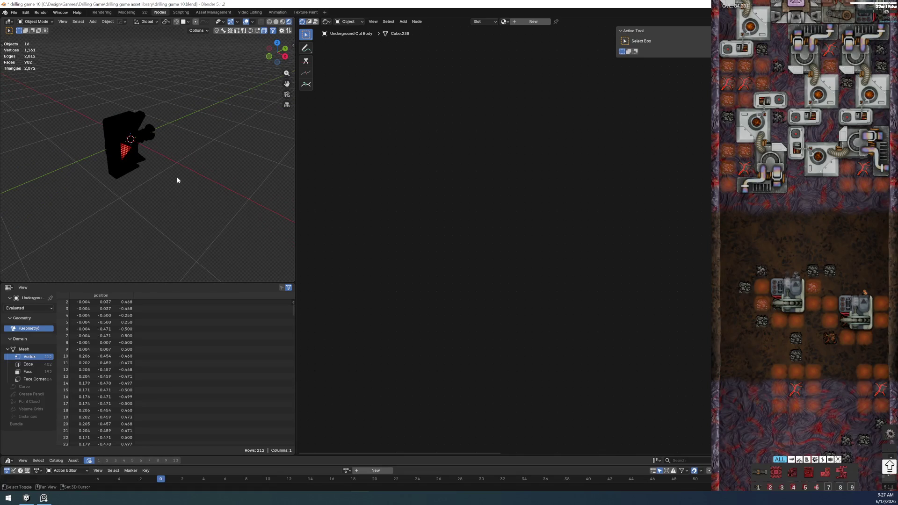
Step: Dismiss the Add menu without adding anything and save drilling game 10.blend
key(shift+a)
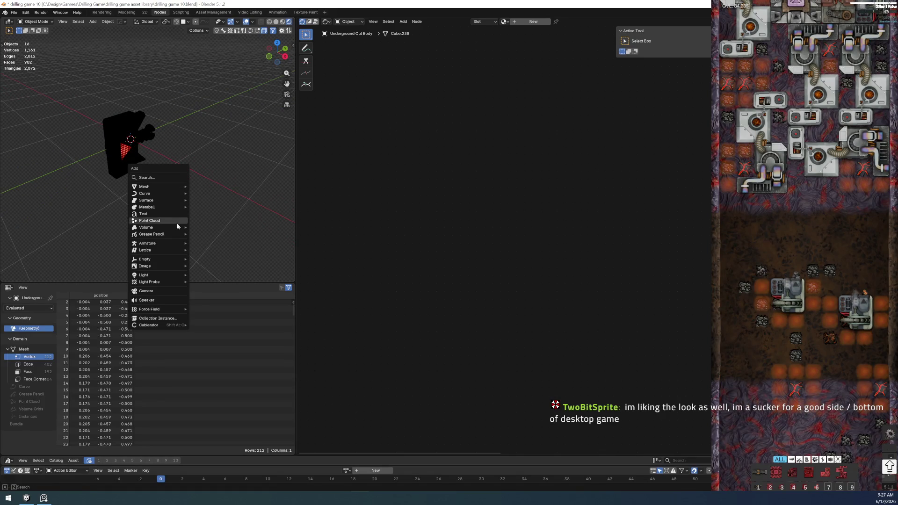
key(Escape)
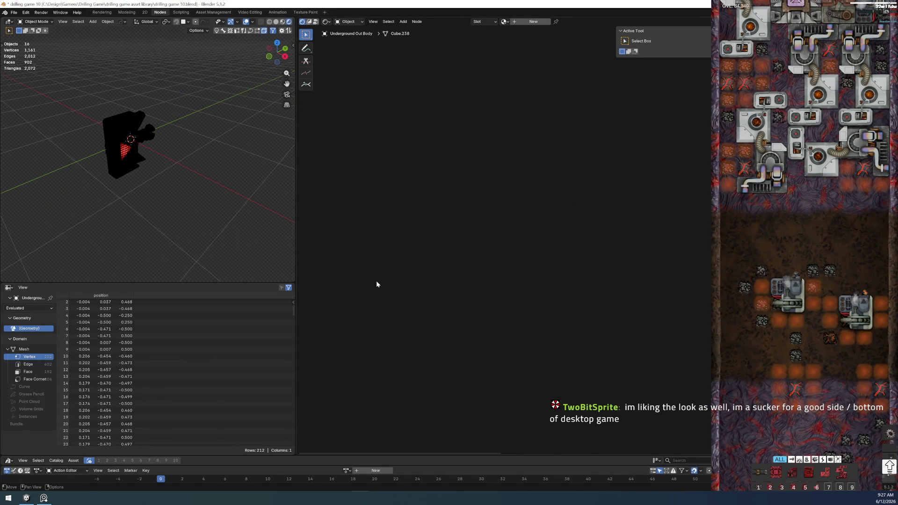
click(14, 12)
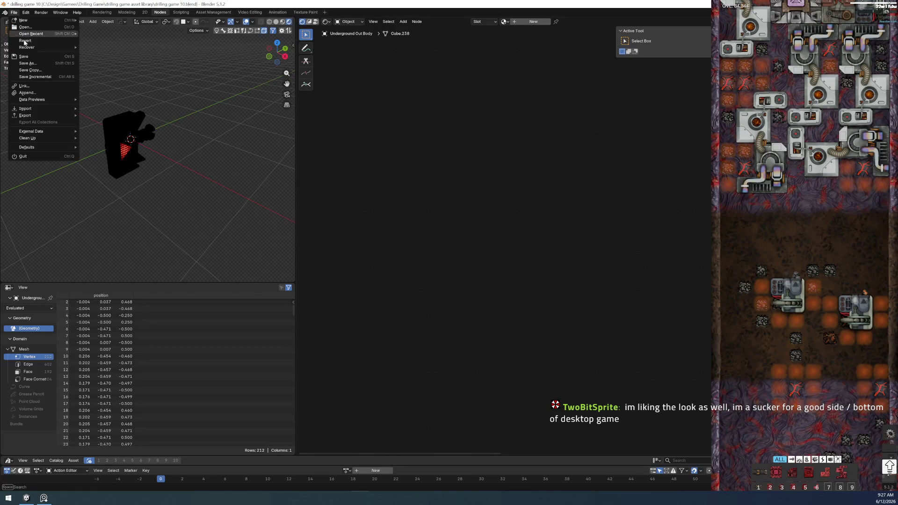
key(Return)
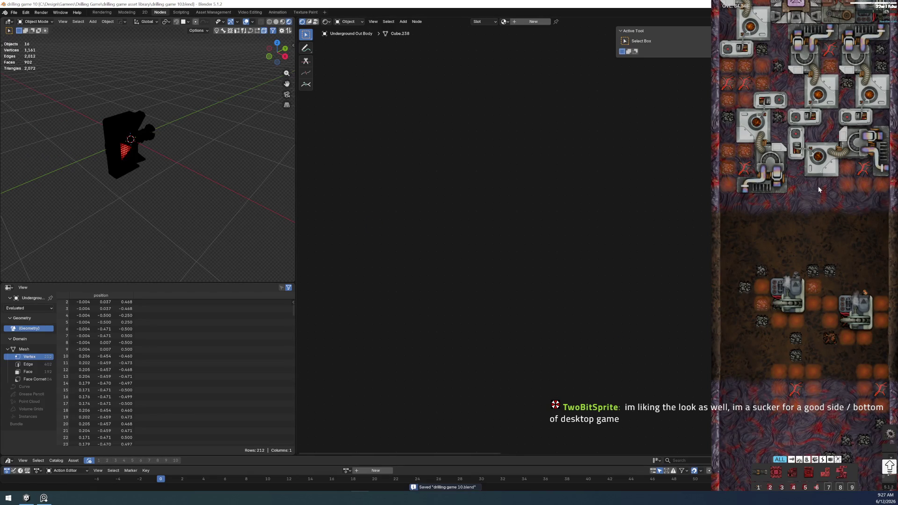
scroll(818, 190, up, 1)
scroll(818, 203, up, 2)
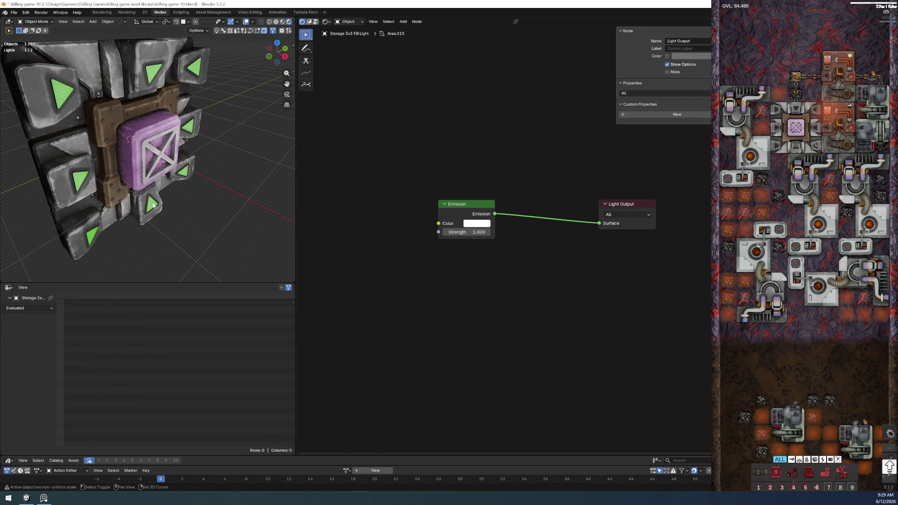
Step: Duplicate the storage fill light as the Underground Rail Lighting fill light
key(shift+d)
key(Escape)
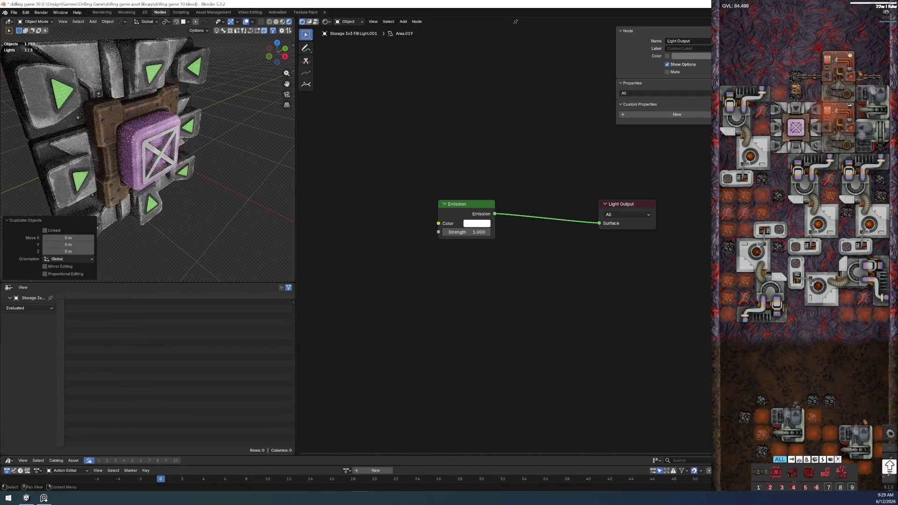
key(ctrl+z)
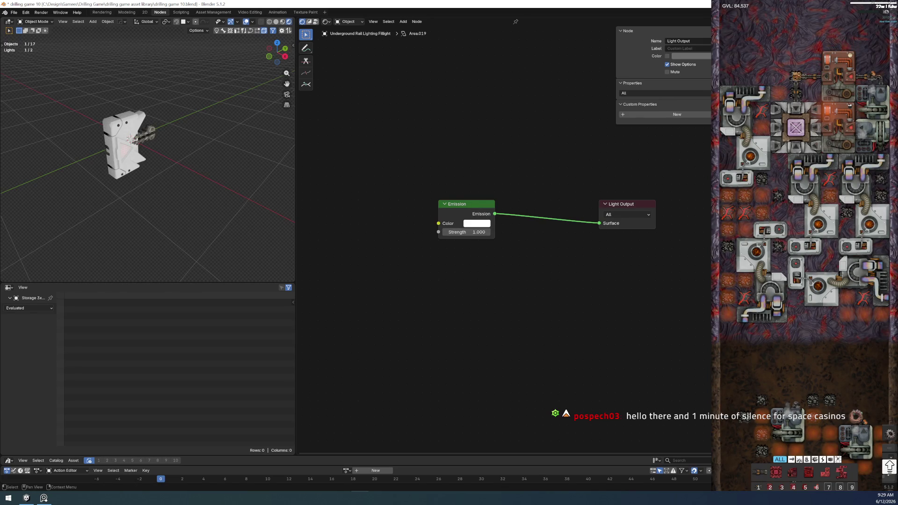
middle_drag(182, 175, 164, 160)
scroll(226, 101, down, 3)
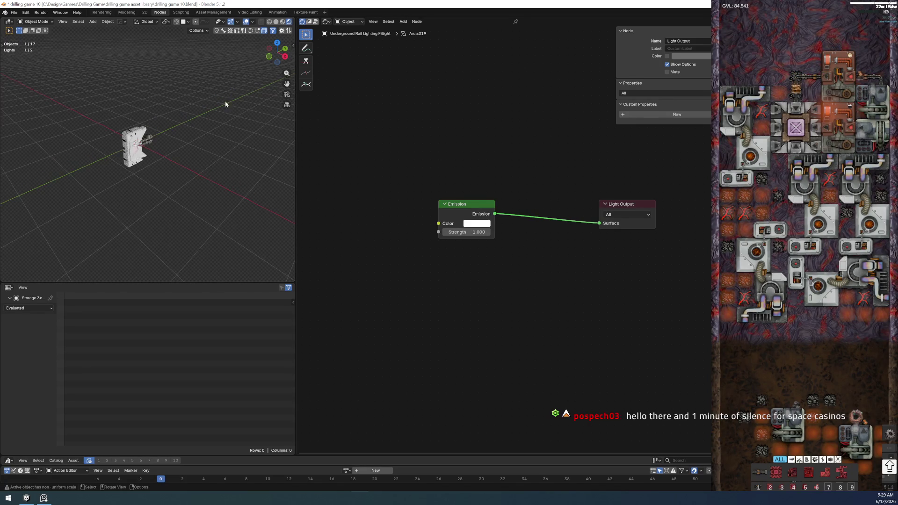
Step: Switch to the Modeling workspace and orbit to bring the camera frame into view
click(129, 13)
middle_drag(294, 211, 355, 253)
mouse_move(481, 295)
middle_down()
mouse_move(350, 283)
mouse_move(388, 279)
middle_up()
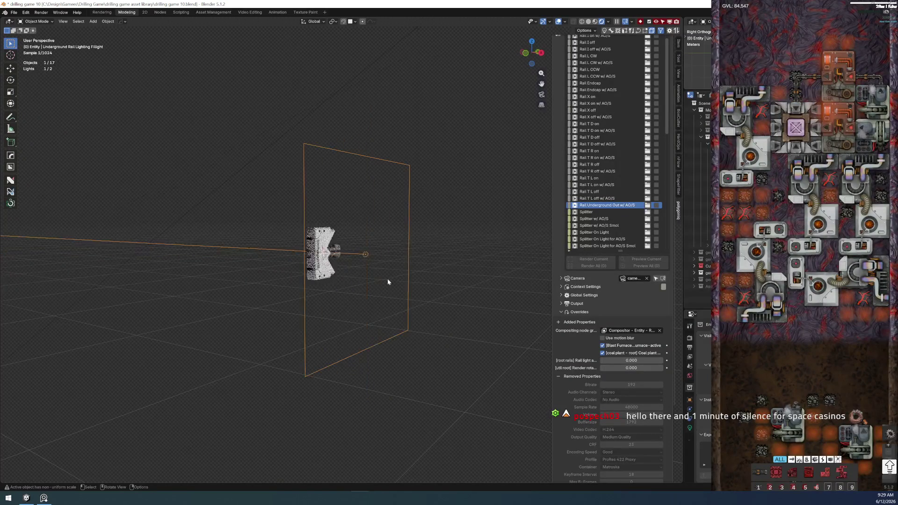
Step: From Right Orthographic, scale the fill light down to 0.361 around the rail model
key(KP_3)
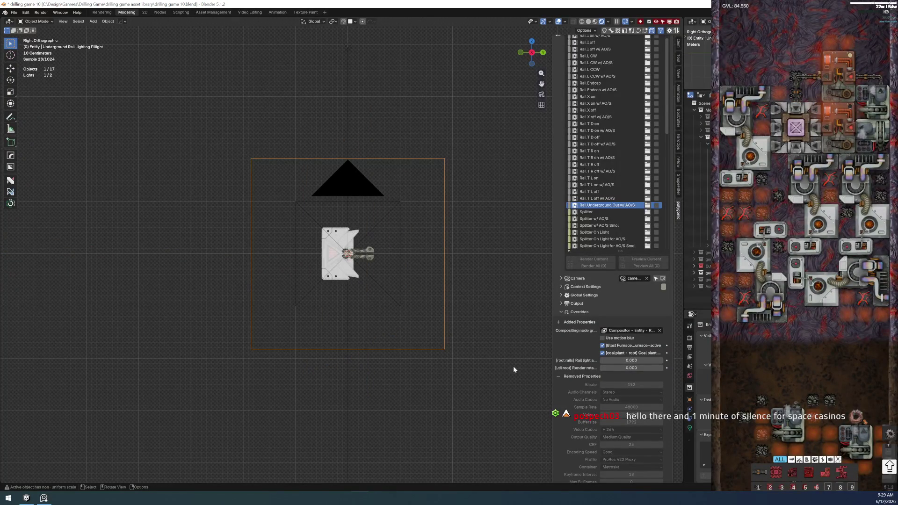
key(s)
click(407, 297)
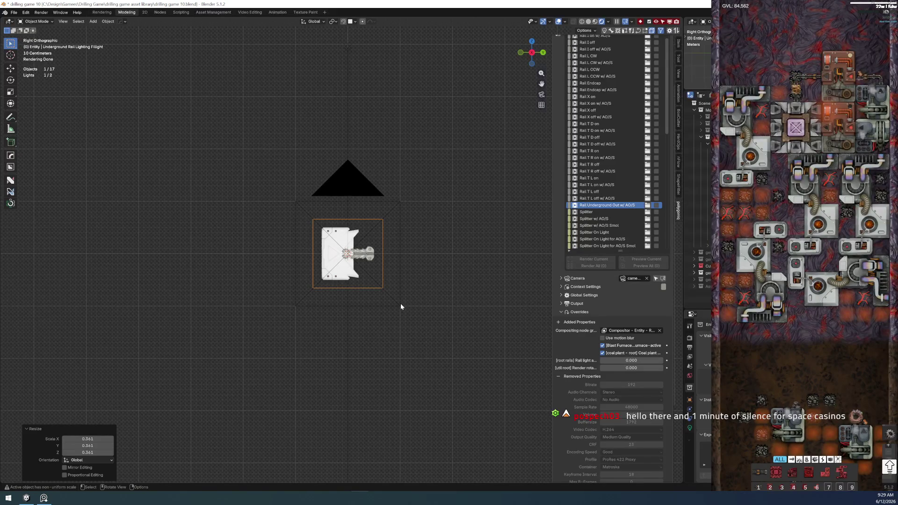
key(alt+Tab)
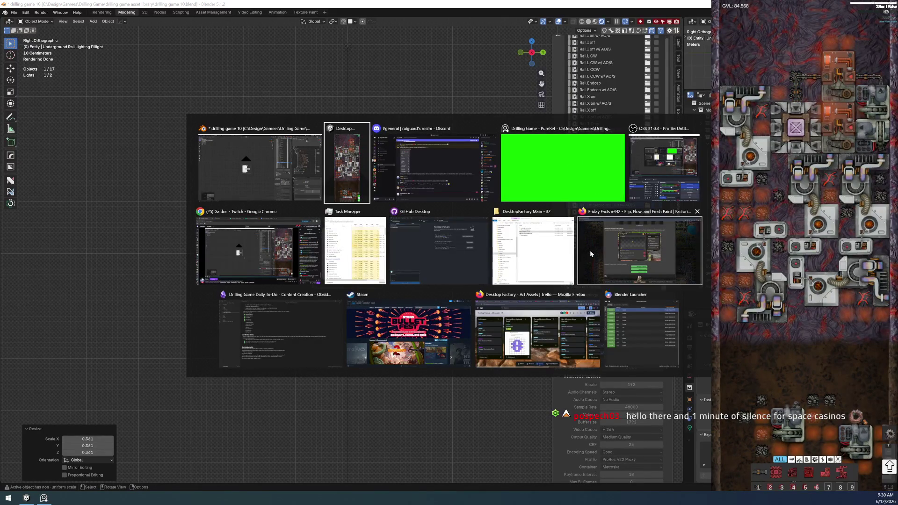
Step: Read Friday Facts #442 down to the Space Casino heading in Firefox, then return to Blender
click(649, 254)
scroll(412, 289, up, 10)
scroll(412, 288, up, 10)
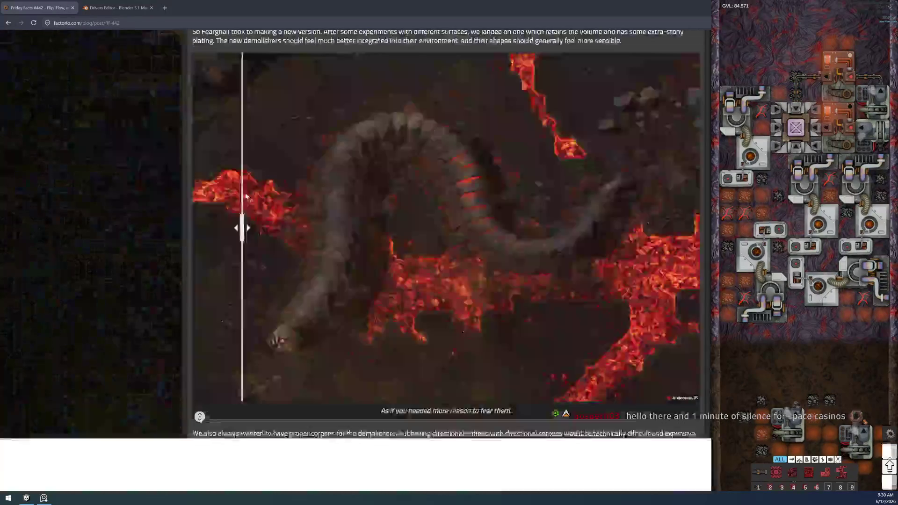
scroll(412, 288, up, 10)
scroll(412, 288, down, 5)
scroll(268, 228, down, 5)
scroll(269, 228, down, 5)
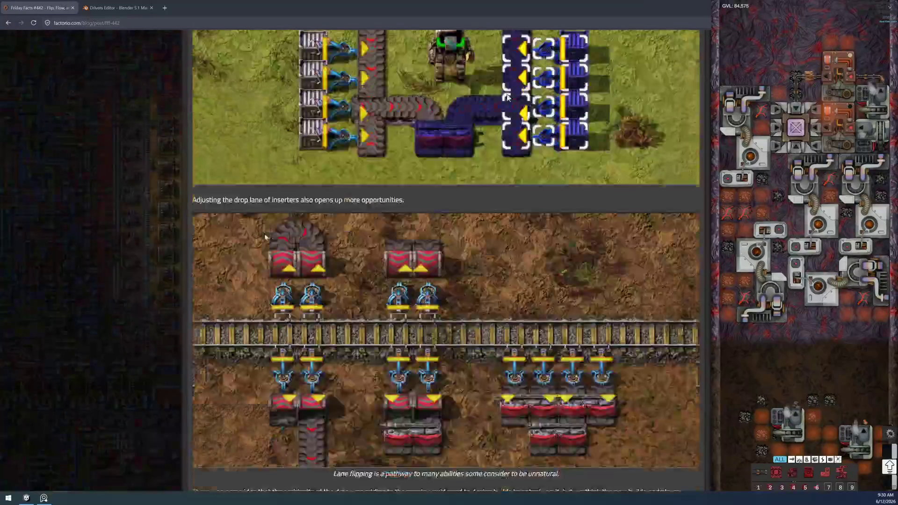
scroll(269, 228, down, 5)
scroll(269, 228, down, 5)
scroll(258, 251, down, 5)
scroll(258, 250, down, 5)
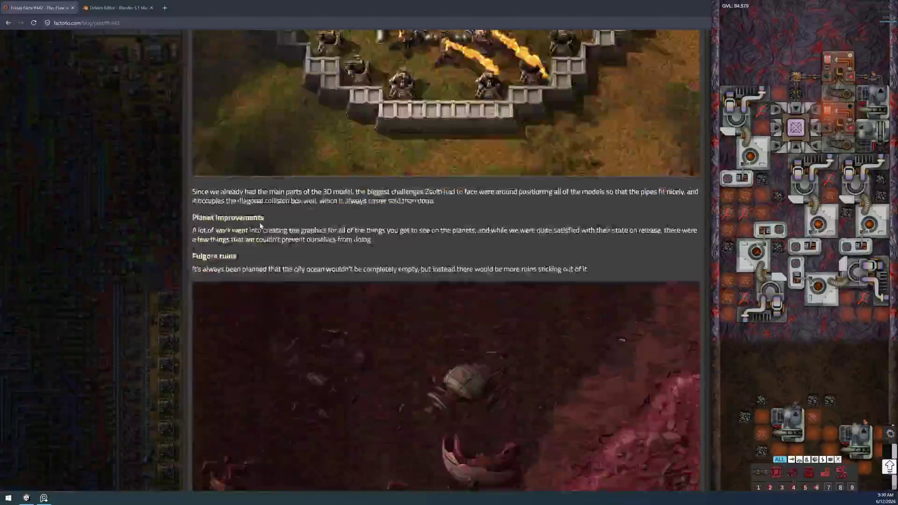
scroll(258, 249, down, 5)
scroll(258, 249, down, 5)
scroll(258, 250, down, 5)
scroll(267, 240, down, 5)
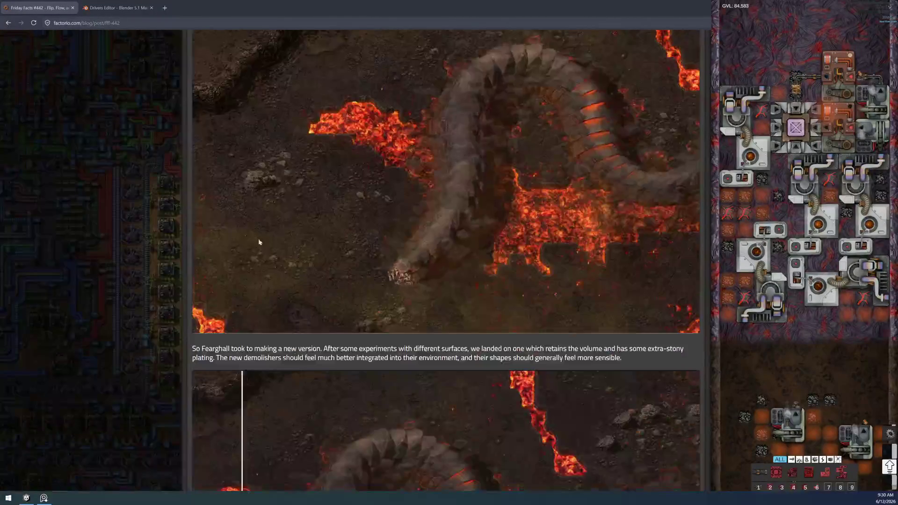
scroll(266, 239, down, 5)
scroll(267, 239, down, 5)
scroll(266, 239, down, 5)
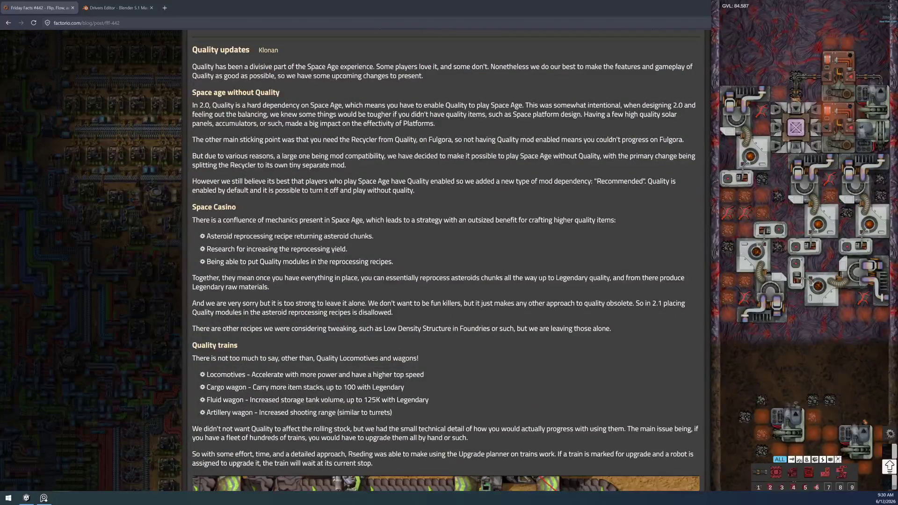
drag(192, 207, 240, 208)
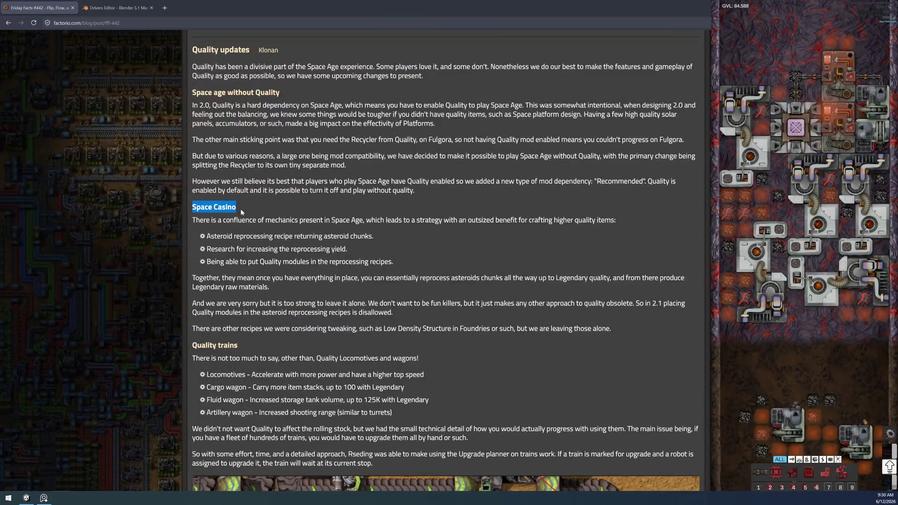
click(410, 236)
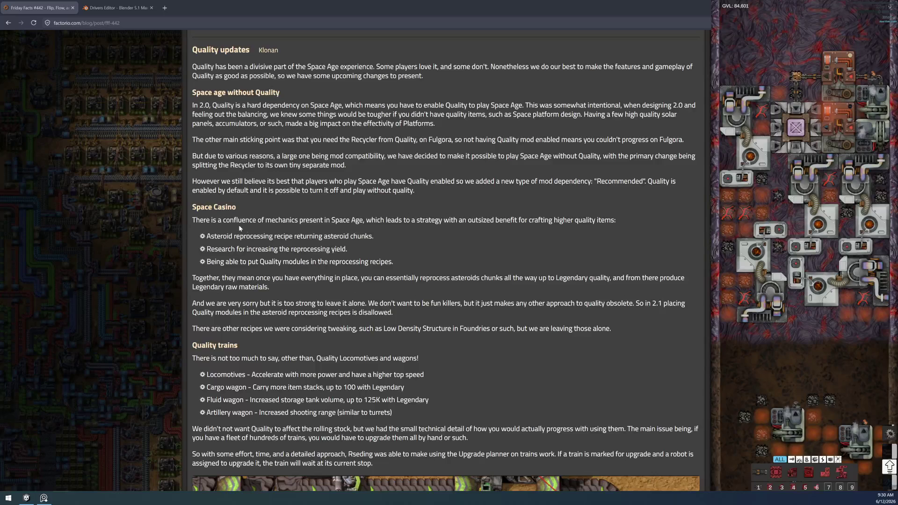
triple_click(247, 205)
click(246, 205)
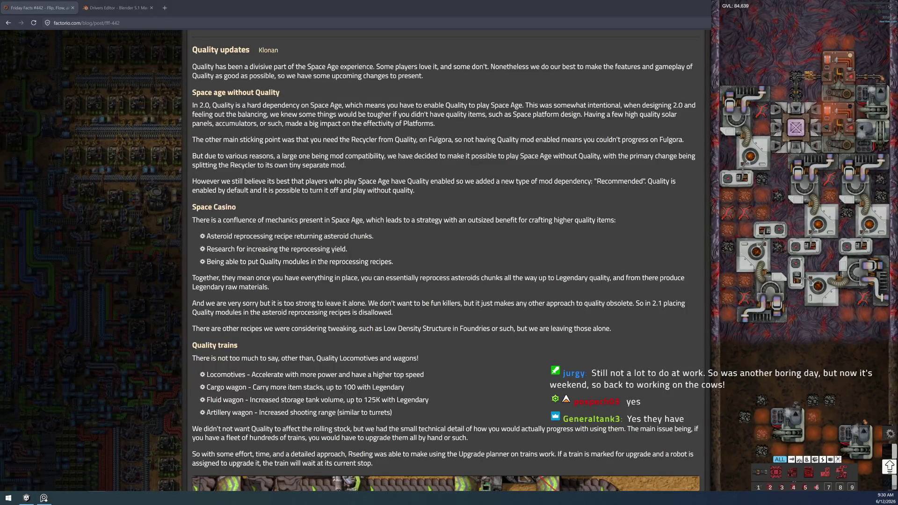
key(alt+Tab)
key(Tab)
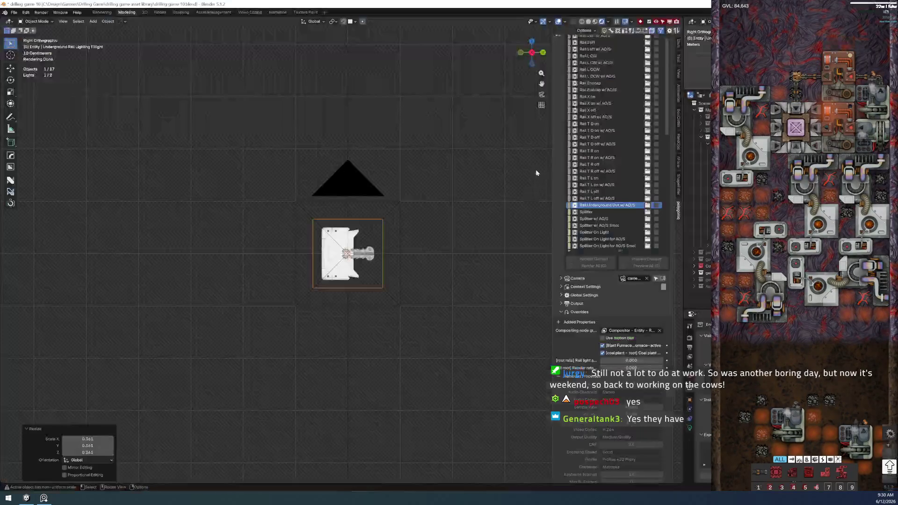
scroll(317, 249, up, 3)
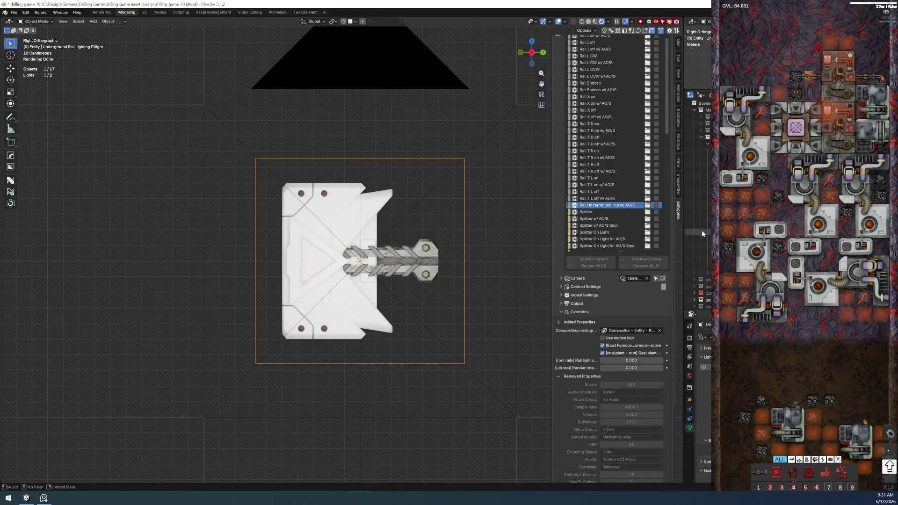
Step: Review the Storage 3x3 and thermal plant fill lights, then select the underground rail area light
click(698, 232)
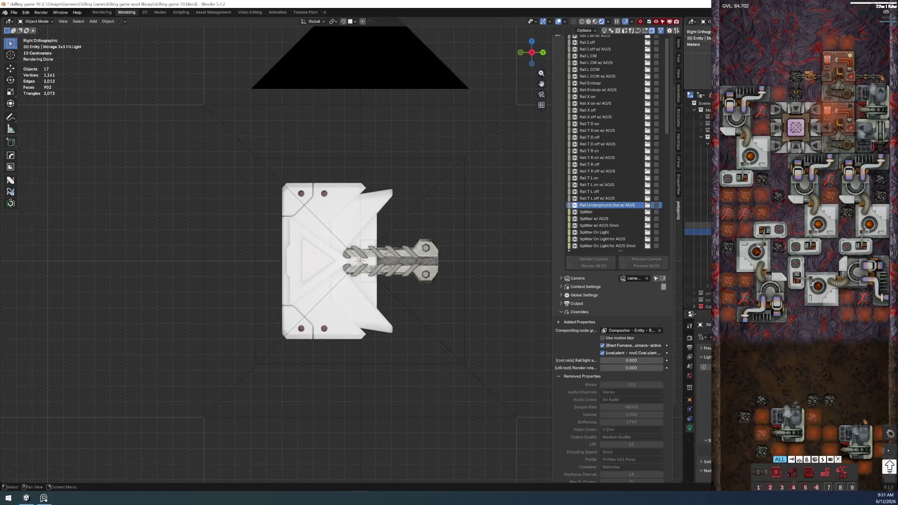
scroll(698, 225, down, 2)
scroll(698, 274, down, 2)
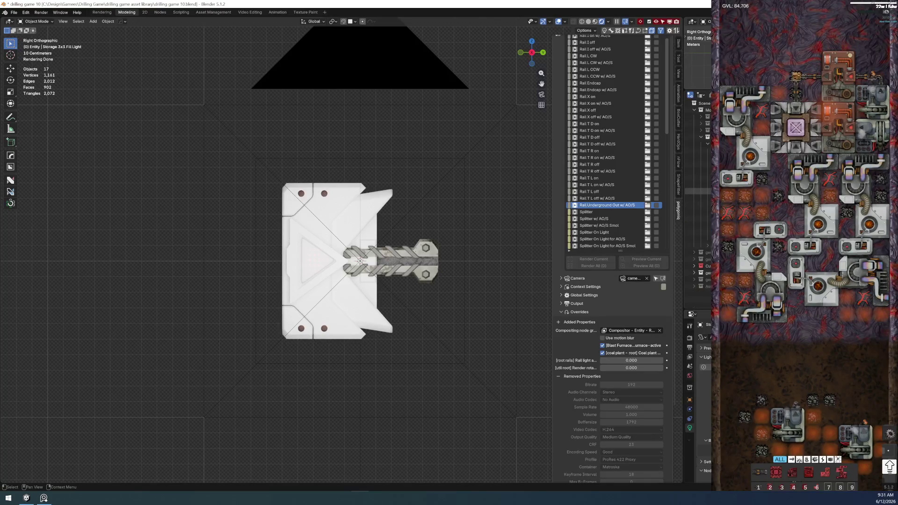
scroll(698, 225, up, 2)
scroll(698, 224, up, 1)
scroll(697, 225, up, 1)
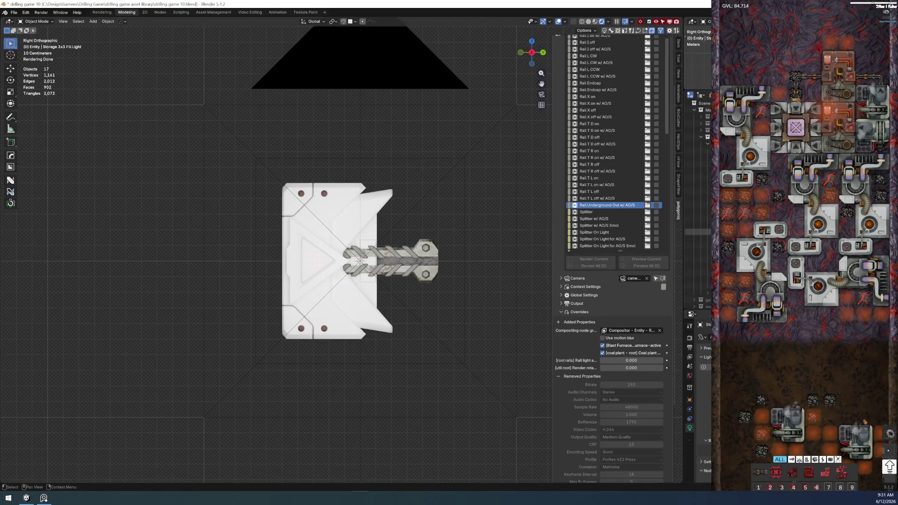
click(698, 219)
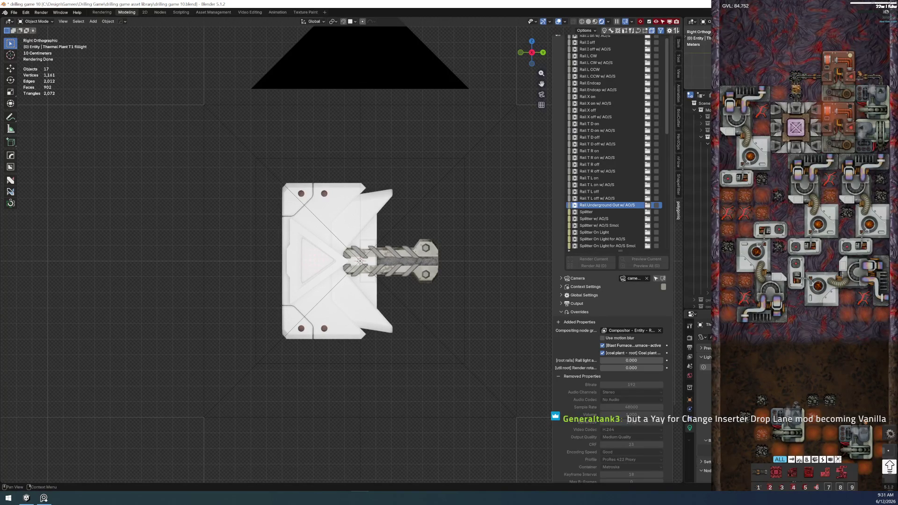
click(698, 286)
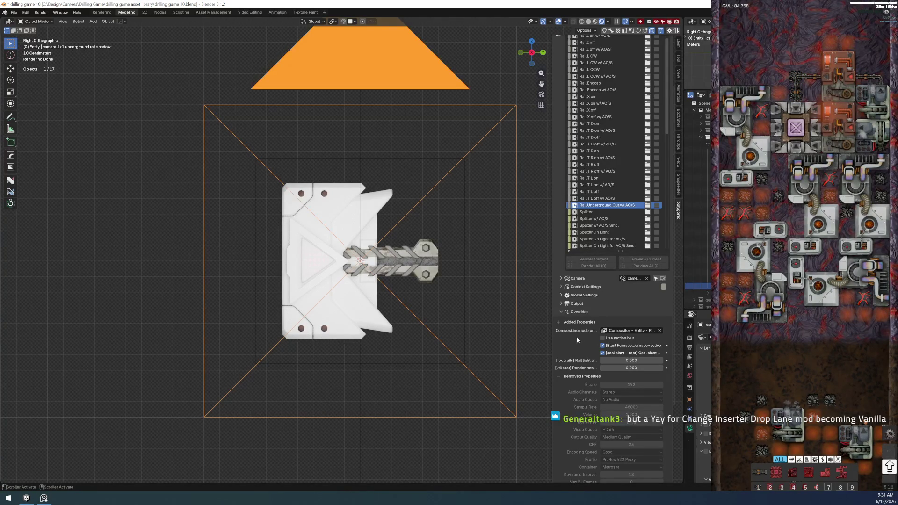
click(698, 272)
Step: Nudge the underground rail area light with two grab-and-confirm moves while the render finishes
key(g)
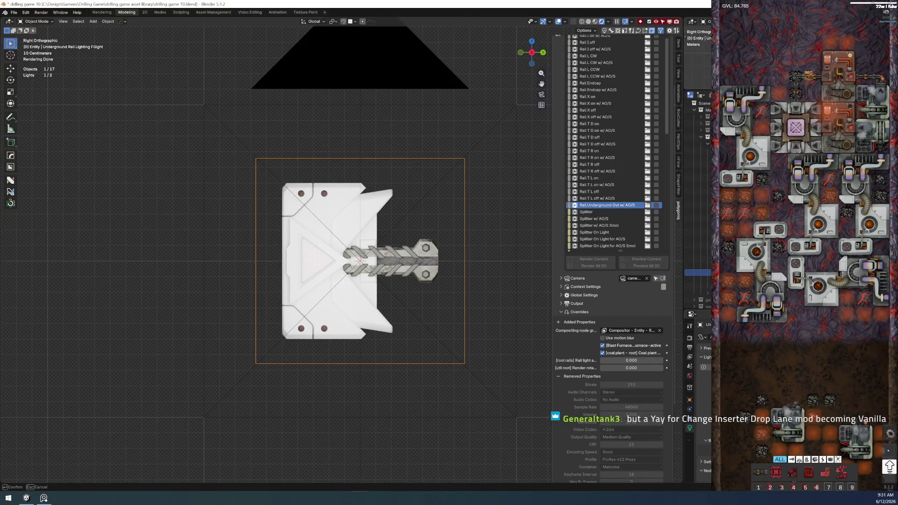
key(Return)
key(g)
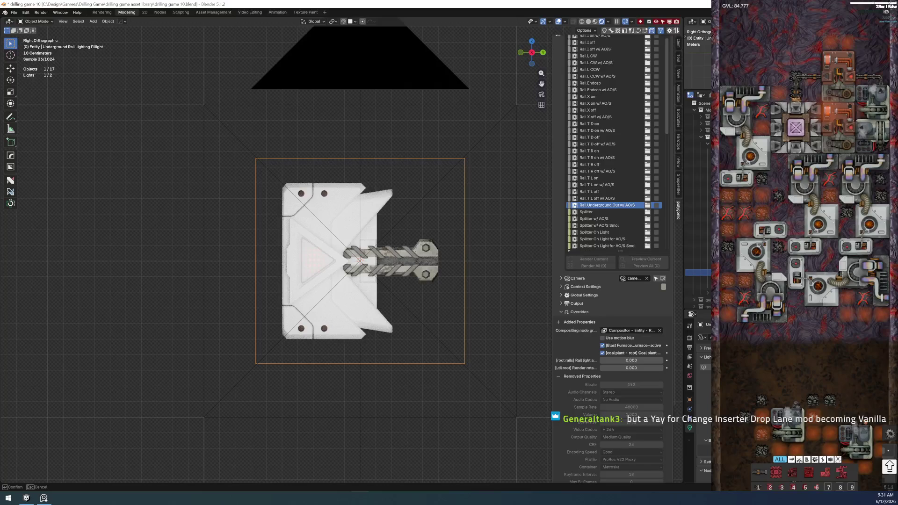
key(Return)
scroll(442, 241, up, 2)
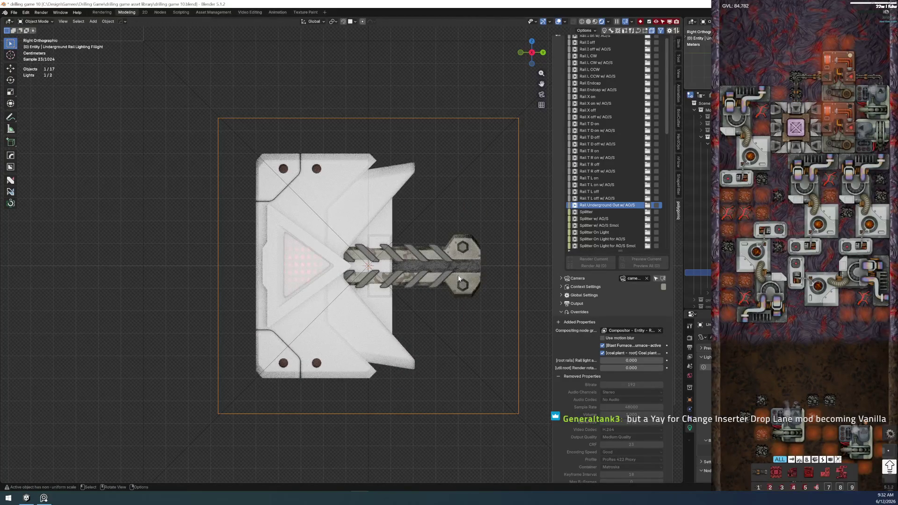
scroll(467, 275, up, 2)
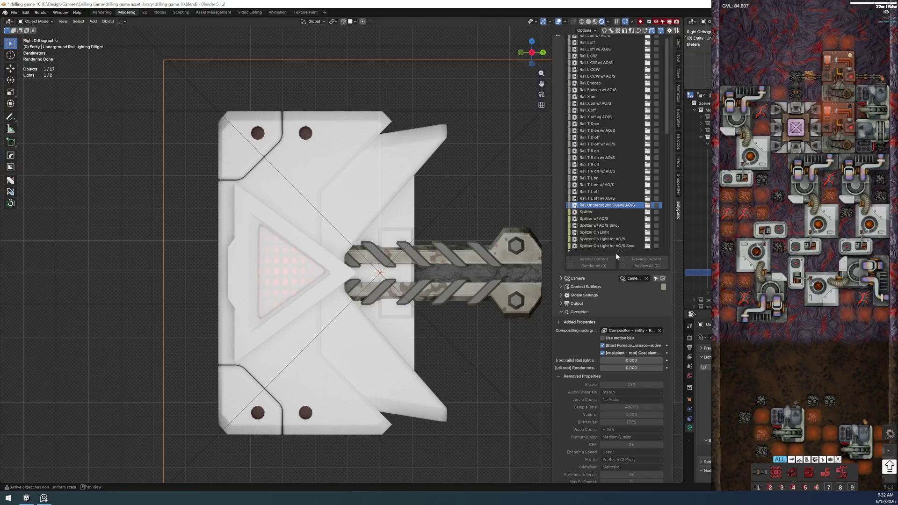
key(alt+Tab)
key(alt+Tab)
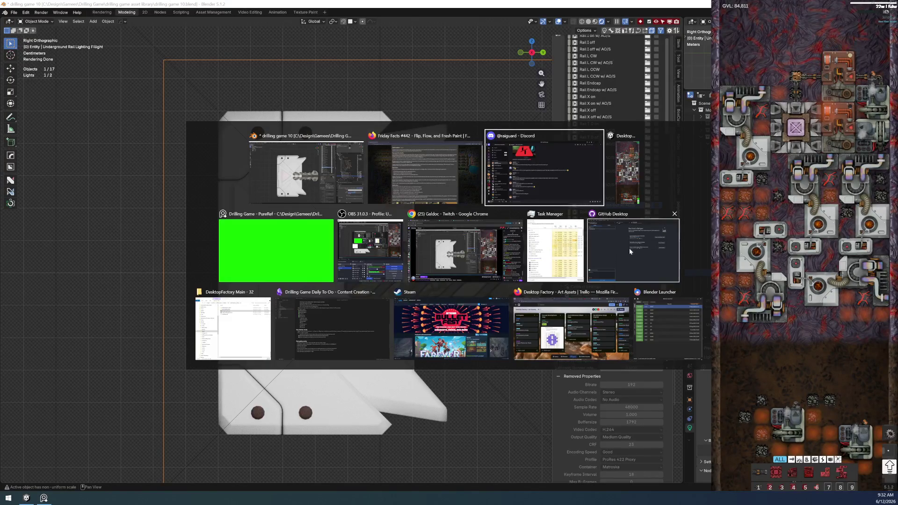
Step: Read the Space Casino and drop-arrow sections of Friday Facts #442 in Firefox, then return to Blender
key(alt+shift+Tab)
scroll(307, 297, down, 1)
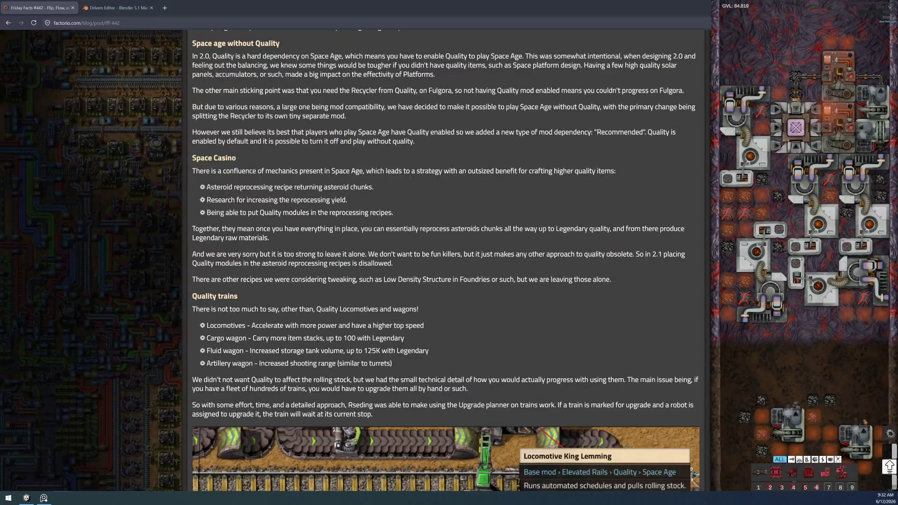
drag(253, 279, 250, 264)
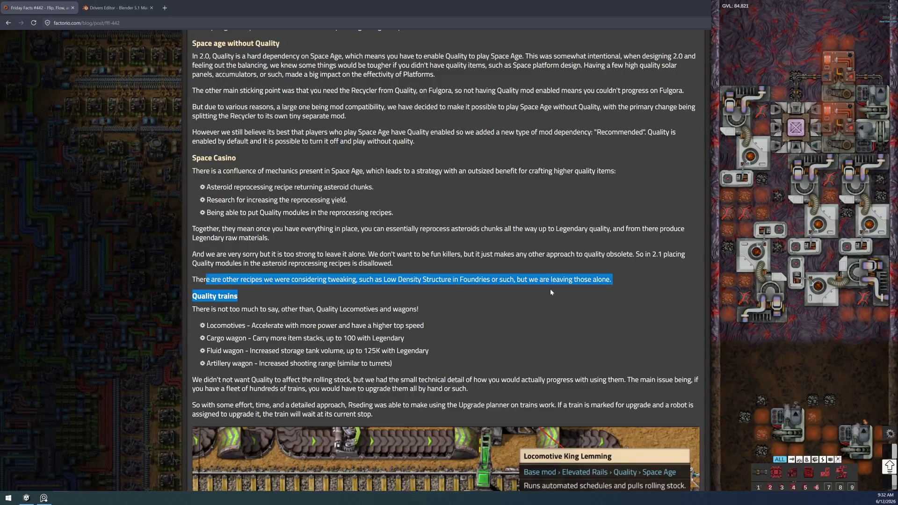
triple_click(202, 280)
click(202, 279)
mouse_move(193, 170)
mouse_down()
mouse_move(613, 278)
mouse_move(175, 28)
mouse_up()
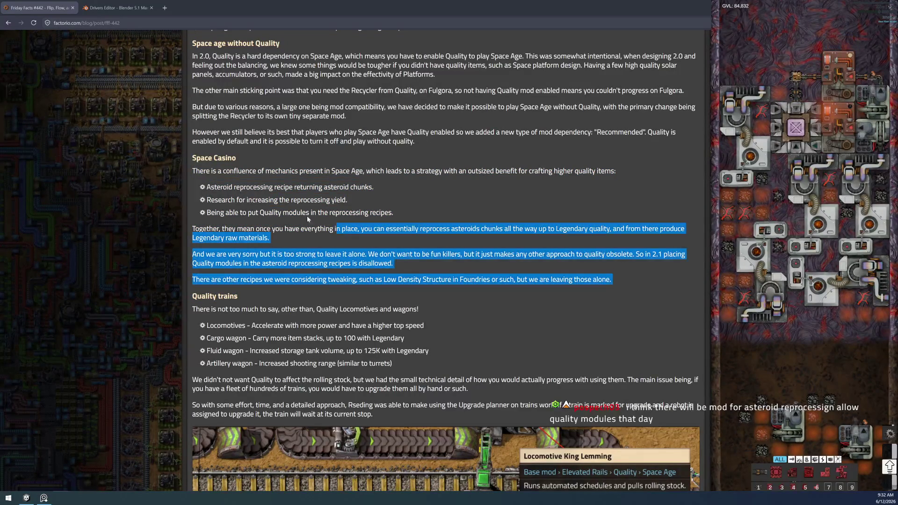
click(173, 165)
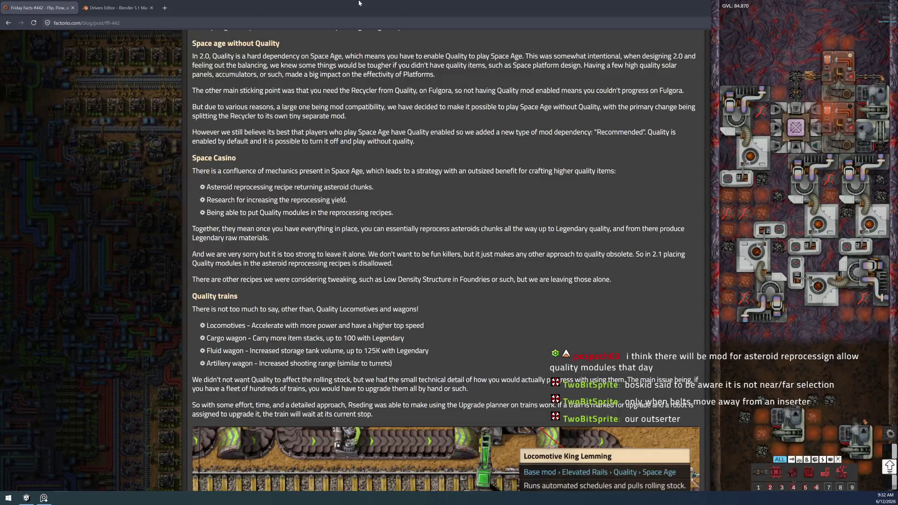
scroll(349, 290, up, 5)
scroll(375, 322, up, 5)
scroll(375, 322, up, 5)
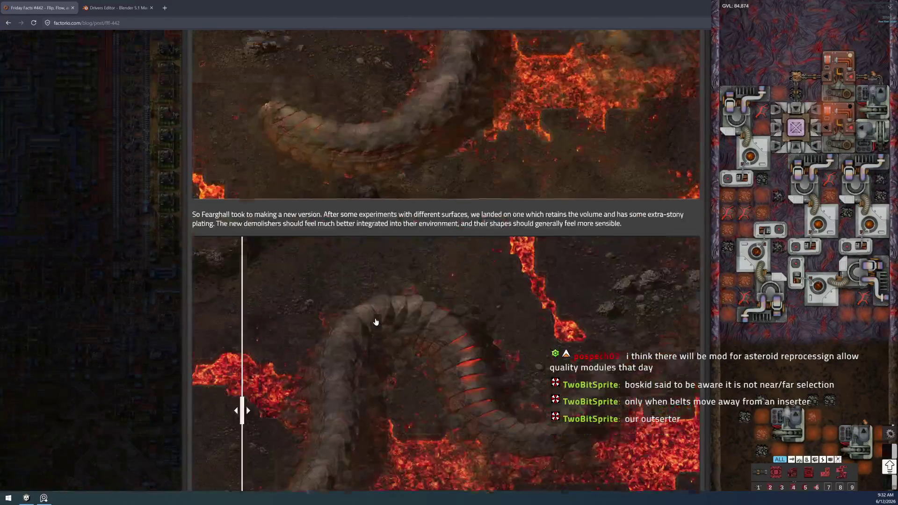
scroll(375, 321, up, 5)
scroll(375, 322, up, 5)
scroll(375, 322, up, 5)
scroll(376, 335, up, 5)
scroll(377, 335, up, 5)
scroll(375, 336, up, 5)
scroll(372, 340, up, 5)
scroll(365, 342, up, 3)
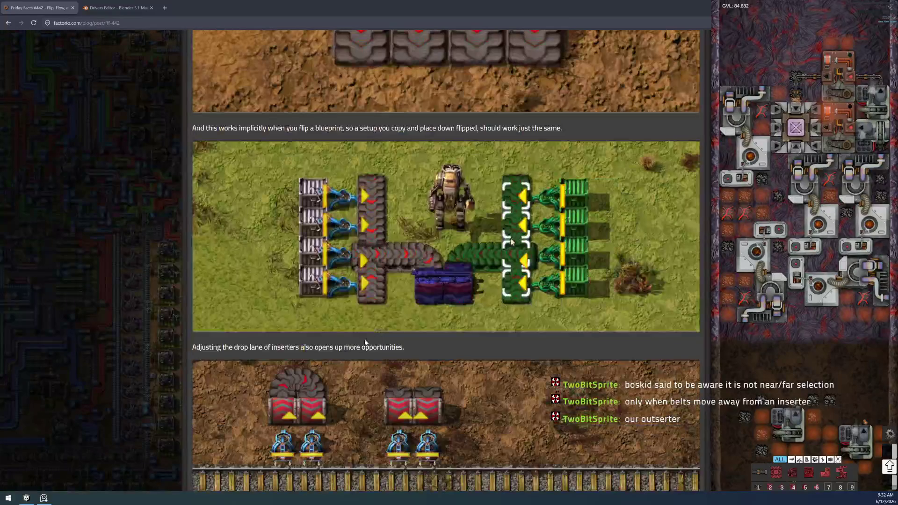
scroll(470, 317, up, 5)
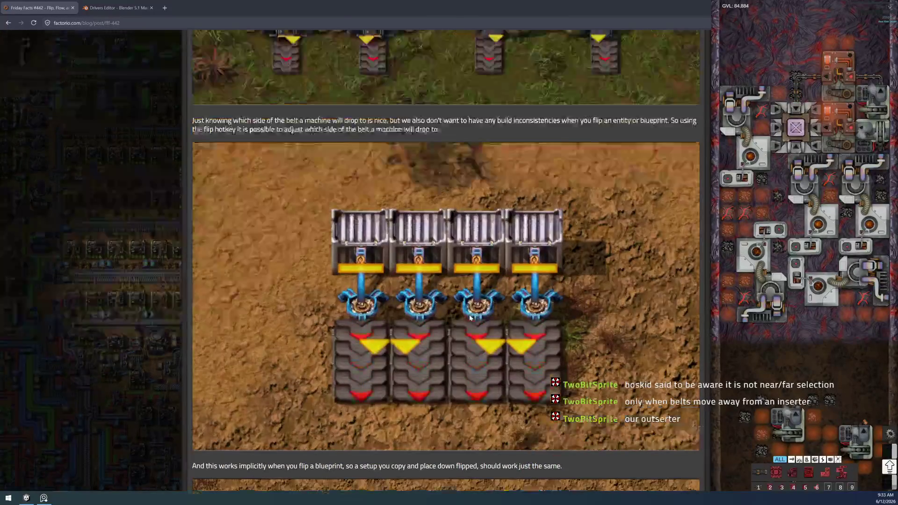
scroll(469, 318, up, 2)
scroll(484, 329, up, 2)
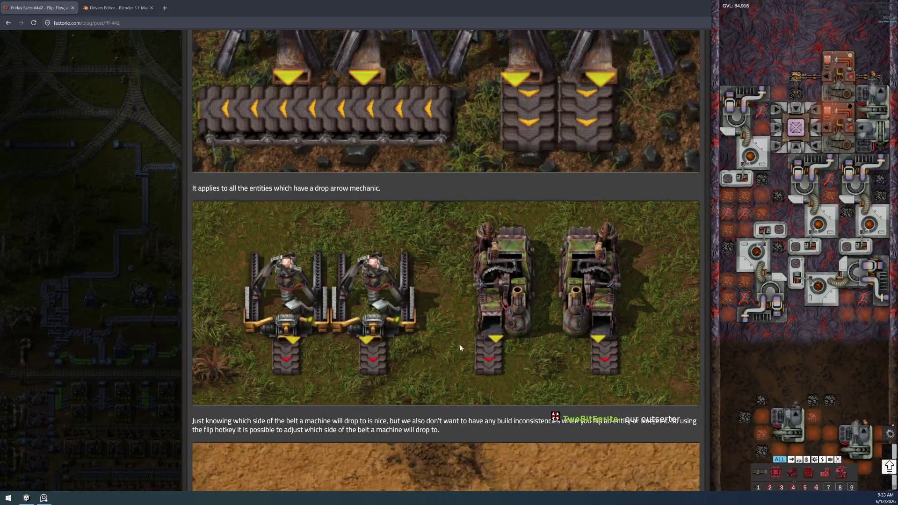
scroll(491, 337, down, 5)
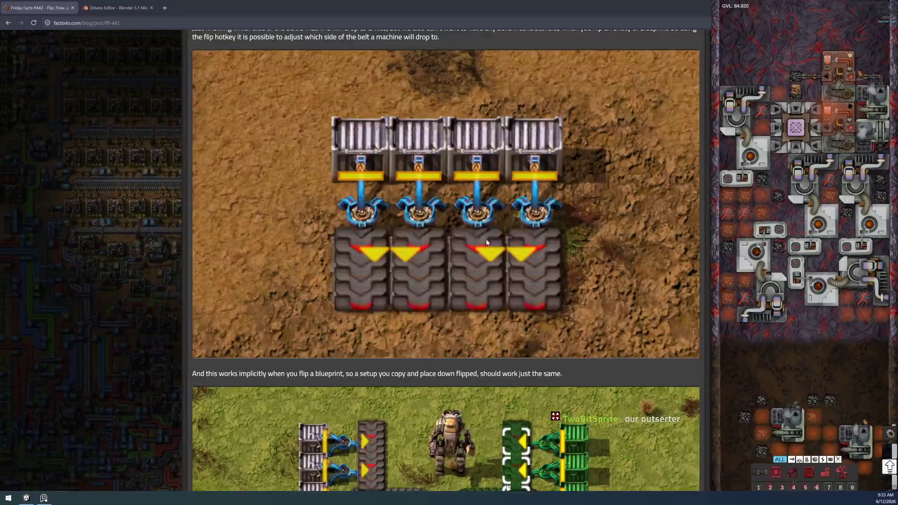
scroll(432, 329, down, 10)
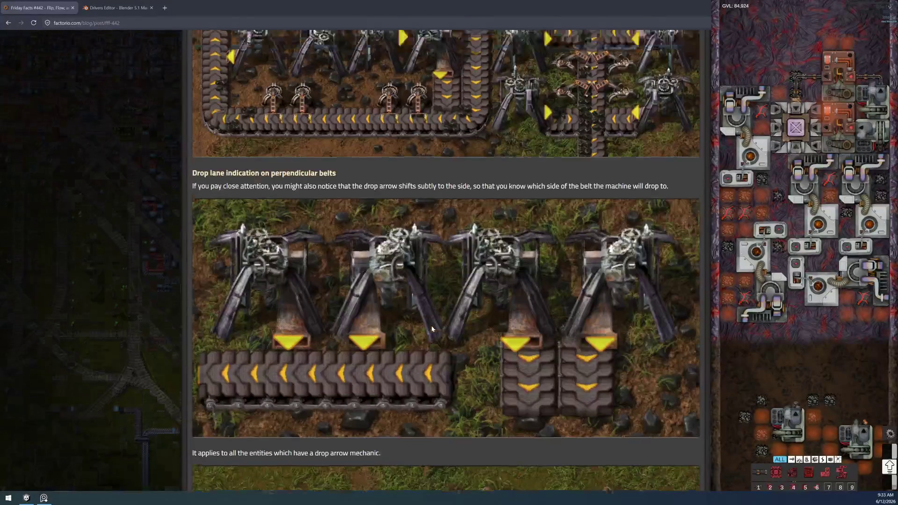
scroll(431, 328, up, 3)
scroll(431, 325, down, 2)
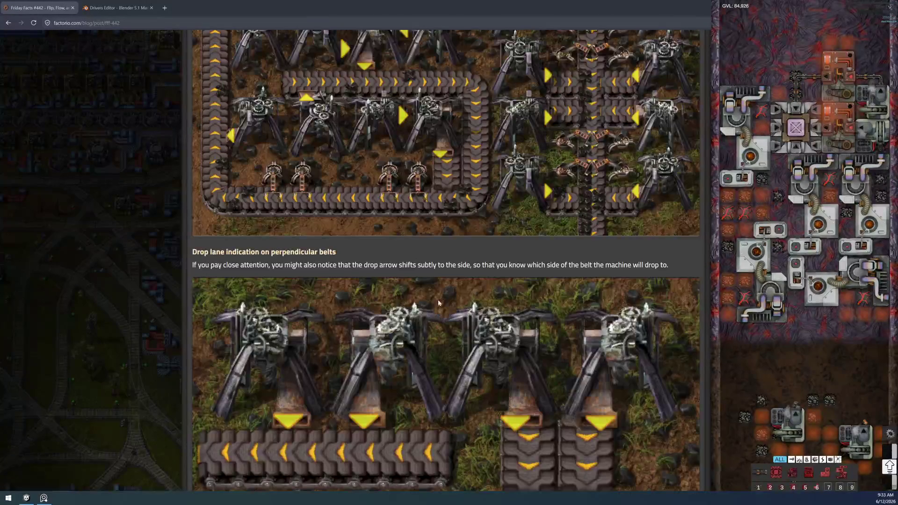
scroll(580, 364, down, 2)
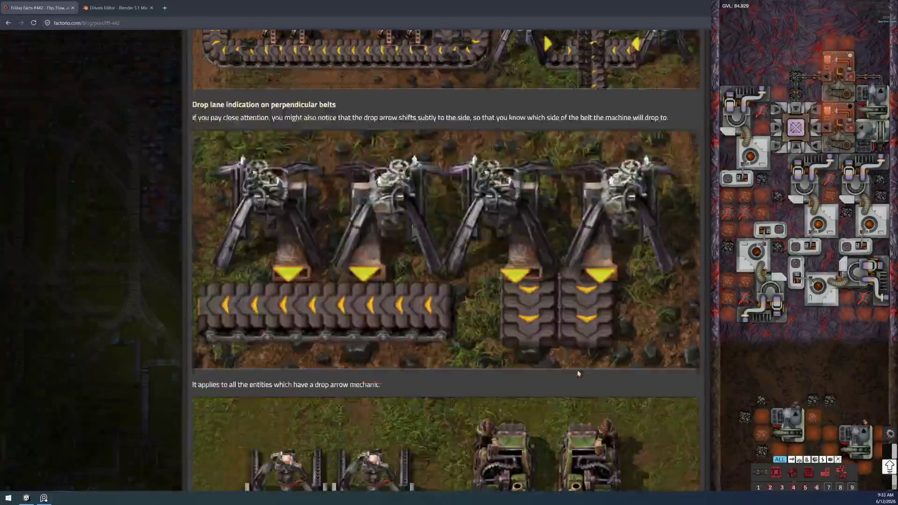
scroll(568, 355, down, 3)
scroll(557, 346, down, 3)
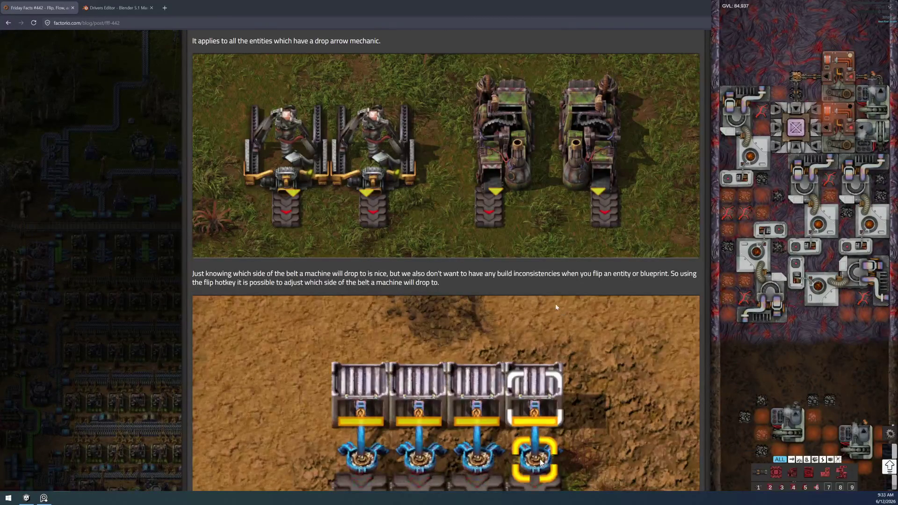
key(alt+Tab)
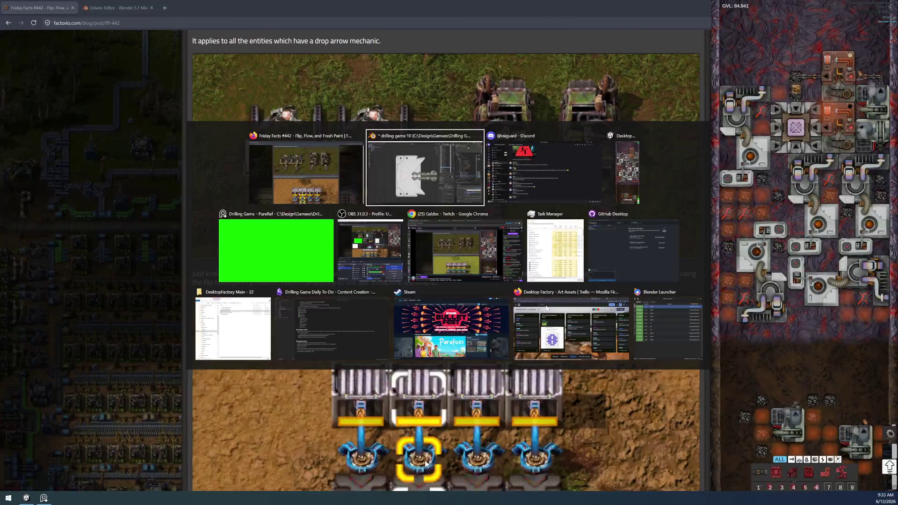
key(alt+Tab)
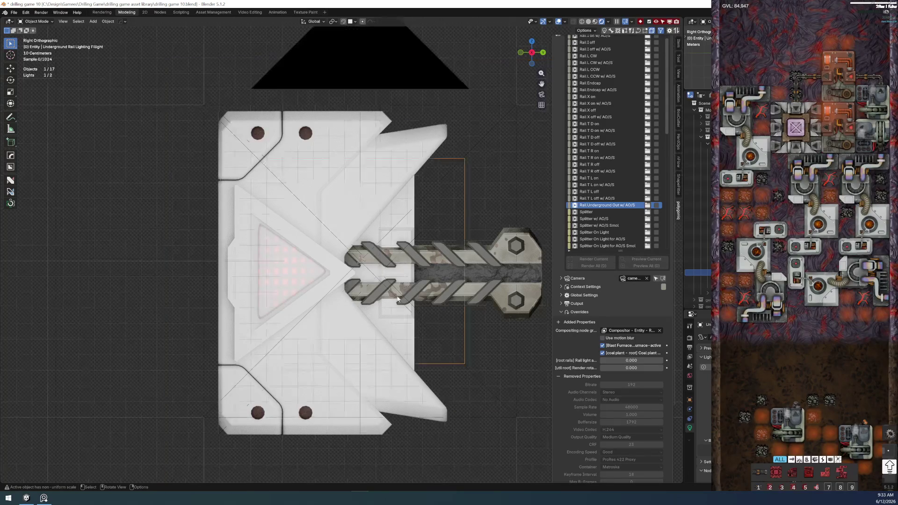
scroll(396, 295, down, 2)
Step: Shrink then re-enlarge the camera frame around the rail, and save the blend file
key(s)
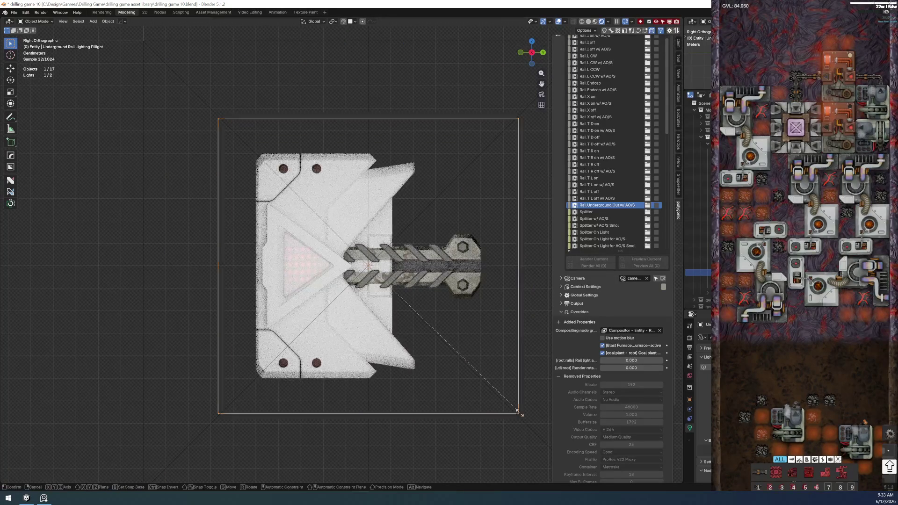
click(498, 379)
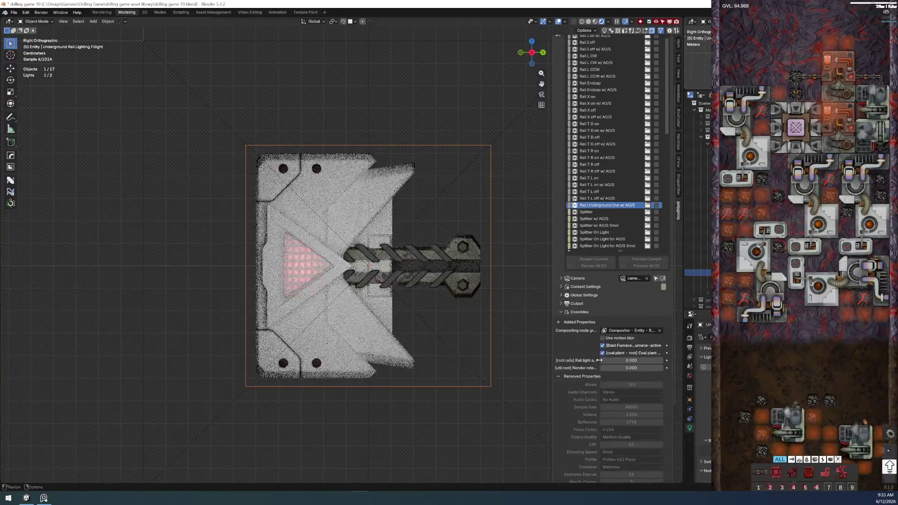
scroll(424, 265, down, 4)
scroll(447, 258, up, 2)
scroll(452, 258, up, 1)
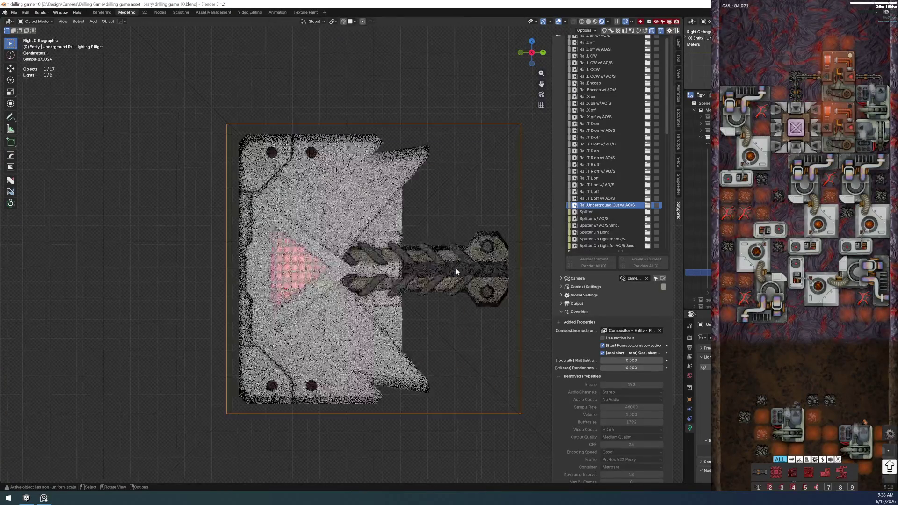
key(s)
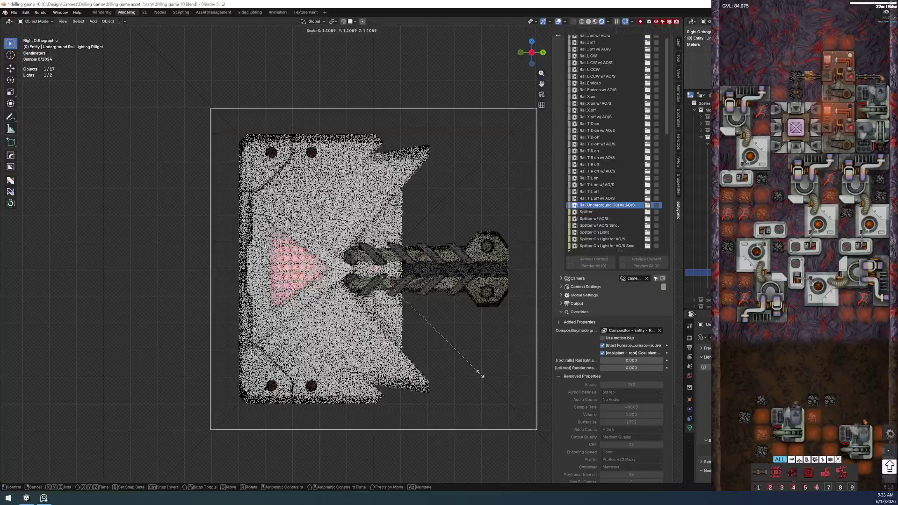
click(482, 381)
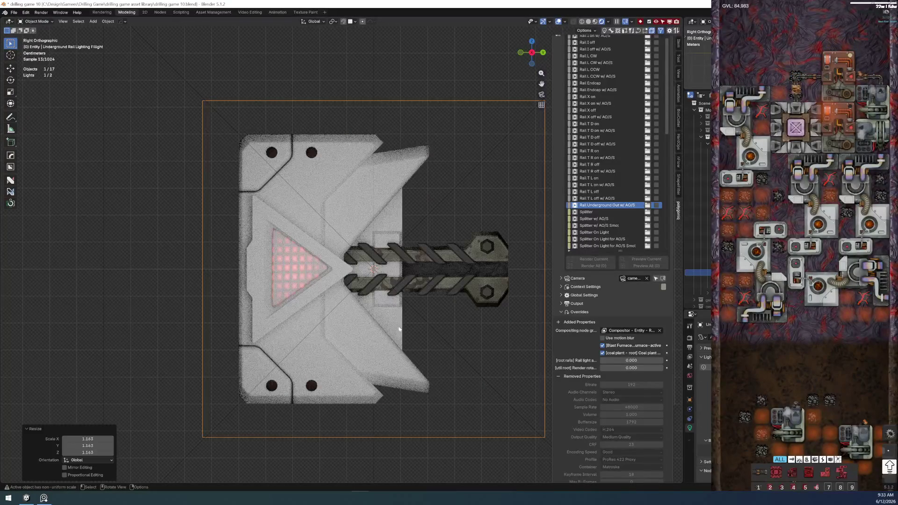
click(13, 12)
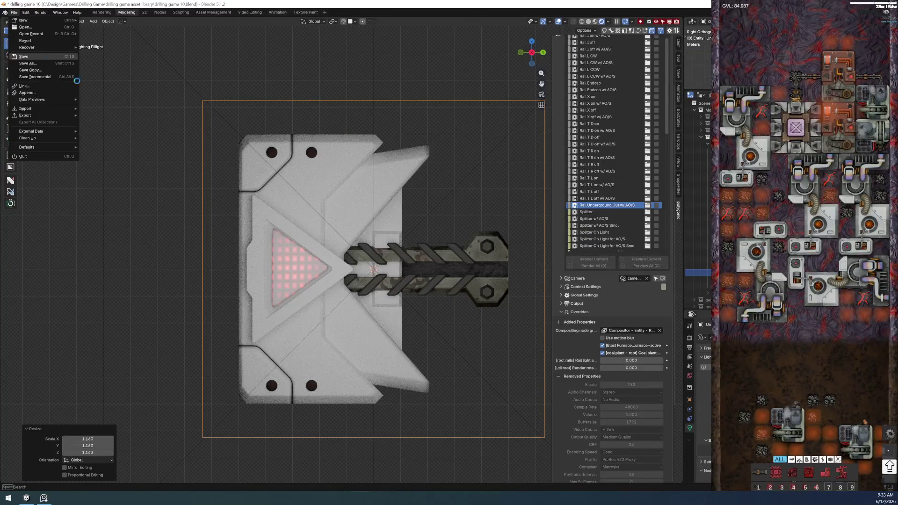
click(43, 56)
Step: Check the coal plant lower body in full-scene view, then isolate and select the Underground Out Body
click(363, 207)
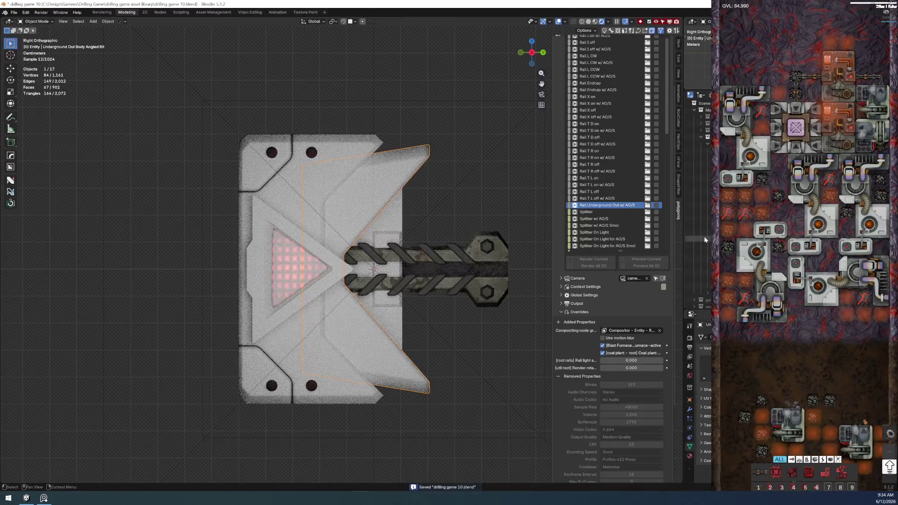
scroll(697, 267, up, 2)
scroll(698, 267, up, 2)
scroll(698, 267, up, 1)
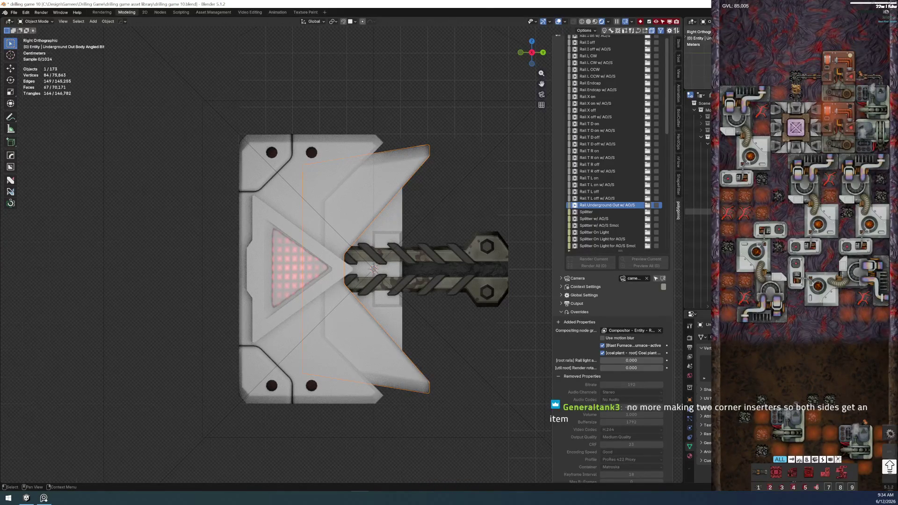
key(KP_Divide)
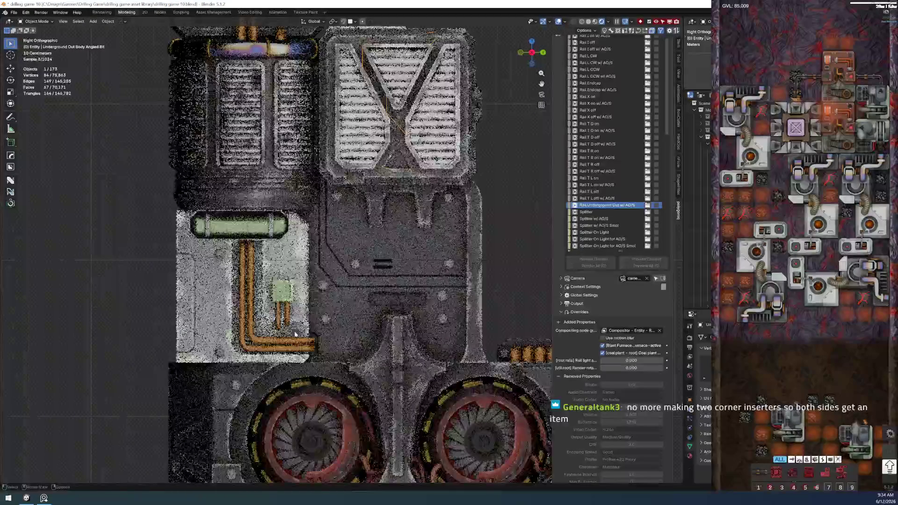
click(320, 374)
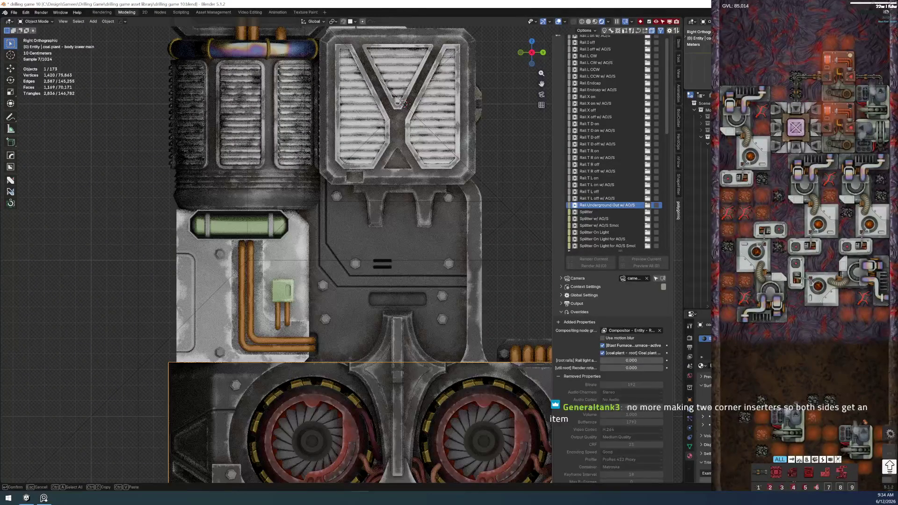
key(Return)
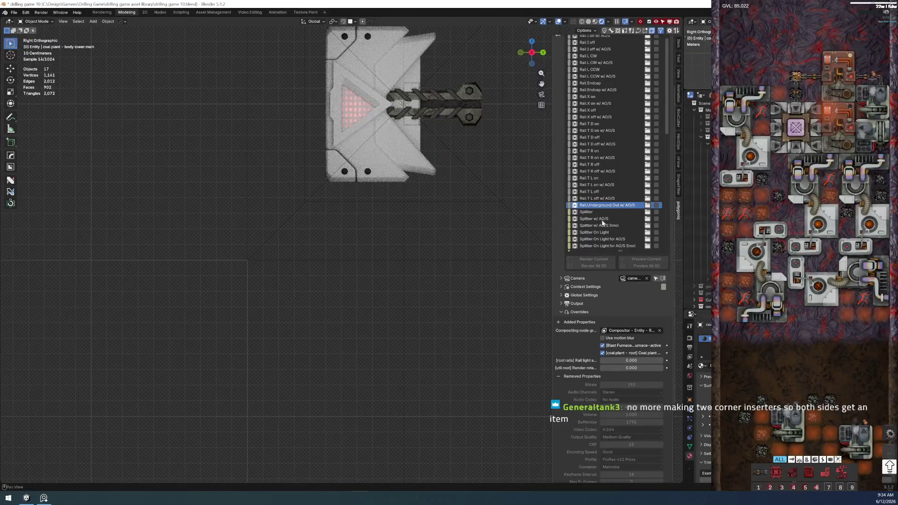
shift+middle_drag(352, 213, 322, 282)
click(348, 128)
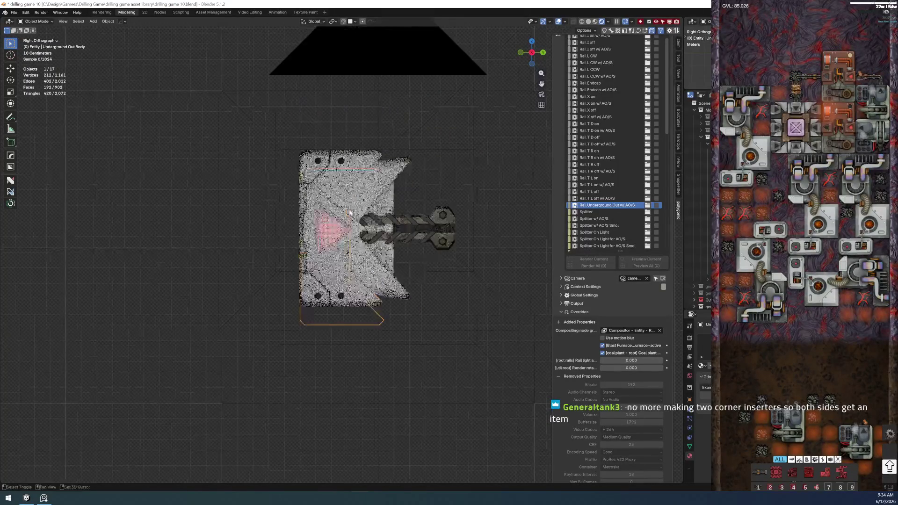
scroll(334, 76, up, 3)
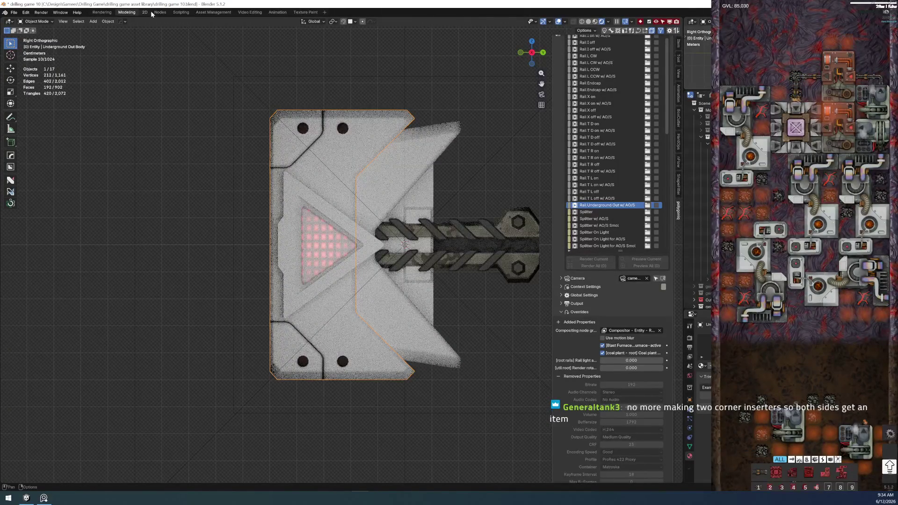
click(146, 11)
Step: In the Nodes workspace, make the body's material single-user as Entity - Underground Rail - Housing
click(160, 12)
scroll(185, 124, up, 3)
scroll(185, 141, down, 1)
scroll(186, 167, down, 1)
shift+middle_drag(185, 167, 190, 224)
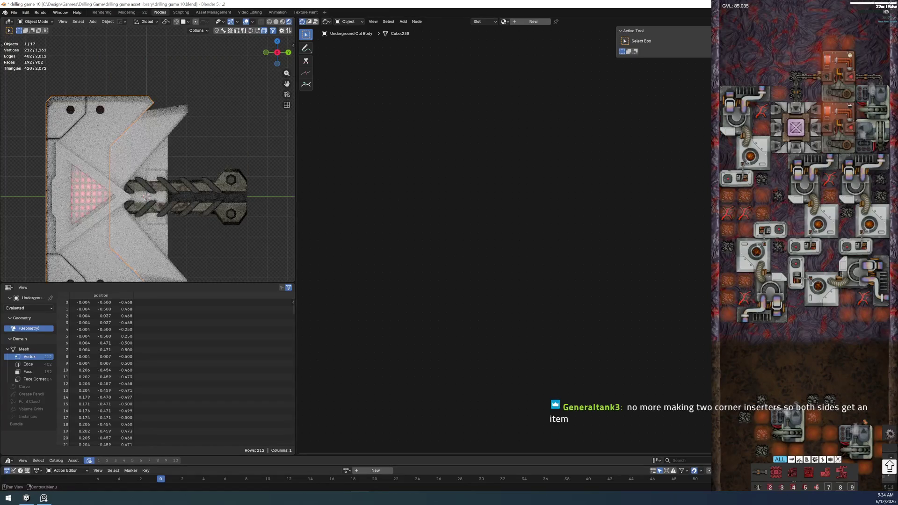
click(118, 197)
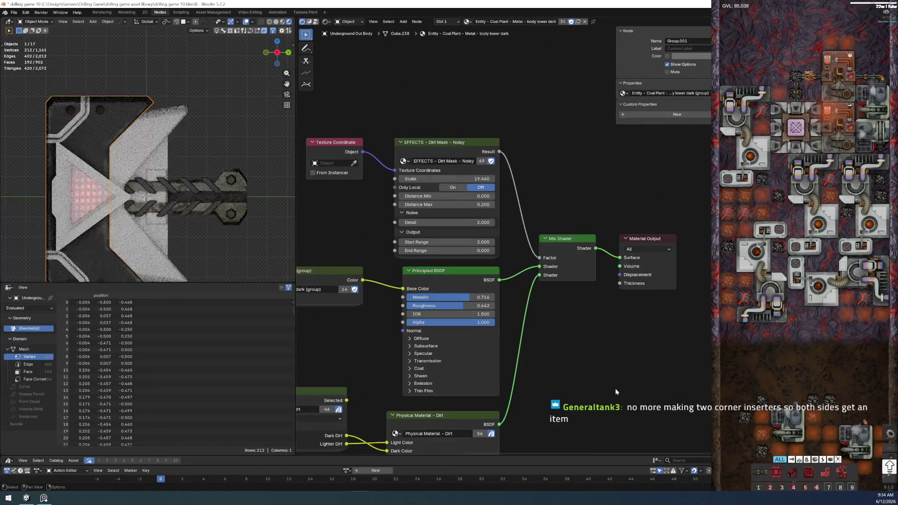
shift+middle_drag(83, 133, 95, 80)
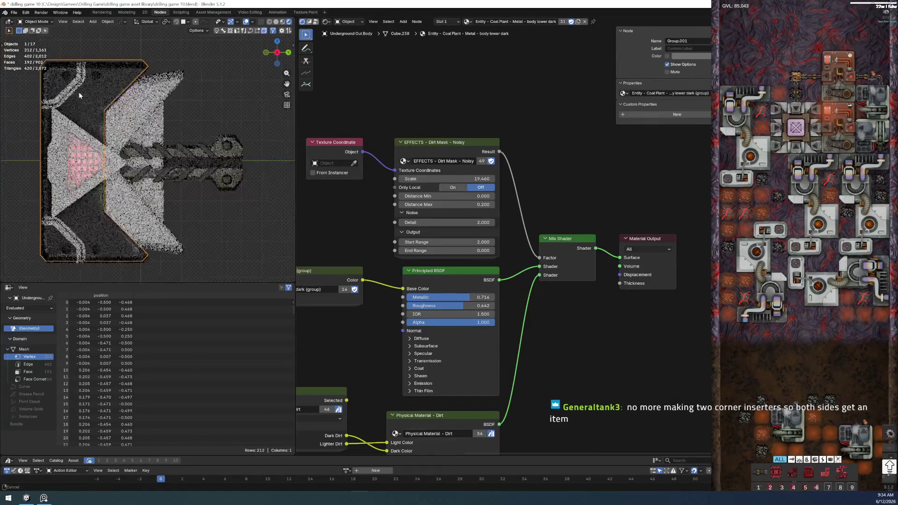
scroll(344, 217, down, 1)
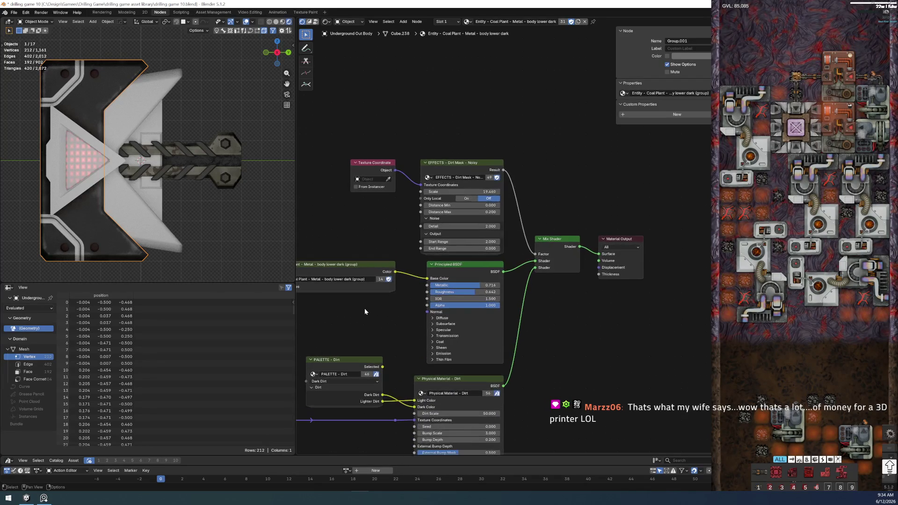
middle_drag(359, 314, 426, 334)
scroll(417, 290, down, 1)
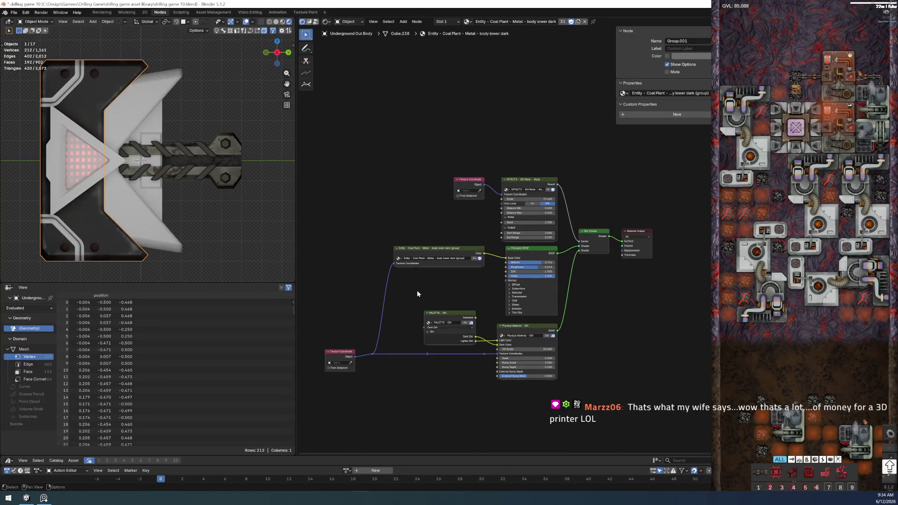
scroll(417, 290, down, 1)
middle_drag(417, 293, 442, 290)
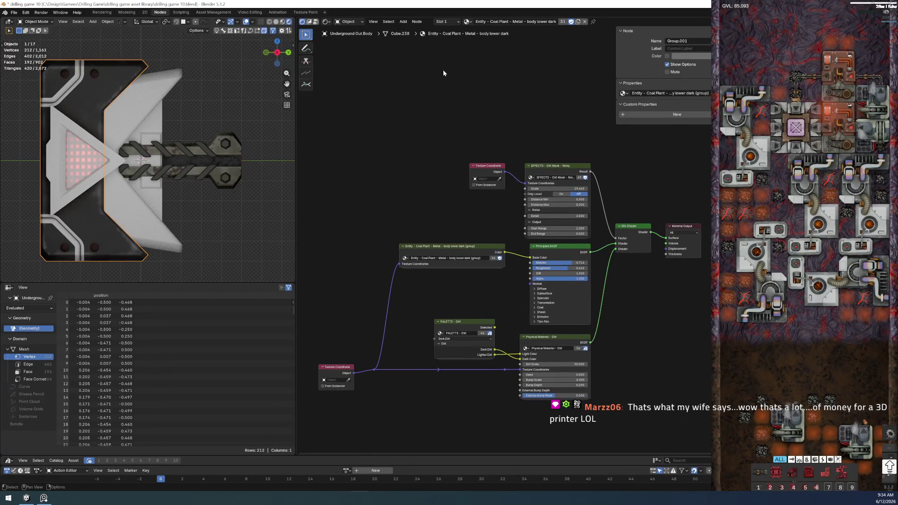
click(578, 22)
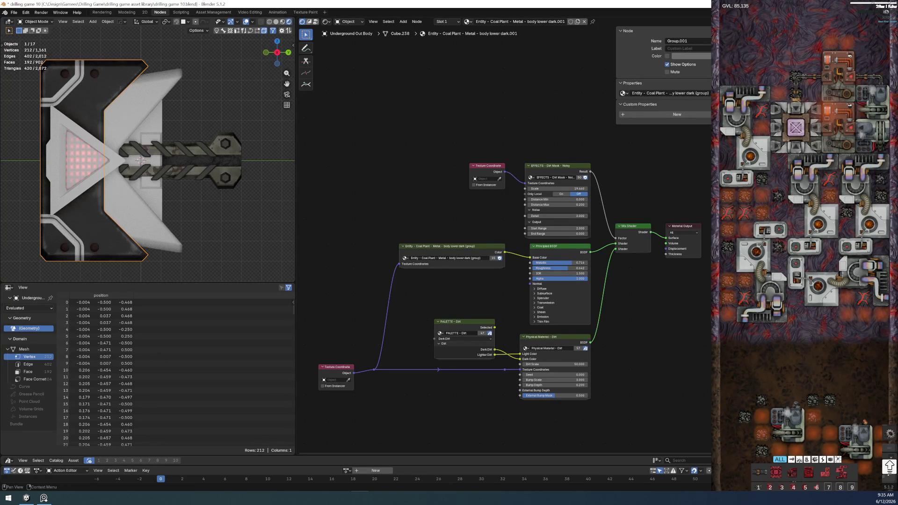
click(569, 21)
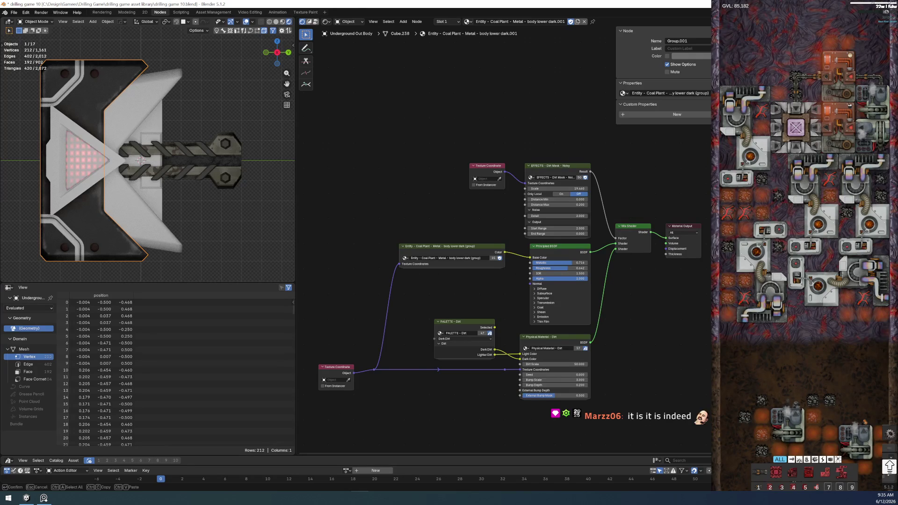
scroll(480, 295, up, 1)
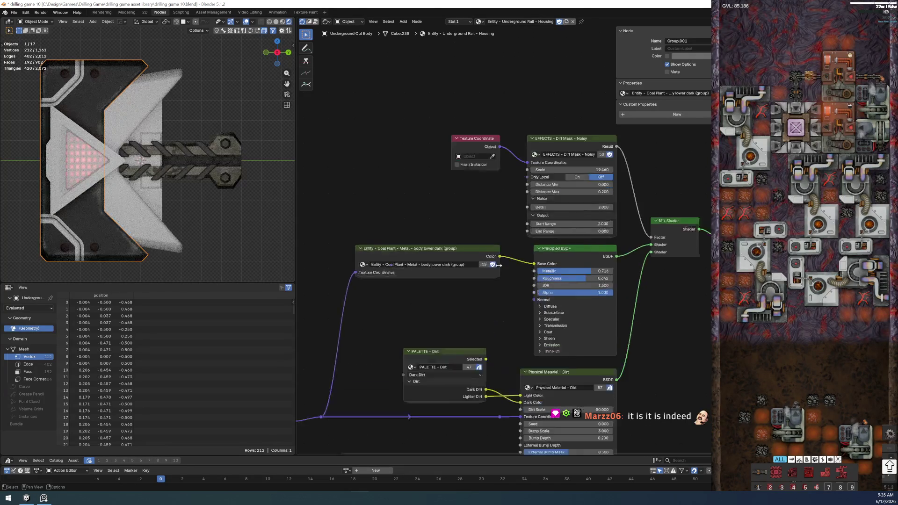
scroll(479, 296, up, 2)
Step: Make the body lower dark group node a single-user copy and begin renaming it
middle_drag(479, 296, 559, 271)
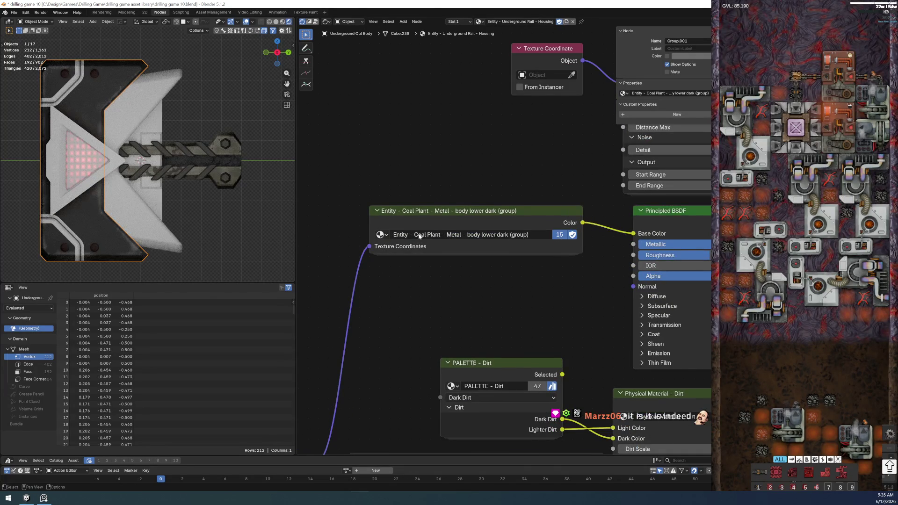
click(551, 234)
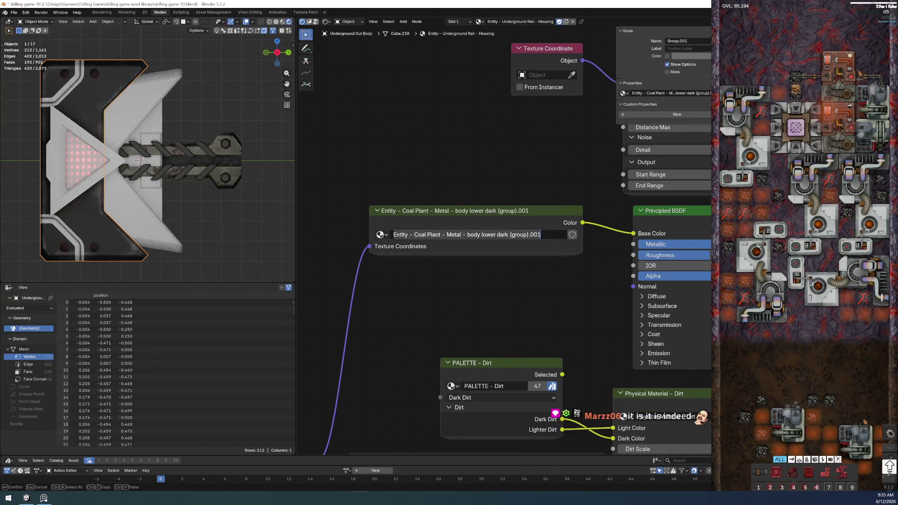
key(Return)
double_click(508, 234)
key(shift+Home)
Step: Name the group Entity - Underground Rail - Housing, enter it and delete the ENTITY DATA Coal Plant nodes
text(Entity - Underground Rail - Housing)
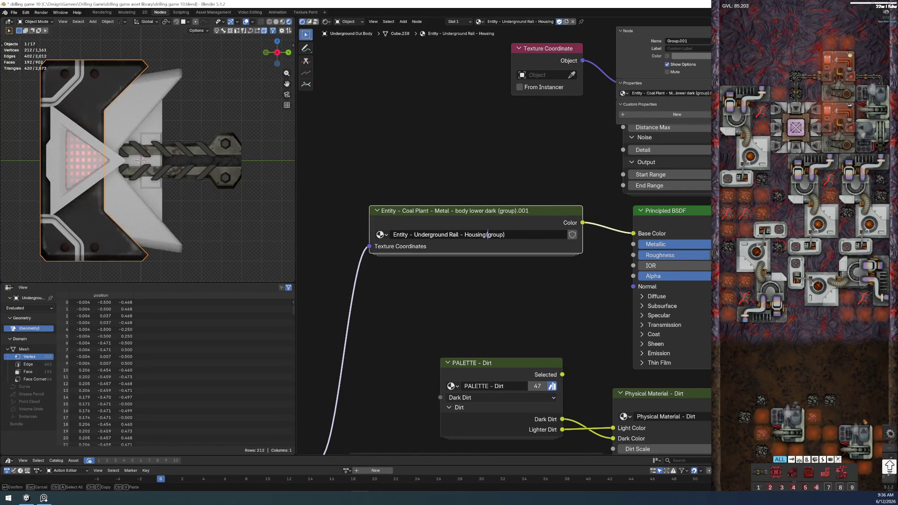
key(Return)
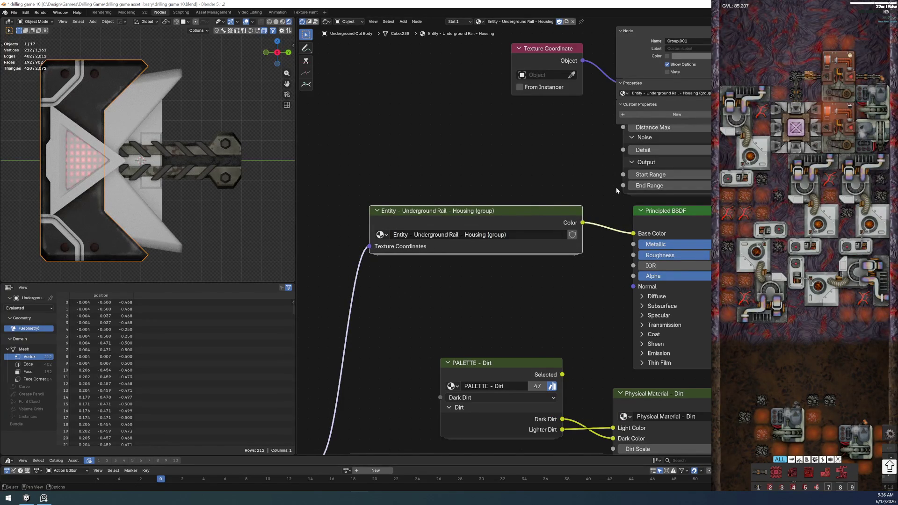
key(Tab)
scroll(490, 299, down, 2)
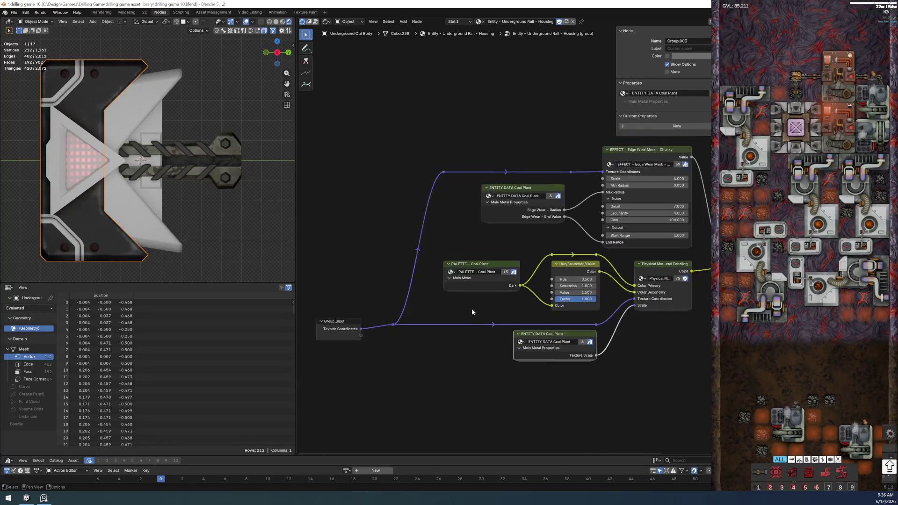
scroll(472, 308, up, 2)
drag(479, 140, 516, 197)
key(Delete)
drag(485, 391, 534, 364)
key(Delete)
Step: Switch the group's palette node from the Coal Plant palette to PALETTE - Rail
click(419, 287)
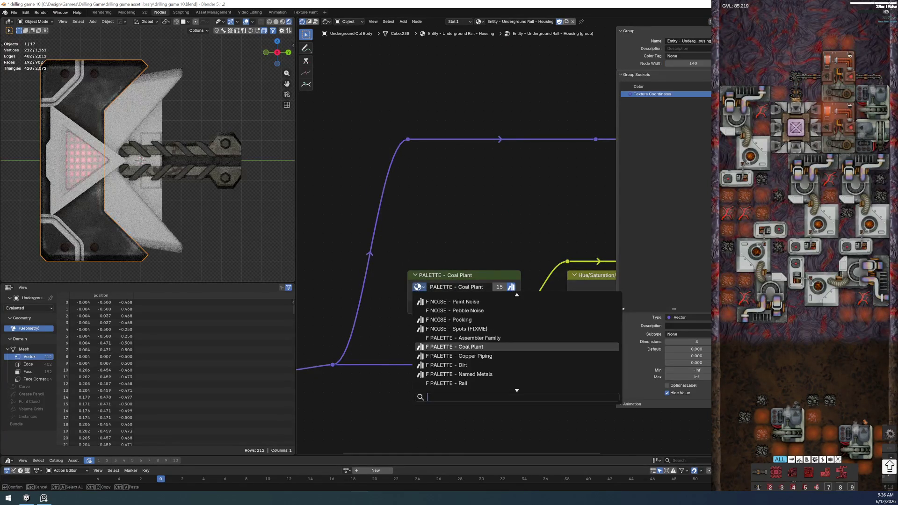
key(Down)
key(Down)
key(Down)
key(Down)
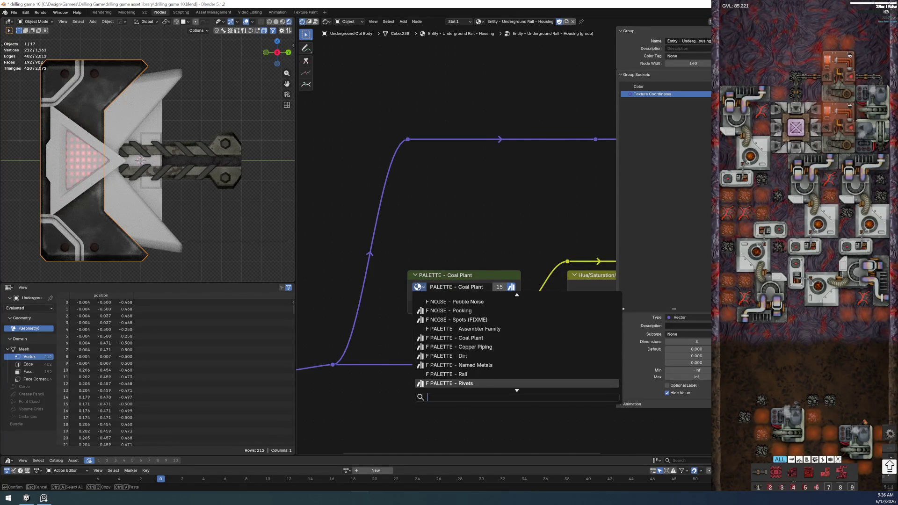
key(Return)
scroll(359, 234, down, 1)
middle_drag(360, 233, 441, 243)
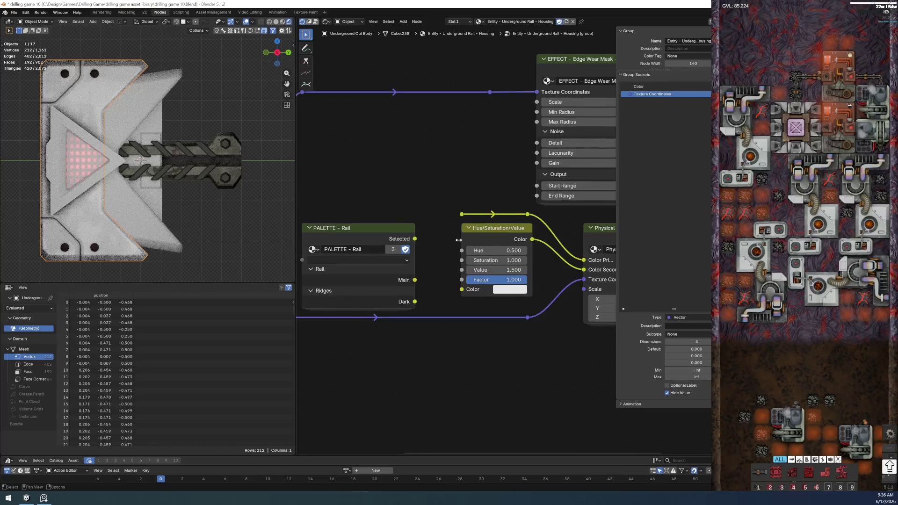
scroll(389, 215, up, 1)
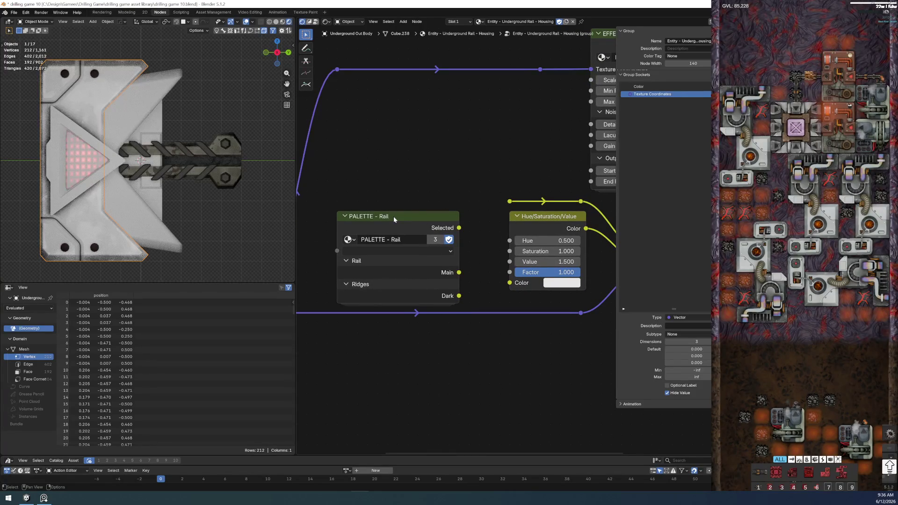
click(393, 216)
Step: Re-paste PALETTE - Rail to expose Inside, Rust and Rivets outputs, wiring Main into the Hue/Saturation and paneling colour
key(ctrl+c)
key(Delete)
key(ctrl+v)
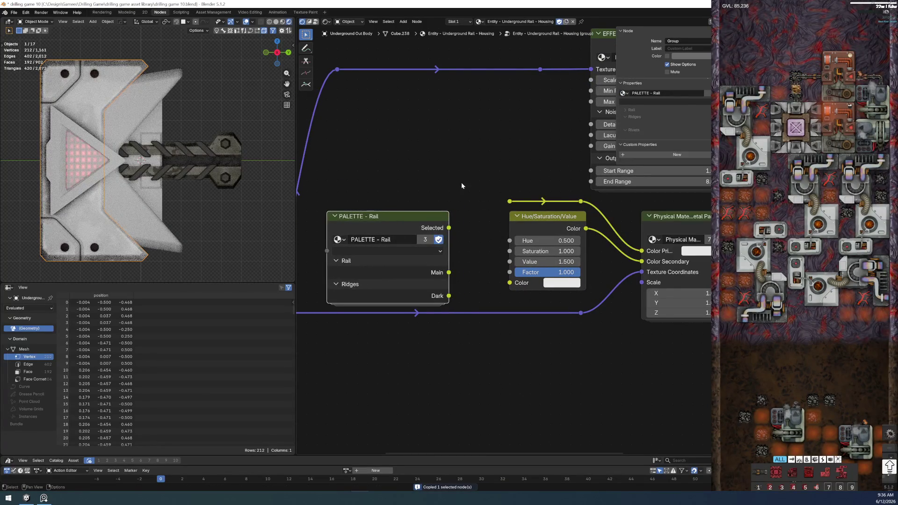
scroll(461, 184, left, 2)
mouse_move(446, 205)
mouse_down()
mouse_move(457, 160)
mouse_move(458, 170)
mouse_up()
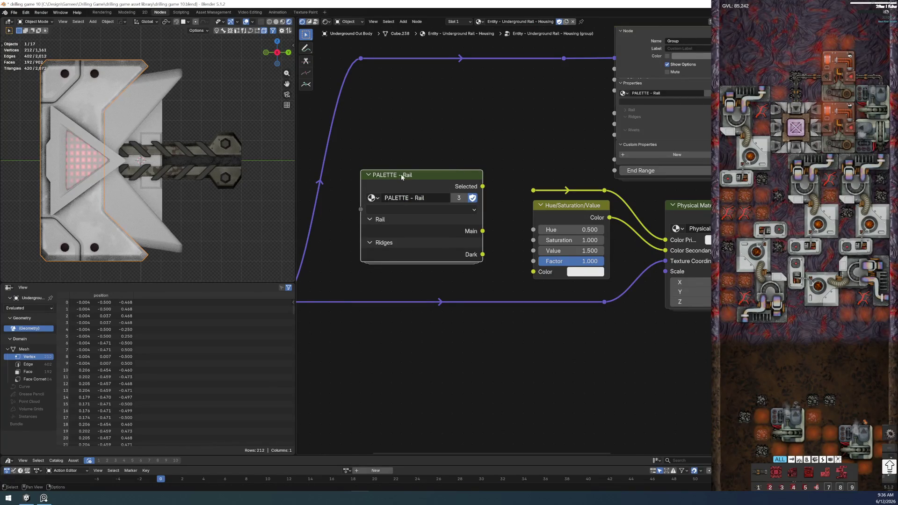
key(ctrl+h)
key(ctrl+h)
middle_drag(497, 364, 492, 364)
scroll(498, 282, up, 1)
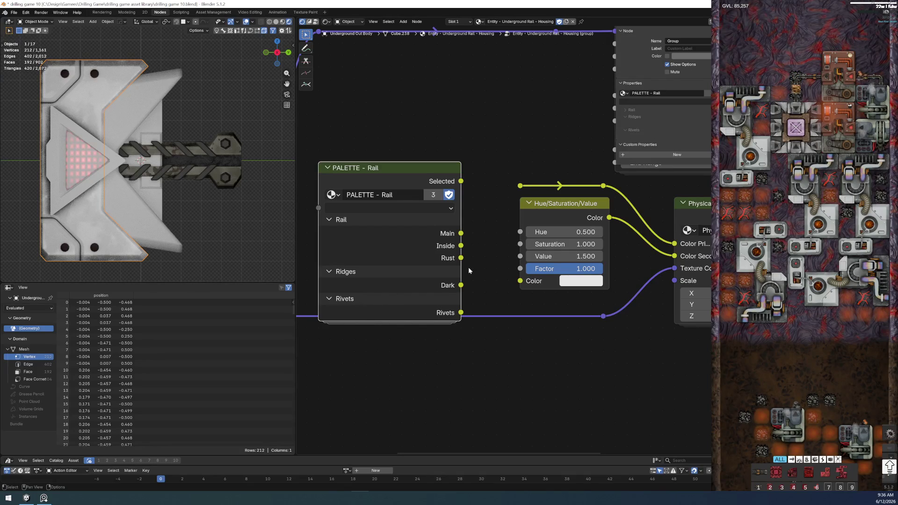
mouse_move(460, 233)
mouse_down()
mouse_move(520, 185)
mouse_move(500, 261)
mouse_move(520, 281)
mouse_up()
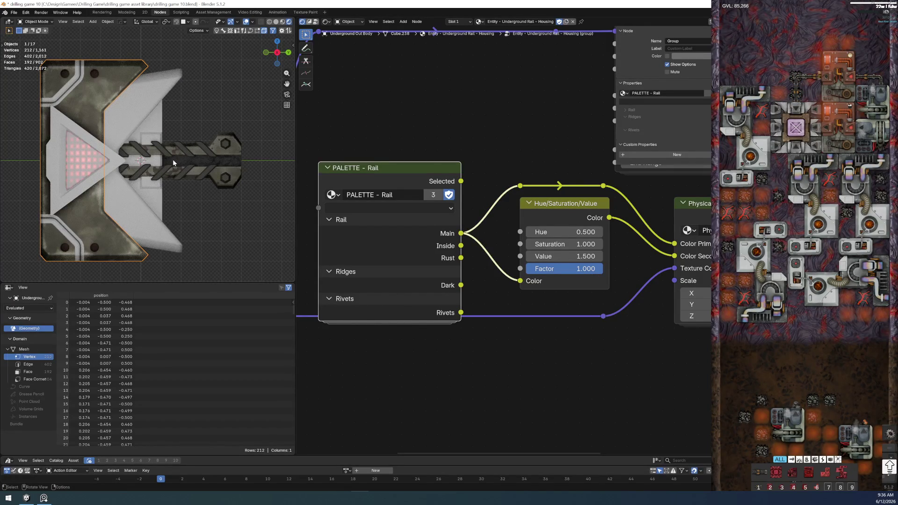
scroll(511, 234, down, 2)
middle_drag(511, 234, 421, 315)
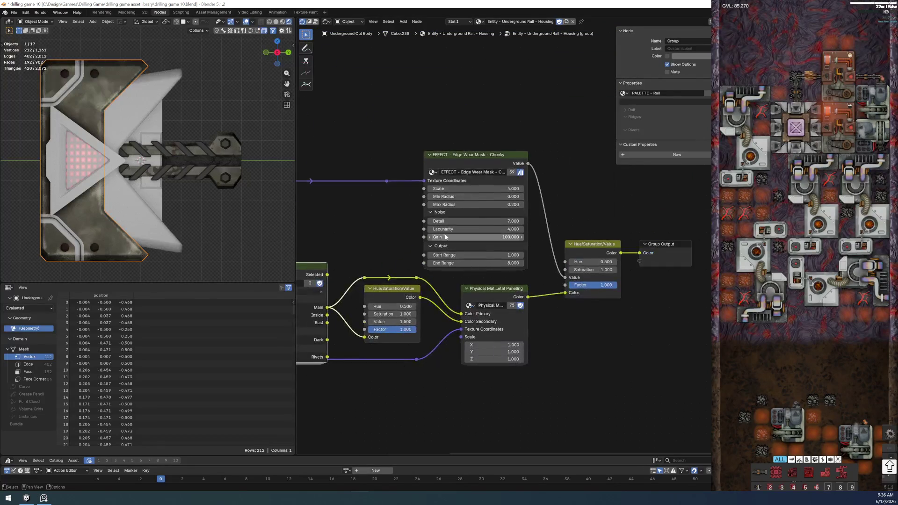
scroll(446, 236, up, 2)
scroll(445, 236, up, 1)
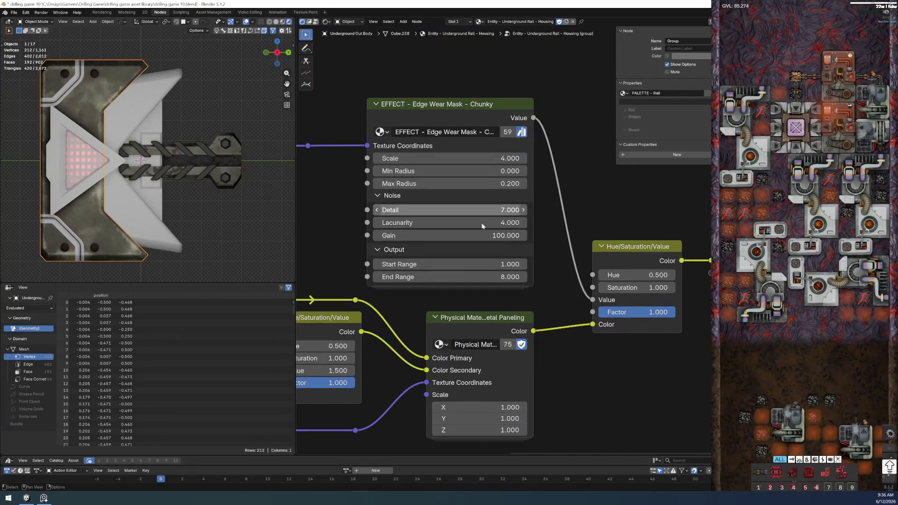
scroll(467, 215, up, 1)
Step: Adjust the Chunky edge wear mask's Max Radius and Min Radius values
click(443, 168)
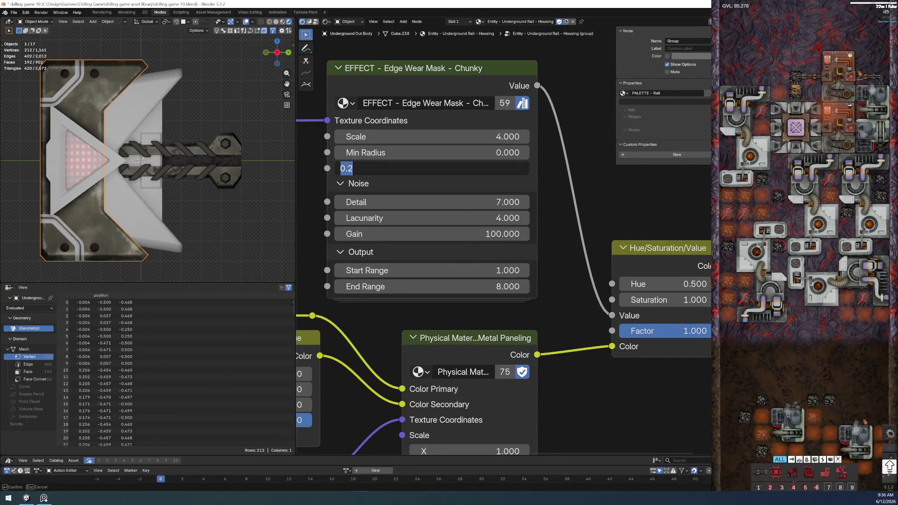
text(0.1)
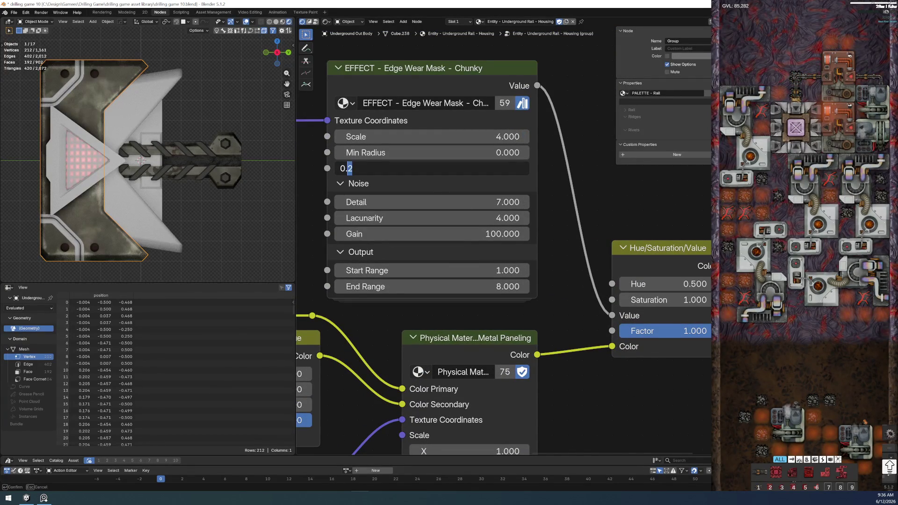
key(Return)
click(501, 153)
text(0.0)
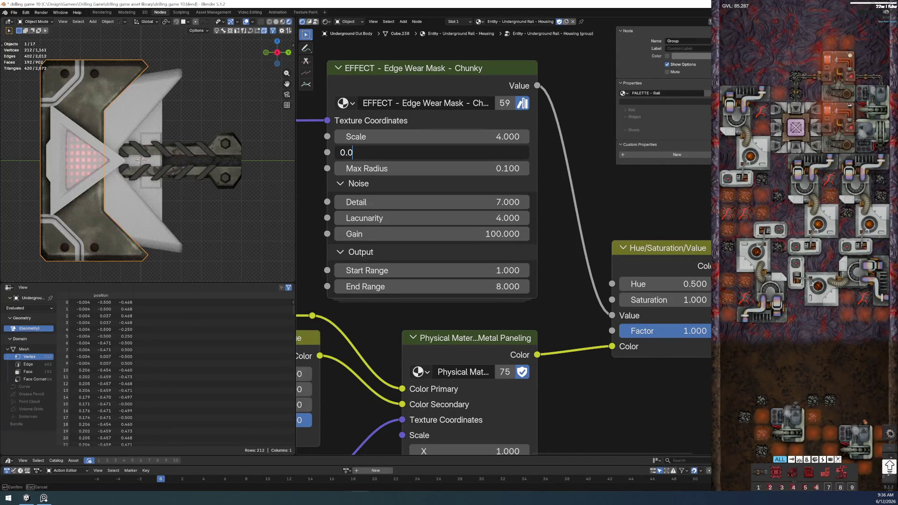
text(5)
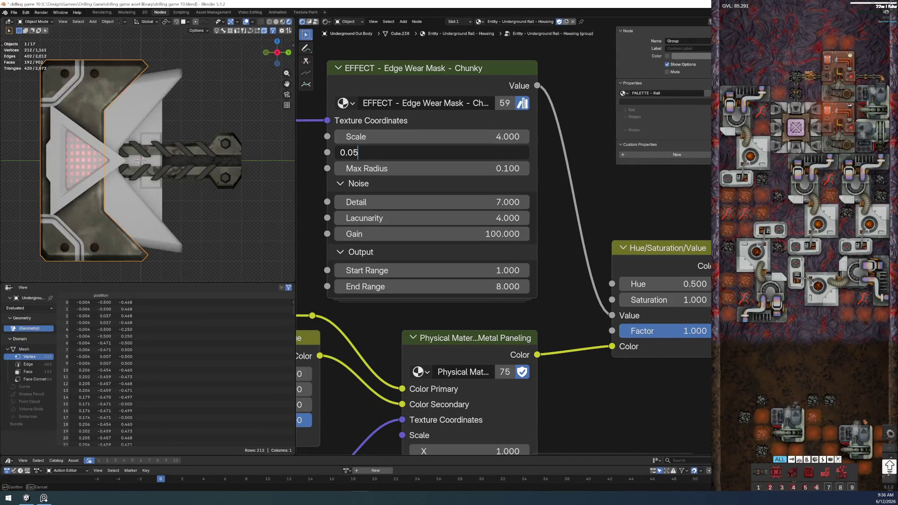
key(Return)
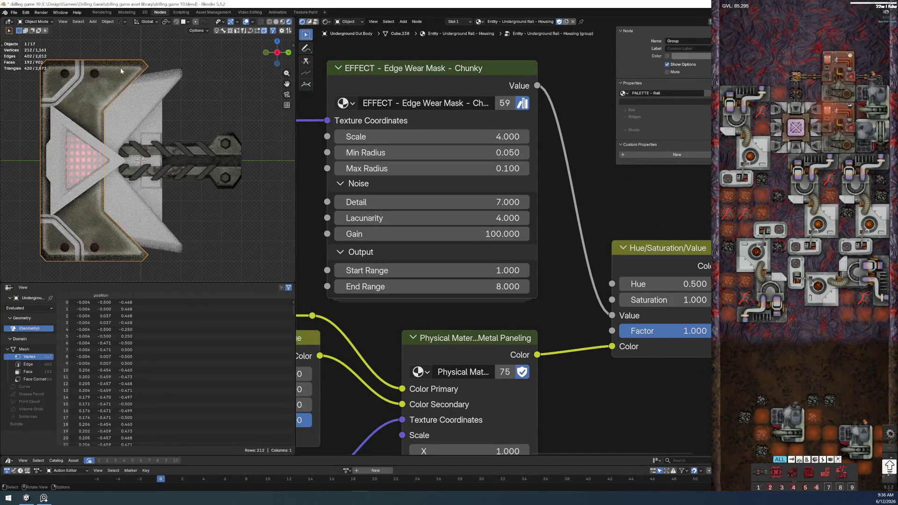
click(498, 159)
text(0.01)
key(Return)
Step: Set the Chunky edge wear mask's Scale to 8 and End Range to 6
double_click(421, 137)
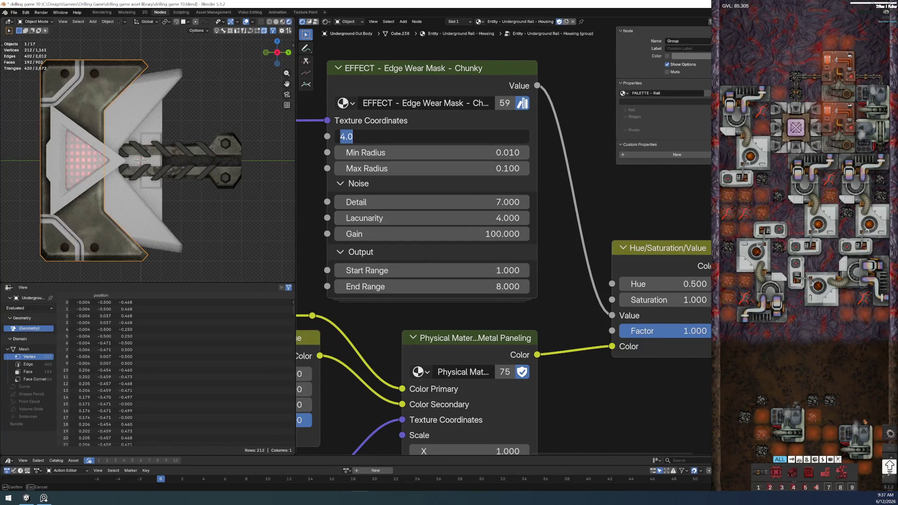
text(8)
key(Return)
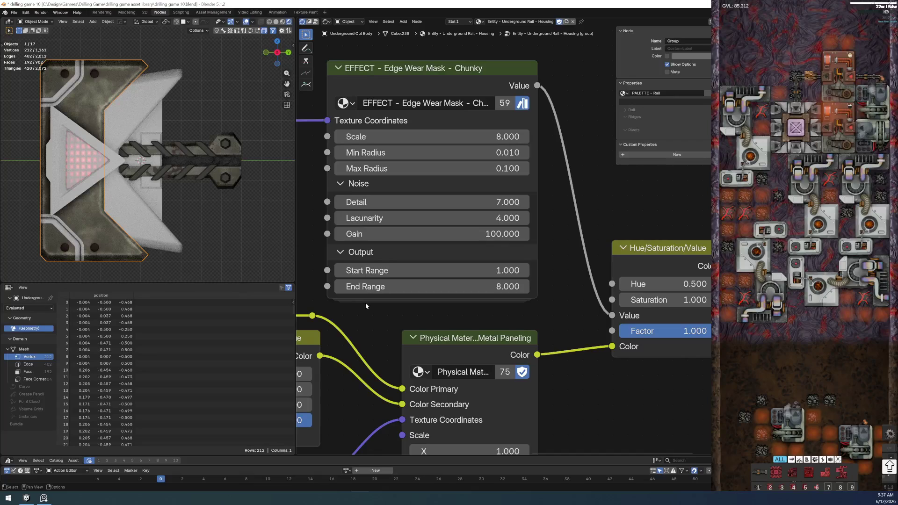
double_click(449, 284)
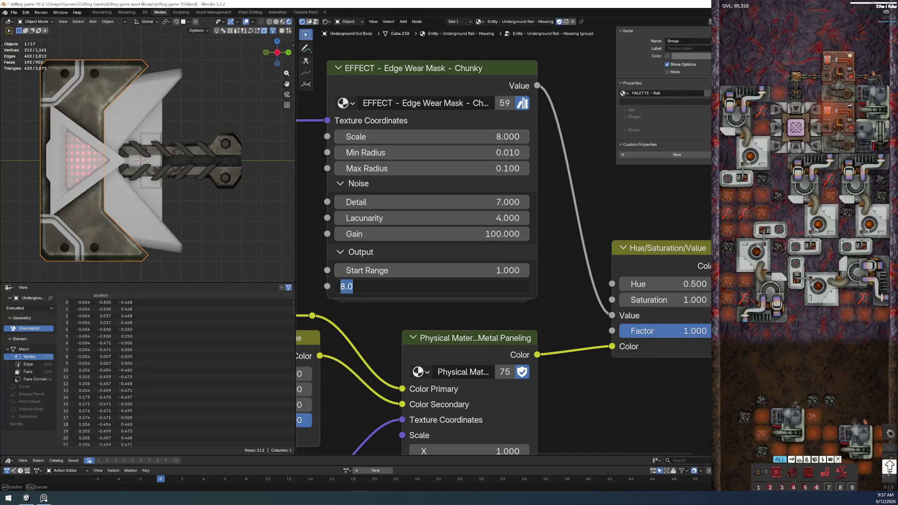
text(6)
key(Return)
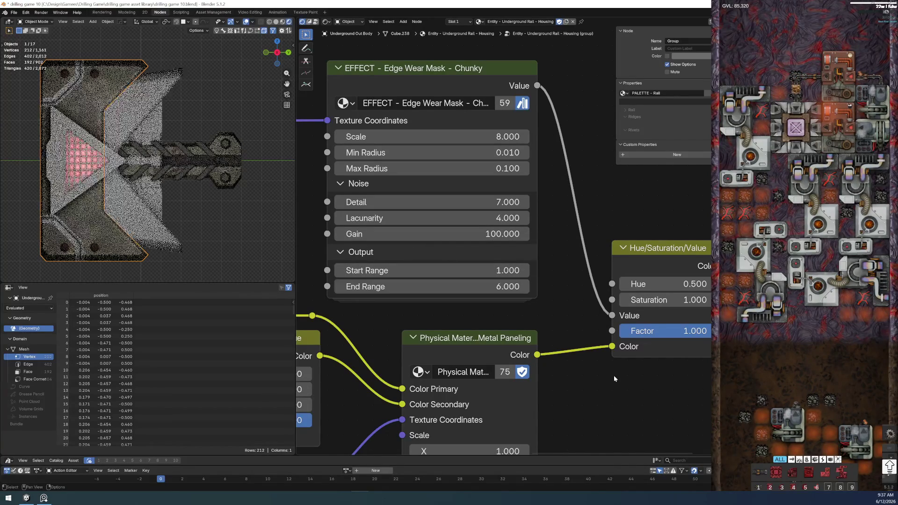
scroll(134, 190, down, 5)
scroll(155, 250, up, 3)
scroll(169, 254, up, 4)
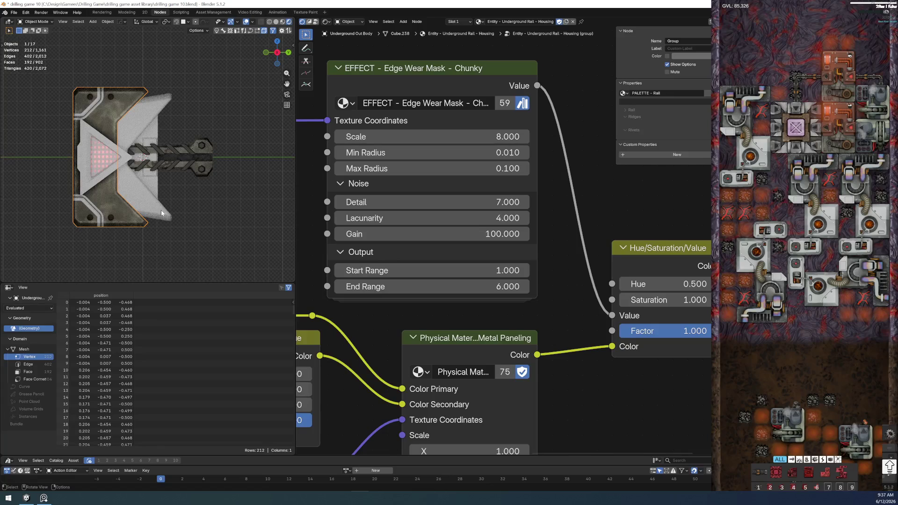
scroll(119, 194, up, 4)
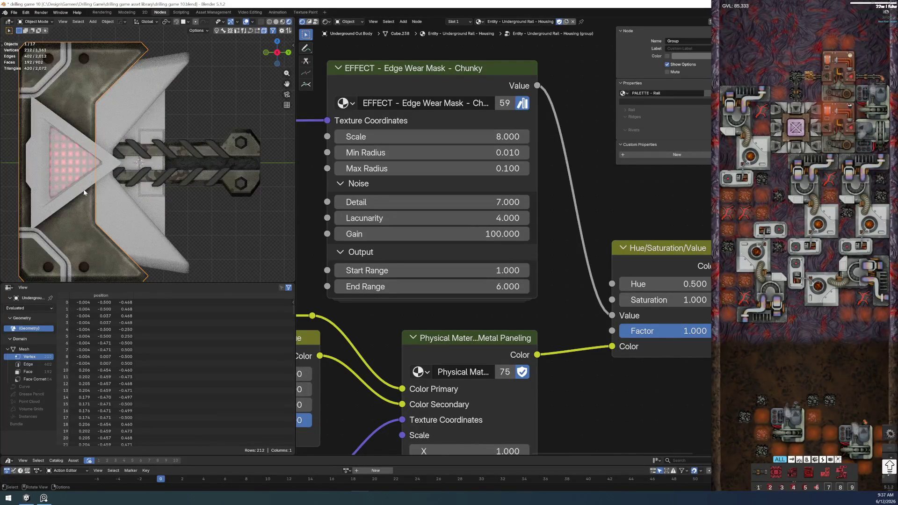
Step: Link the housing material onto the backplate via Ctrl+L Link Materials, then select the rivets
click(137, 239)
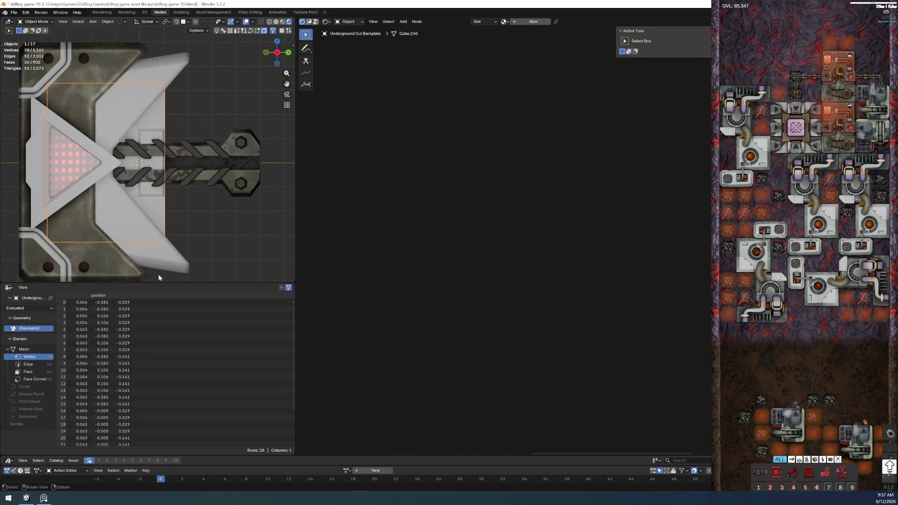
click(158, 258)
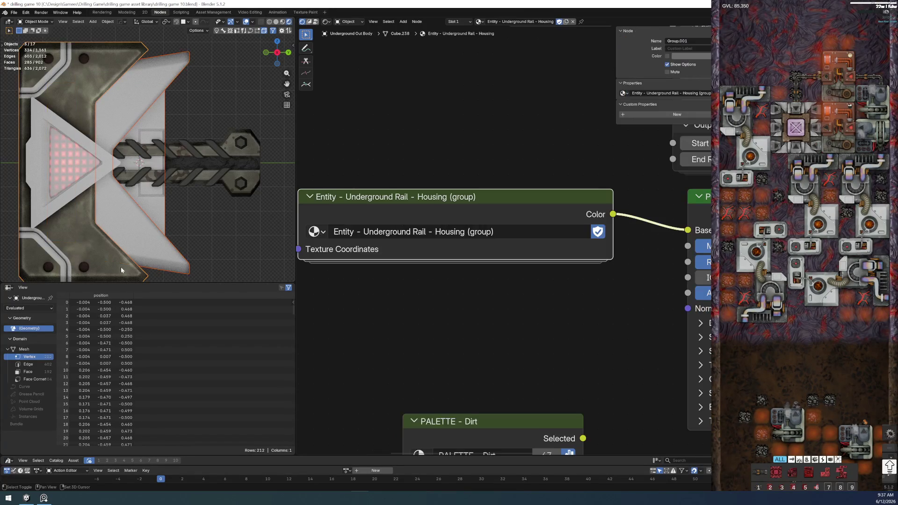
key(ctrl+l)
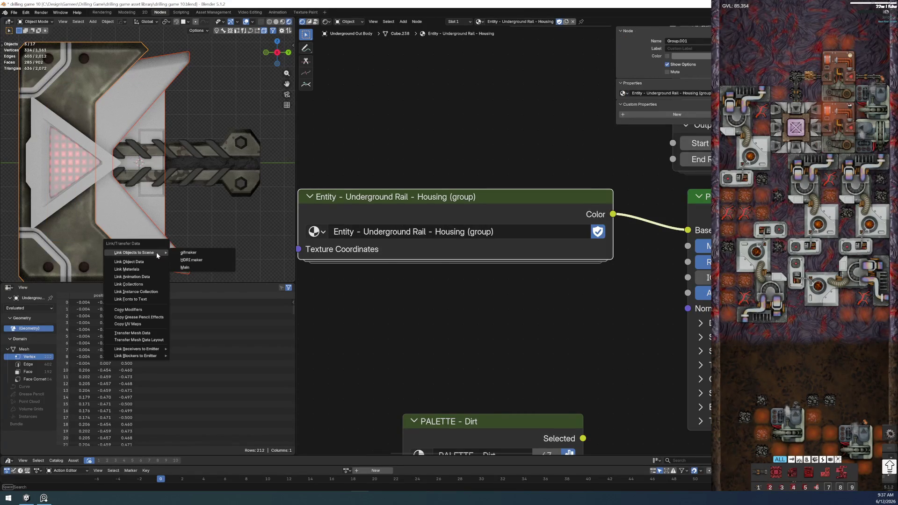
click(130, 269)
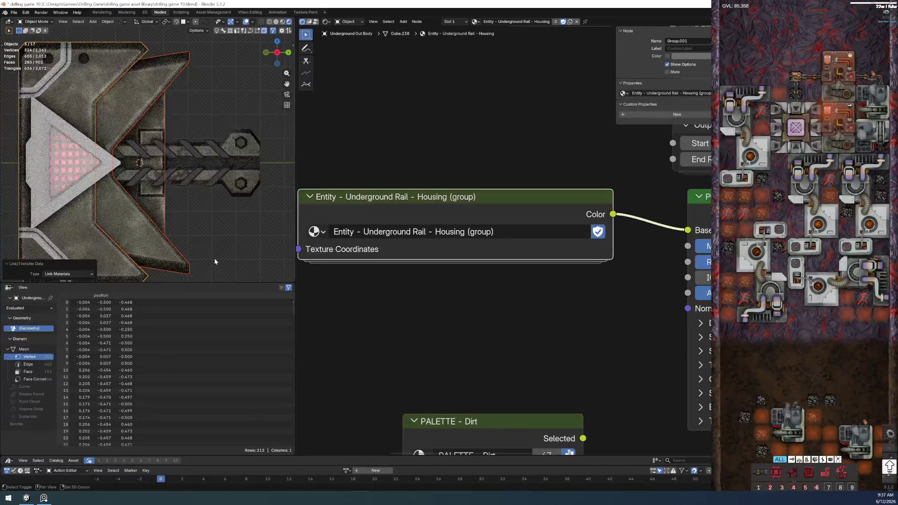
shift+middle_drag(214, 261, 260, 219)
click(131, 222)
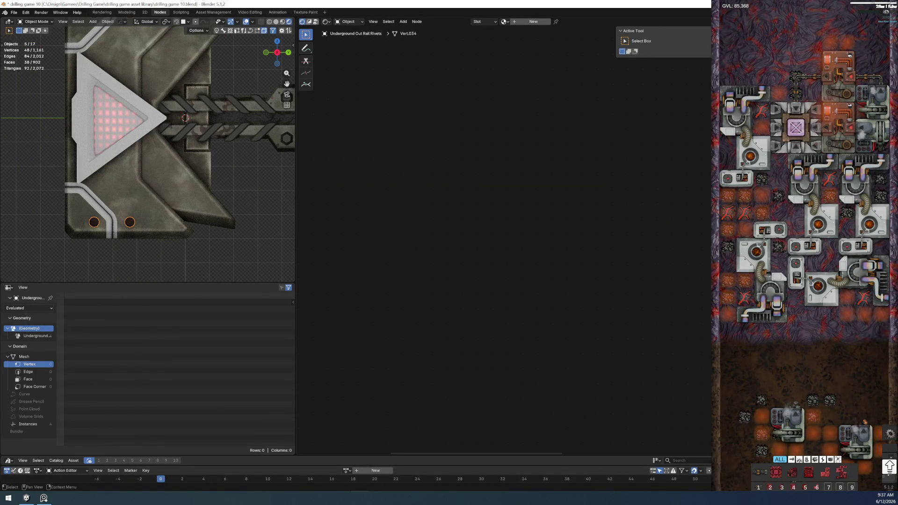
Step: Select the rivet, then the rail body to inspect its material nodes
click(185, 118)
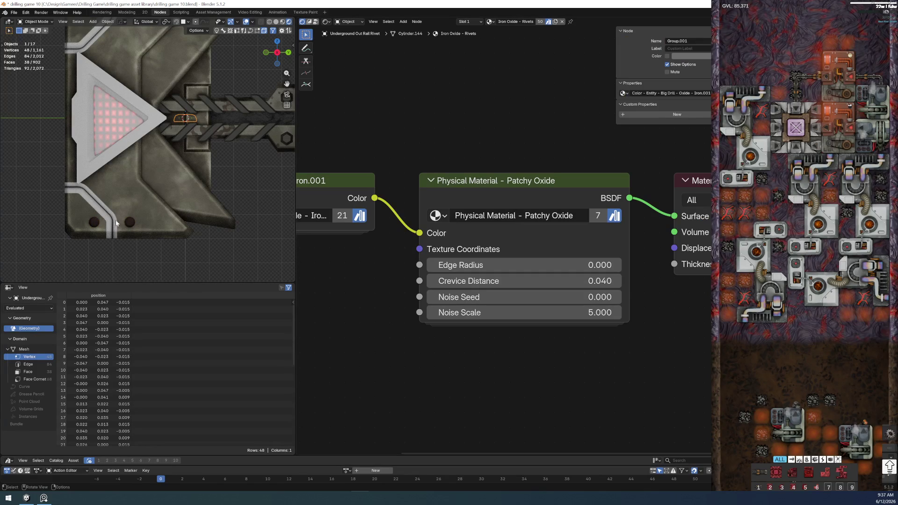
shift+middle_drag(162, 235, 133, 274)
scroll(134, 274, up, 2)
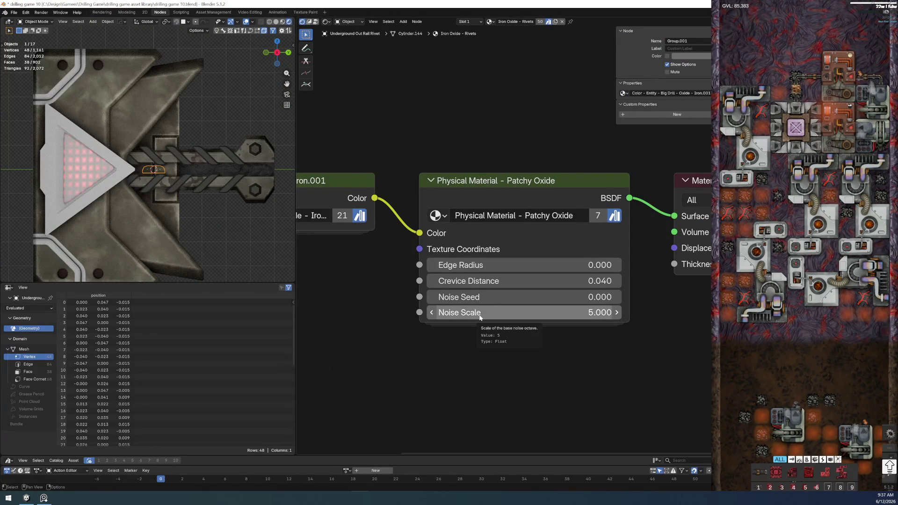
click(257, 193)
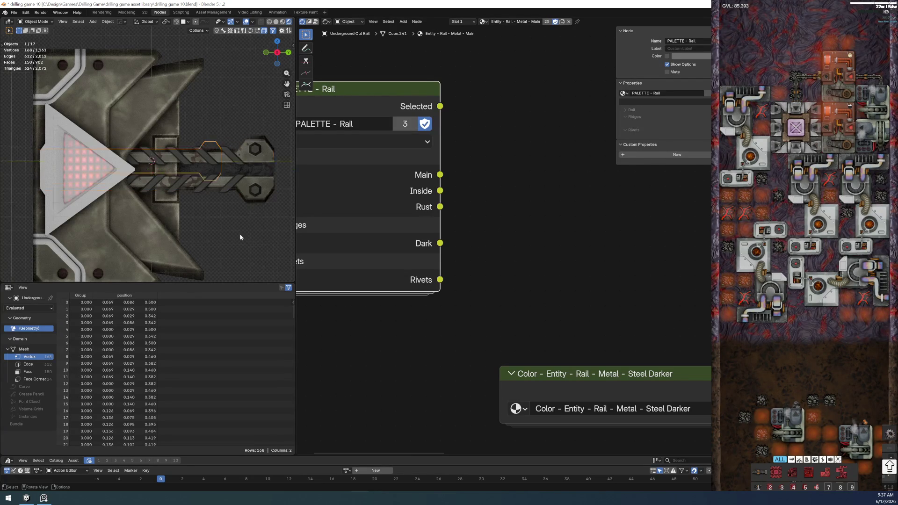
scroll(239, 234, down, 3)
scroll(146, 153, up, 2)
scroll(146, 153, up, 2)
scroll(146, 153, up, 2)
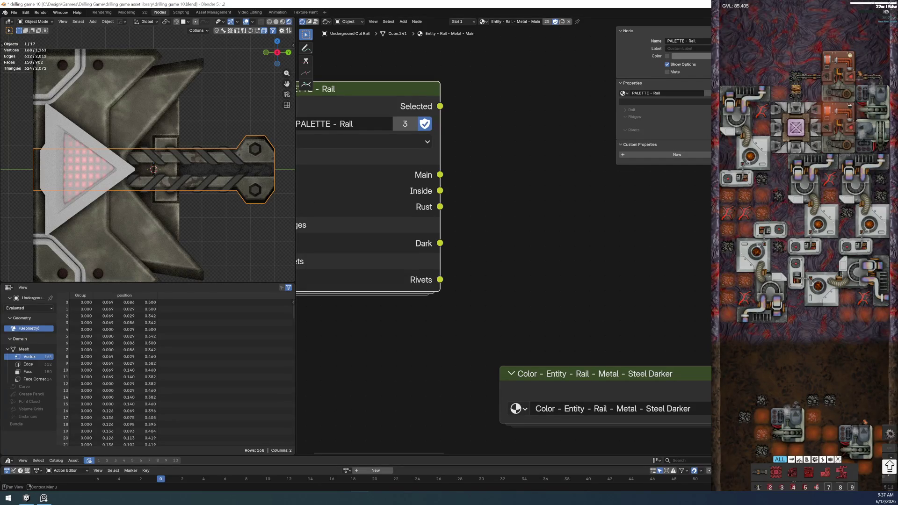
scroll(399, 301, down, 2)
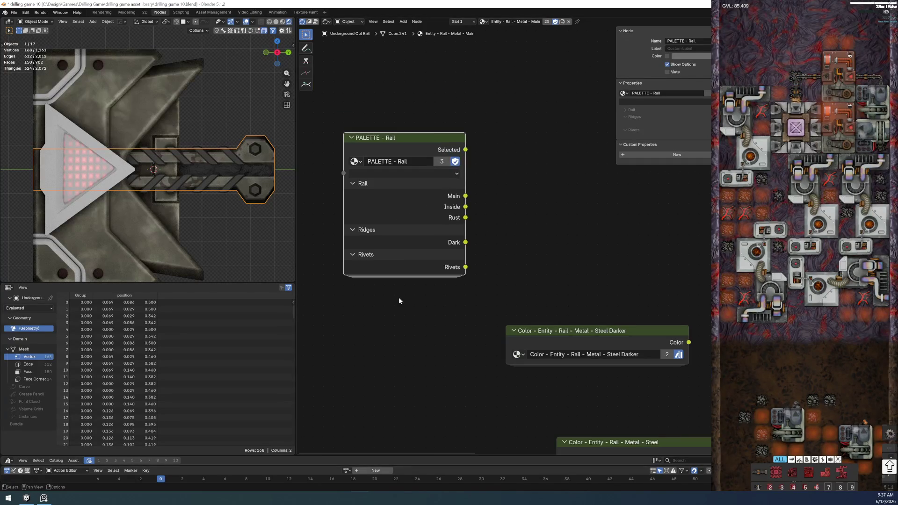
scroll(435, 308, down, 2)
scroll(502, 301, down, 1)
Step: Delete the unused PALETTE - Rail node from the rail material, then select the backplate
mouse_move(494, 307)
middle_down()
mouse_move(436, 200)
mouse_move(398, 170)
middle_up()
middle_drag(442, 229, 419, 249)
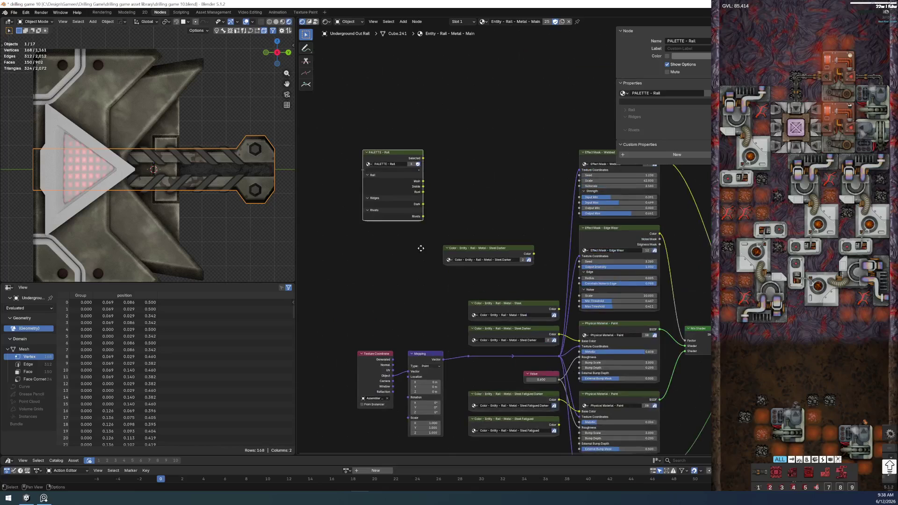
key(x)
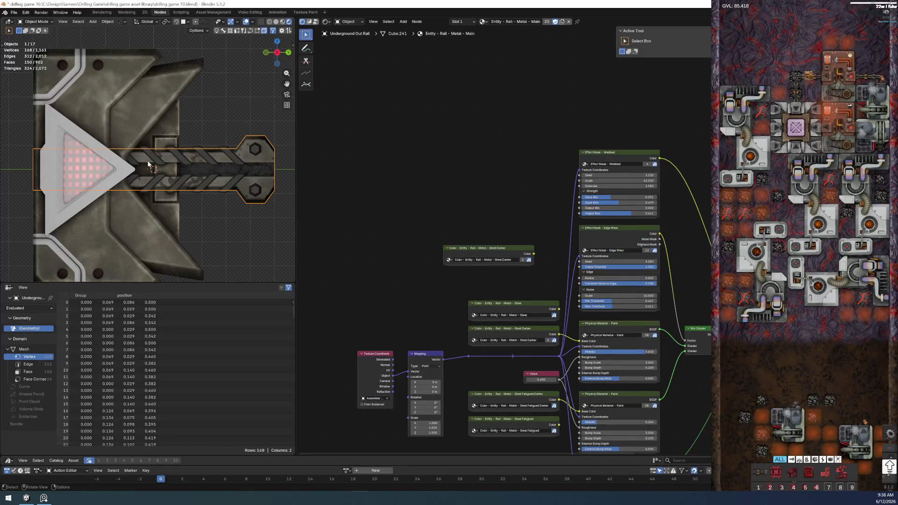
click(162, 209)
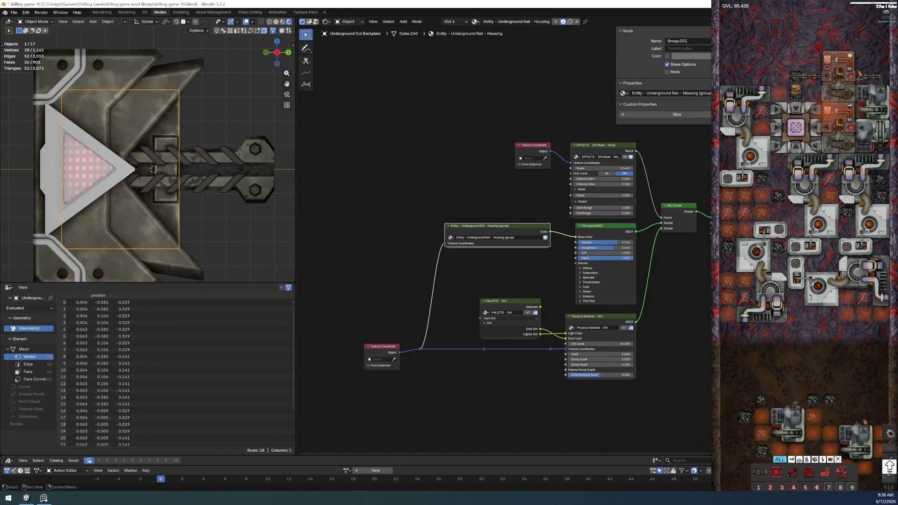
Step: Link the housing material onto the rivet via Ctrl+L Link Materials
click(153, 170)
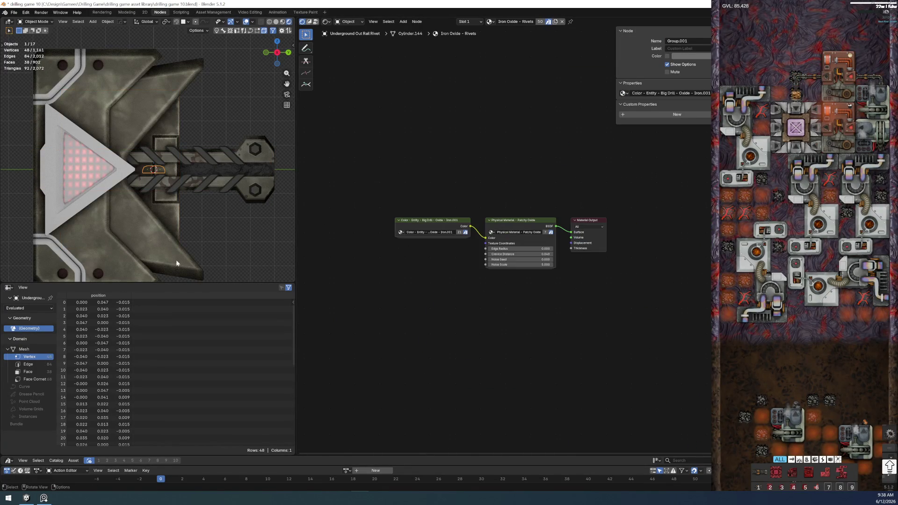
shift+click(102, 238)
key(ctrl+l)
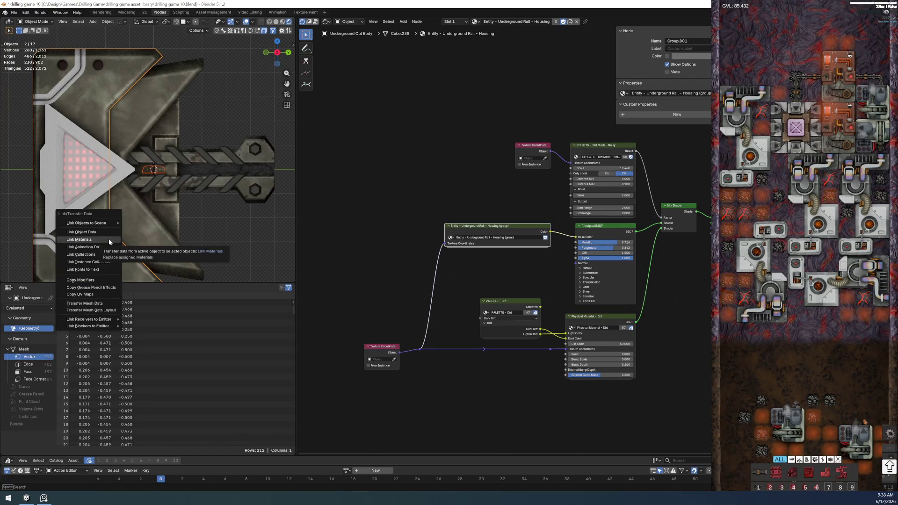
click(109, 239)
click(372, 165)
Step: Make the rivet's material its own copy and rename it Entity - Rail - Rivets
click(153, 170)
scroll(475, 241, up, 3)
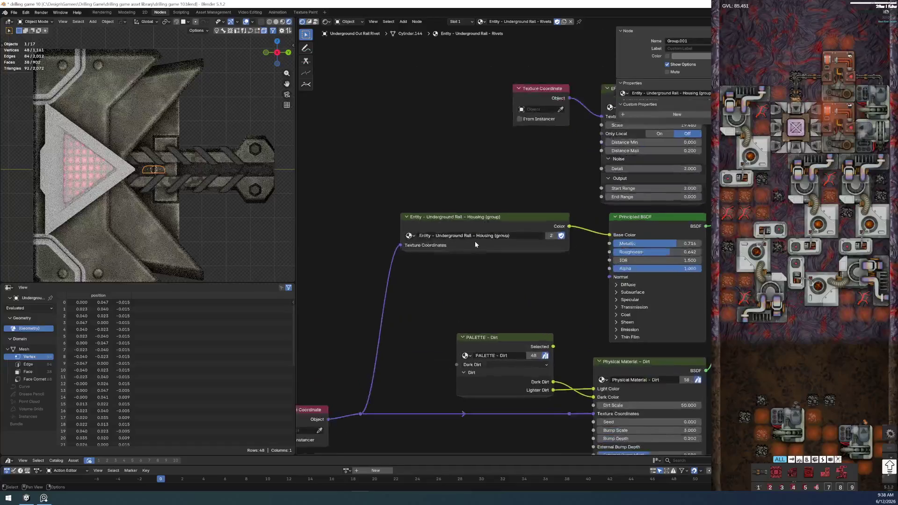
scroll(475, 241, up, 1)
click(528, 21)
key(ctrl+shift+Left)
key(BackSpace)
key(Return)
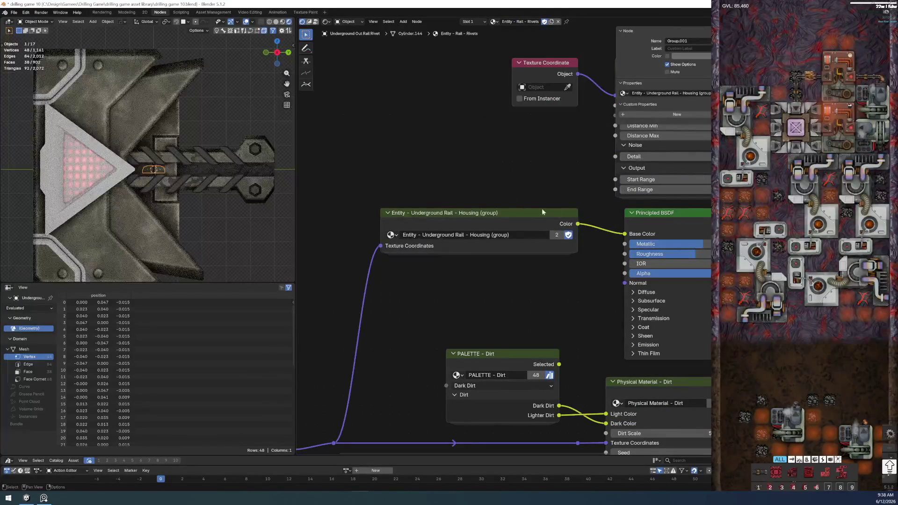
Step: Make the node group single-user and rename it Entity - Rail - Rivets (group)
click(557, 234)
double_click(462, 234)
key(BackSpace)
key(BackSpace)
key(BackSpace)
double_click(489, 235)
text(Rivets)
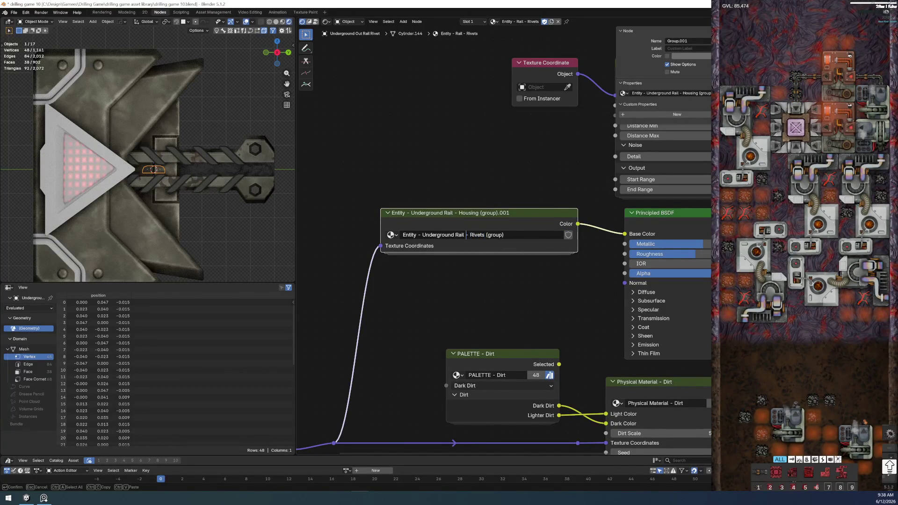
key(ctrl+BackSpace)
key(Return)
click(568, 235)
Step: Enter the Rivets group, then the PALETTE - Rail group inside it, fitting its nodes in view
key(Tab)
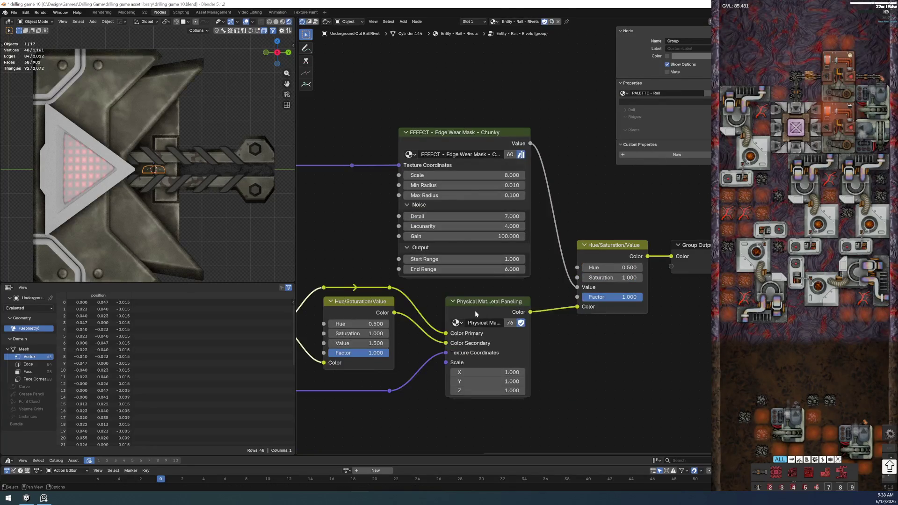
key(Home)
scroll(413, 250, up, 2)
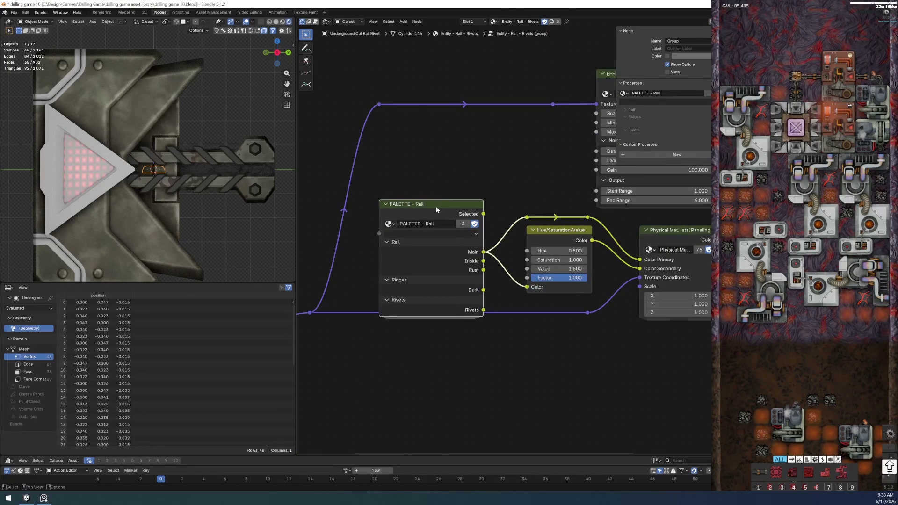
scroll(451, 237, up, 1)
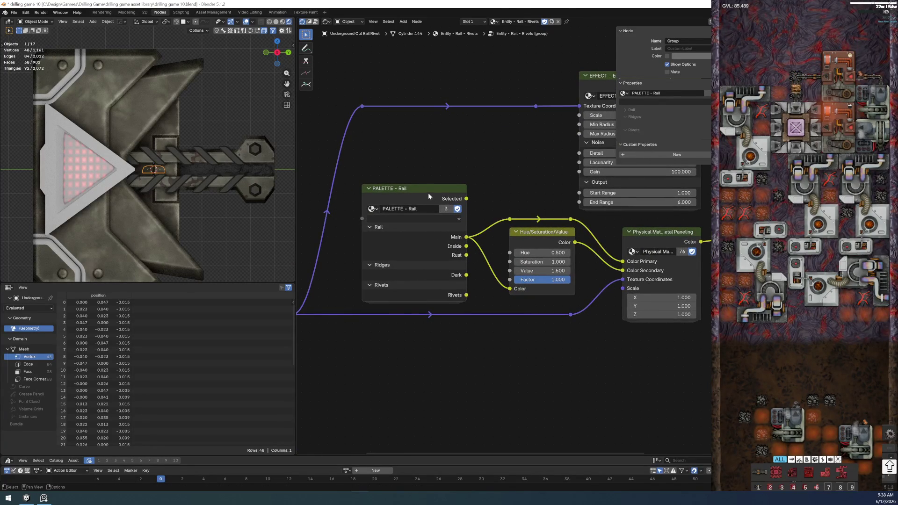
click(428, 193)
key(Tab)
key(Home)
scroll(456, 304, up, 1)
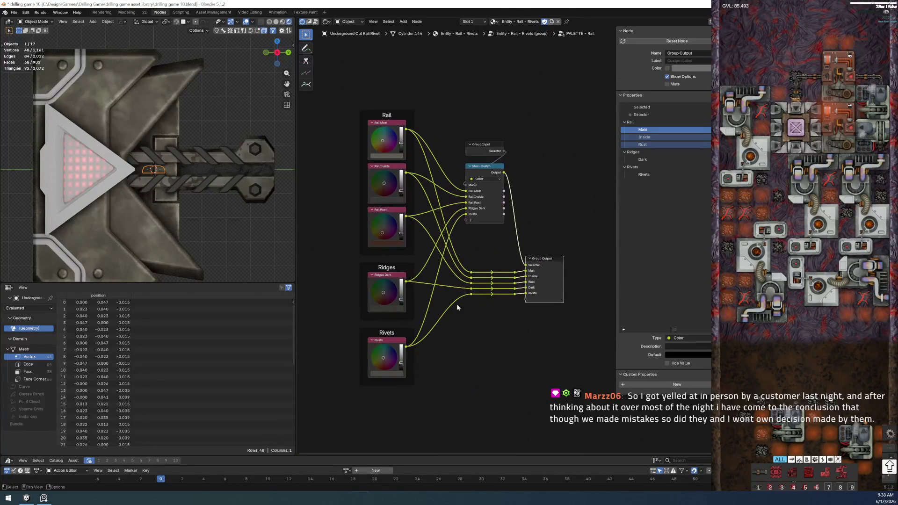
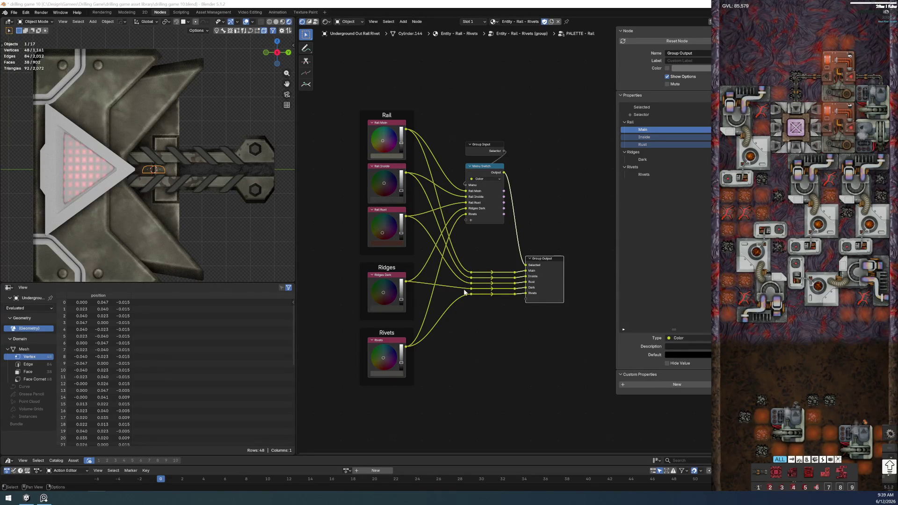
Step: Rewire the Rivets group's two colour links to the PALETTE - Rail Rivets socket and select the four rivets
key(Tab)
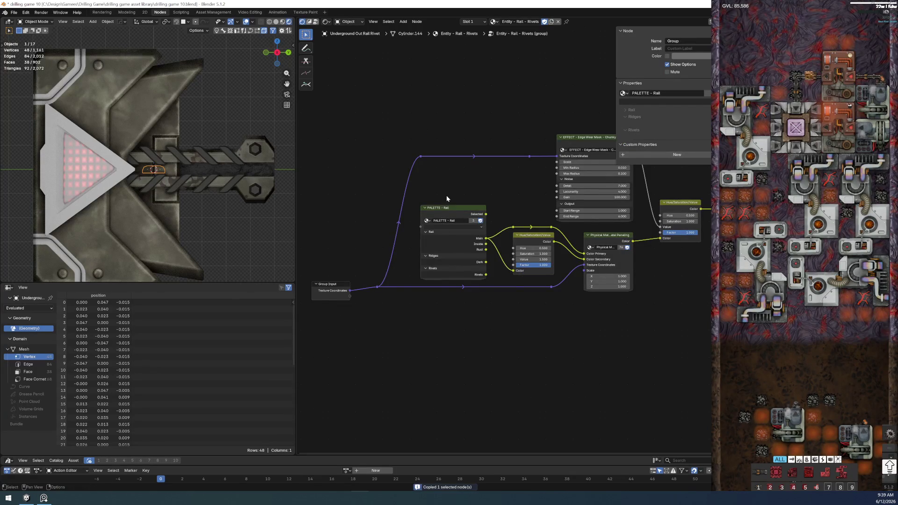
key(Tab)
key(Tab)
key(Tab)
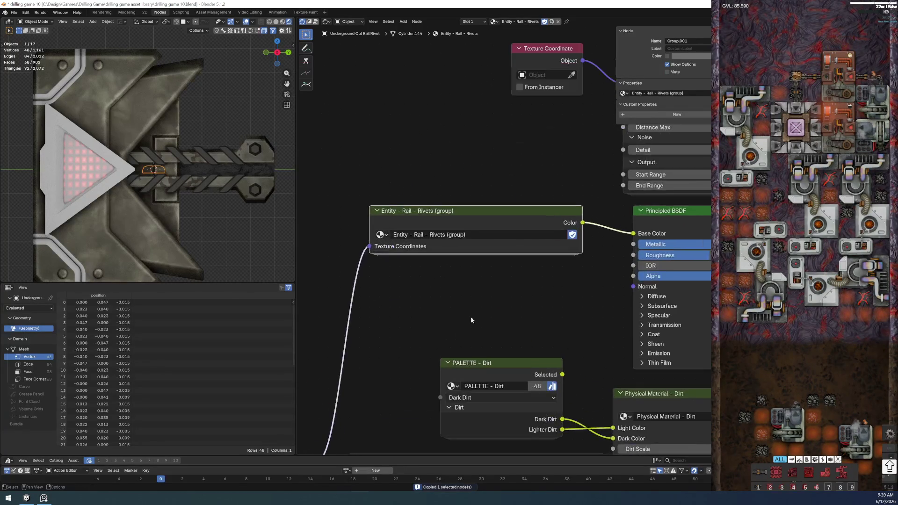
key(Tab)
scroll(473, 255, up, 3)
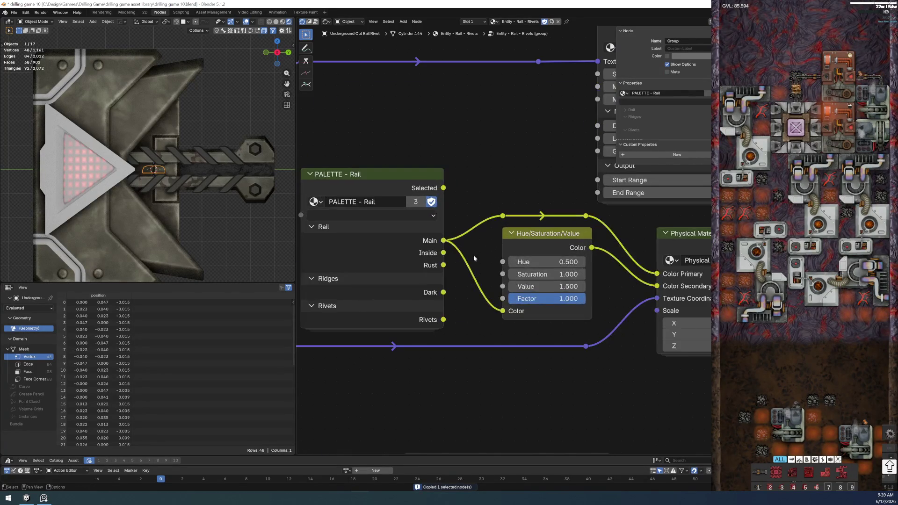
ctrl+drag(443, 241, 443, 320)
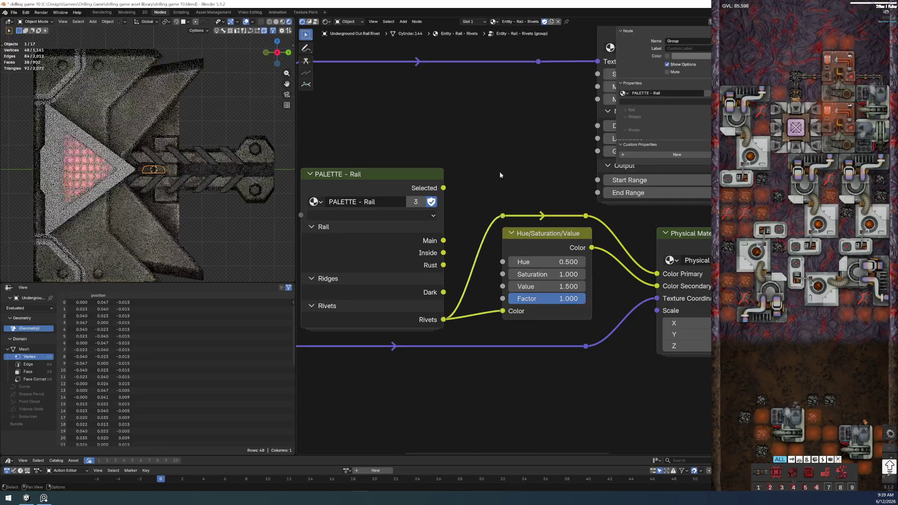
shift+click(98, 65)
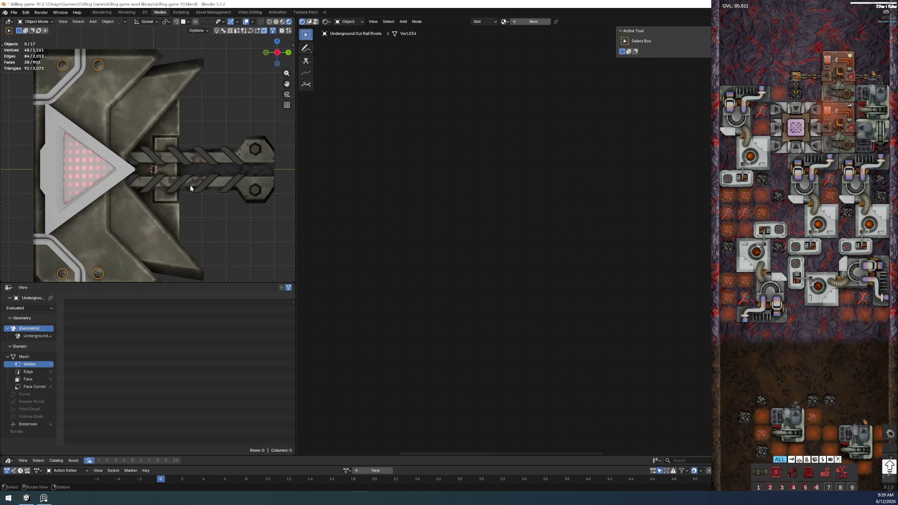
Step: Lower the rivet material's Roughness to 0.358, then select the rail housing for material editing
click(154, 170)
scroll(537, 309, up, 1)
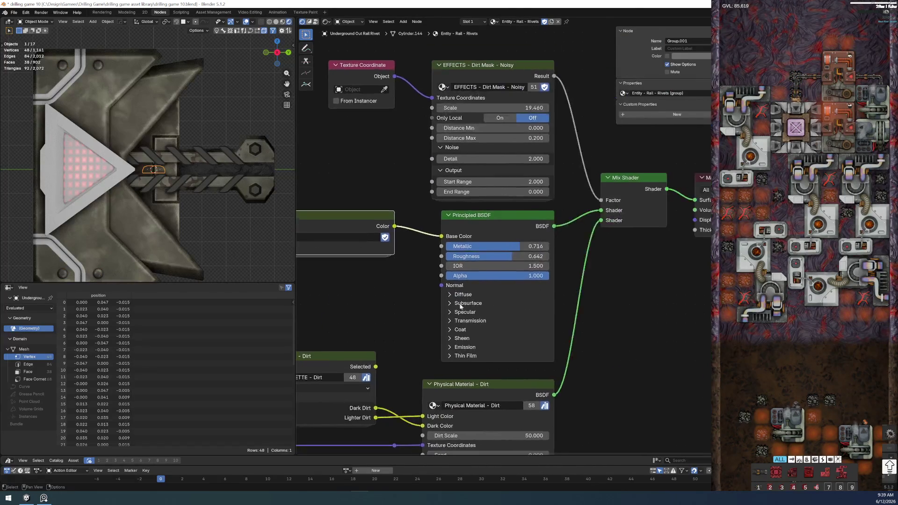
scroll(498, 264, up, 2)
drag(499, 265, 488, 262)
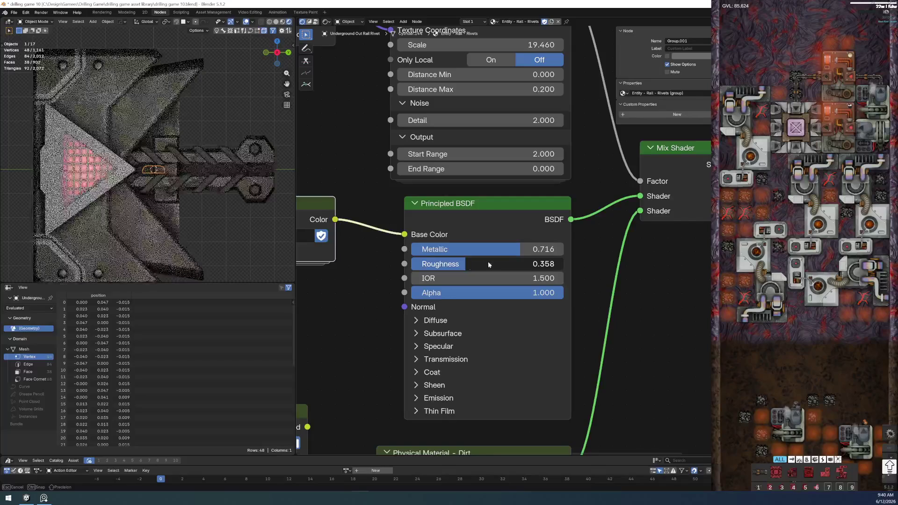
scroll(108, 230, down, 5)
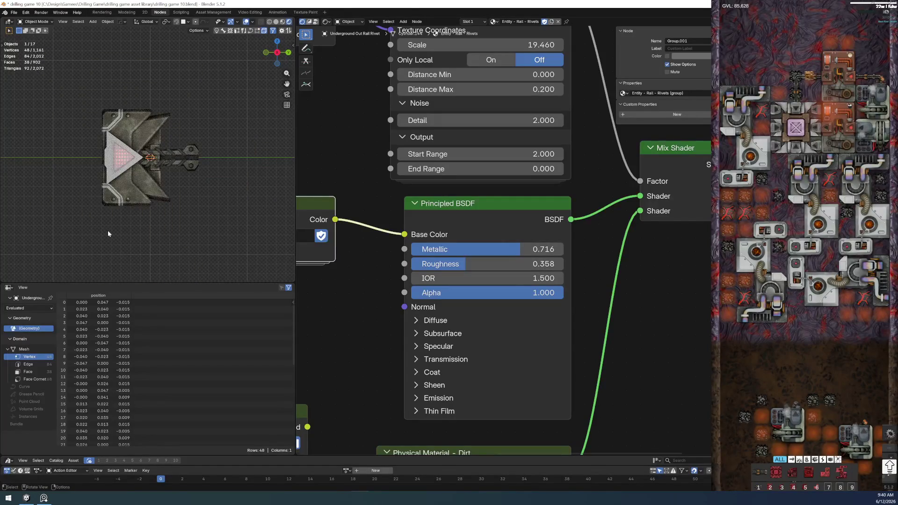
scroll(107, 230, up, 3)
scroll(199, 226, up, 2)
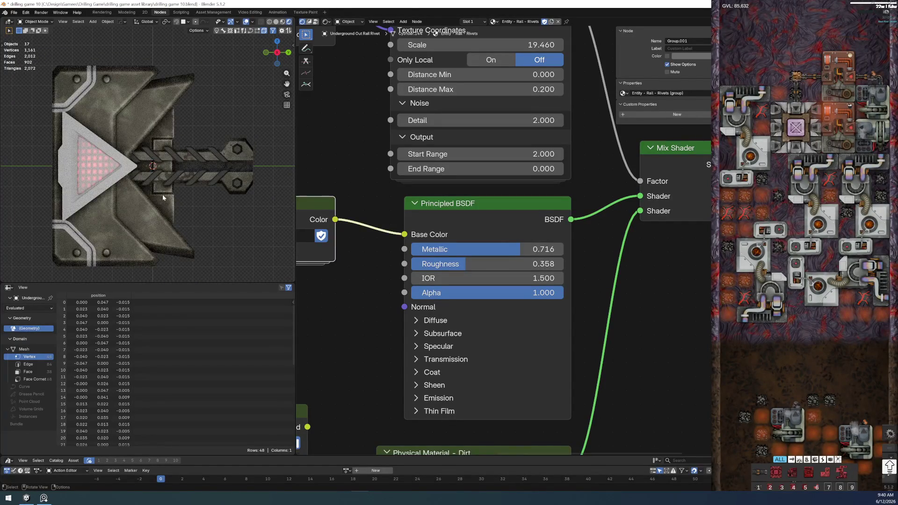
scroll(162, 195, up, 3)
click(176, 244)
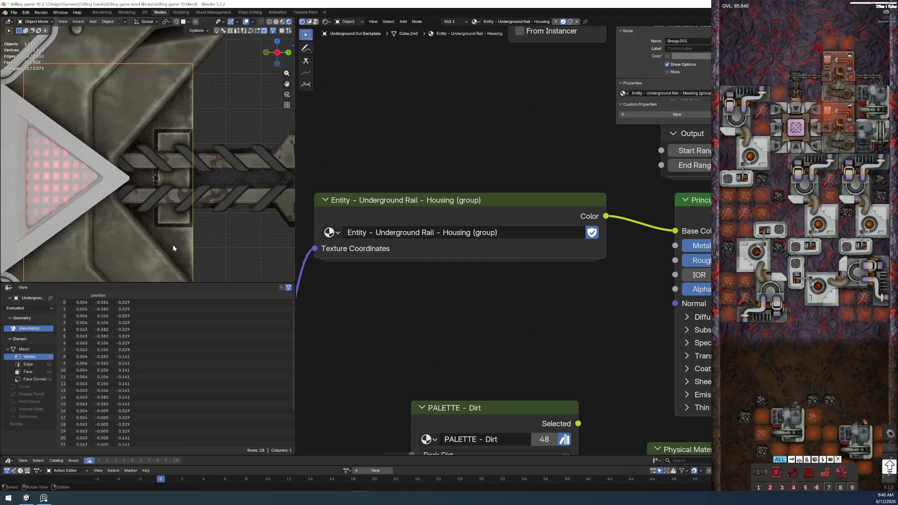
Step: Give the plate its own single-user copy of the Housing material, renamed Entity - Underground Rail - Wall Plate
key(Home)
middle_drag(472, 206, 424, 236)
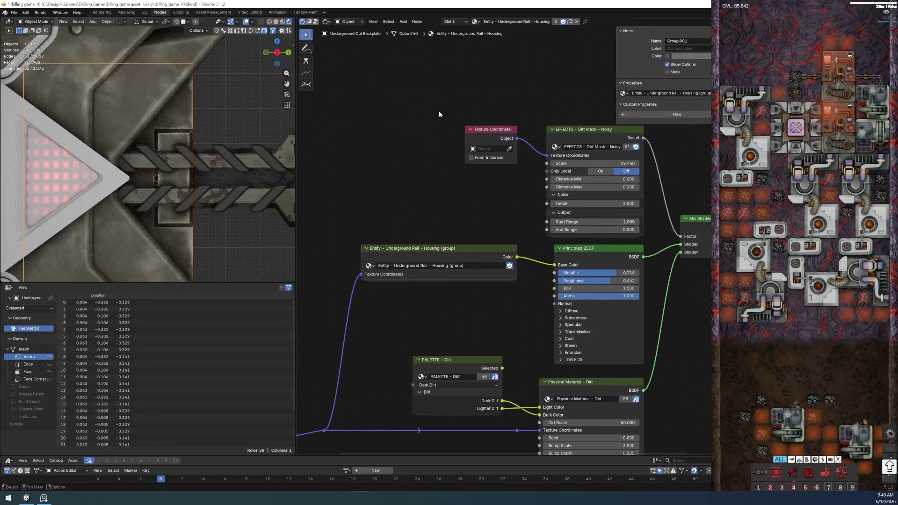
key(ctrl+z)
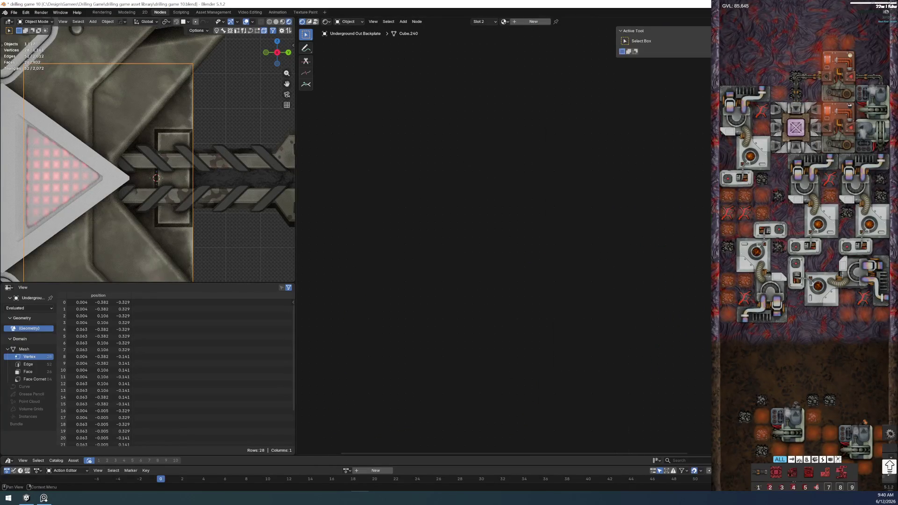
key(ctrl+shift+z)
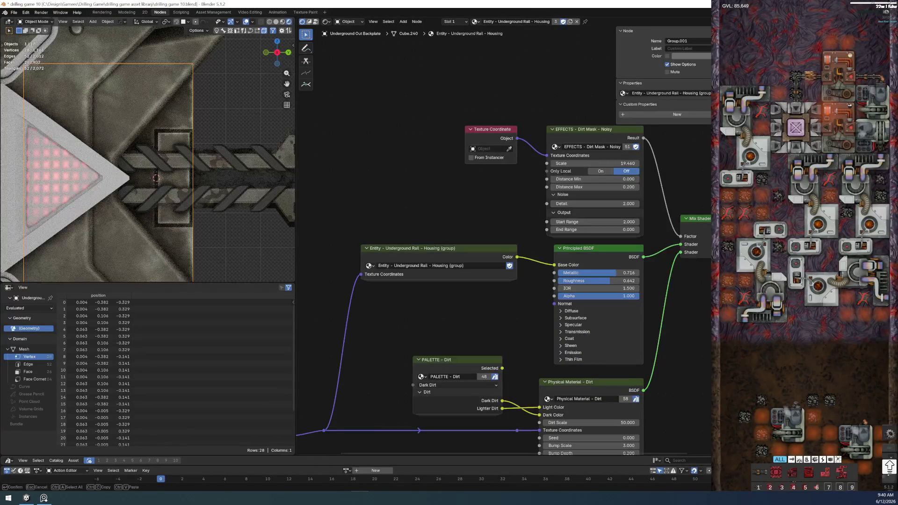
key(ctrl+z)
key(ctrl+alt+z)
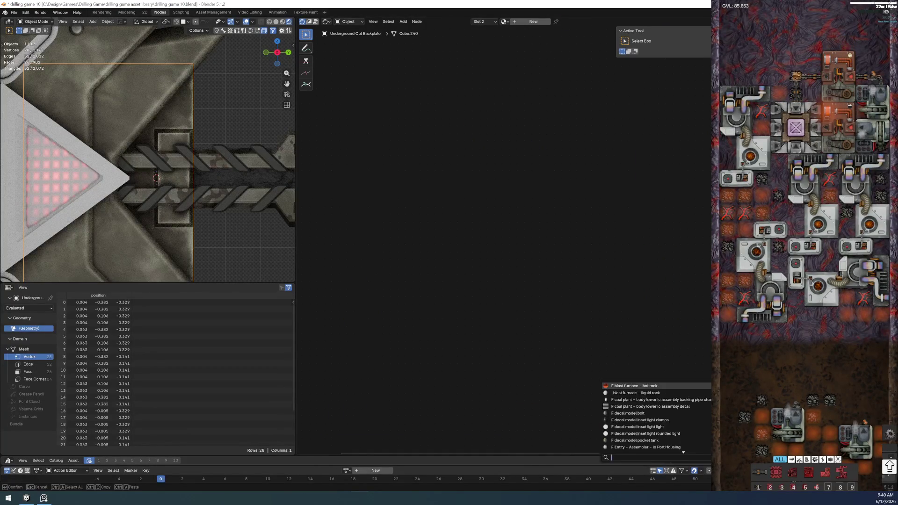
click(645, 407)
key(ctrl+shift+z)
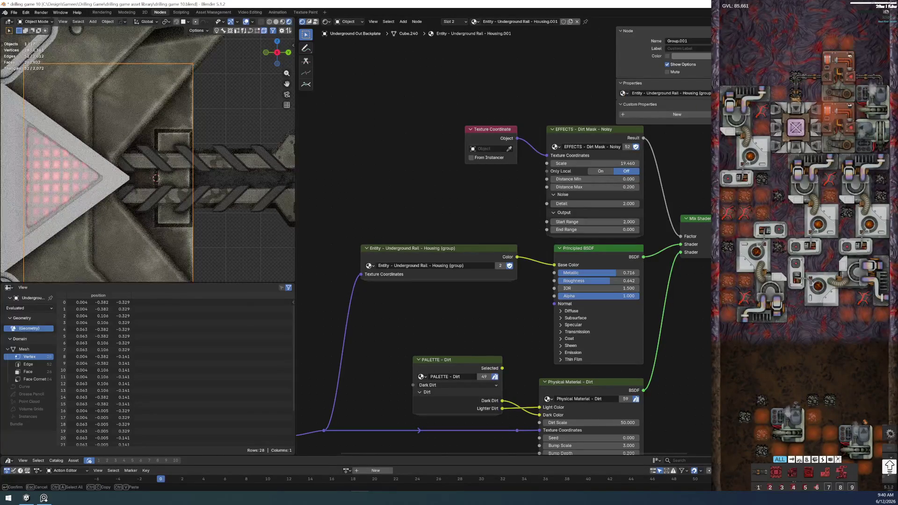
key(ctrl+z)
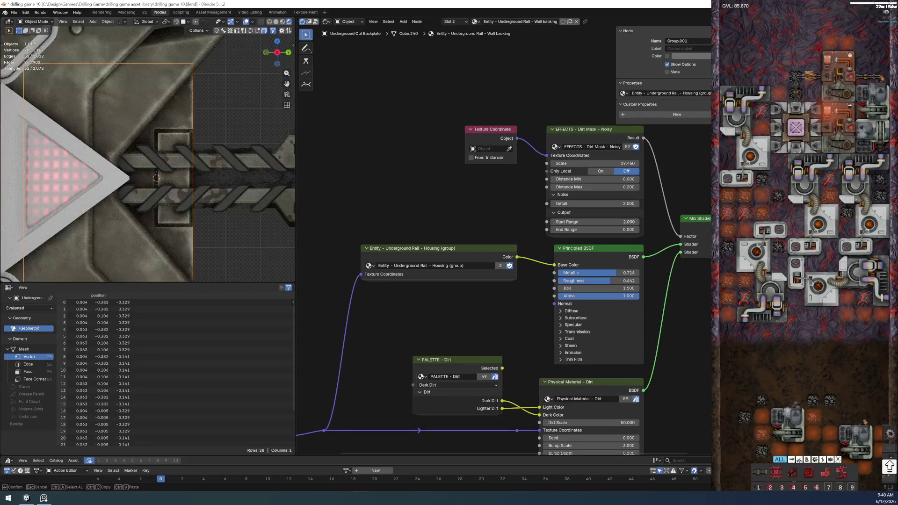
key(Return)
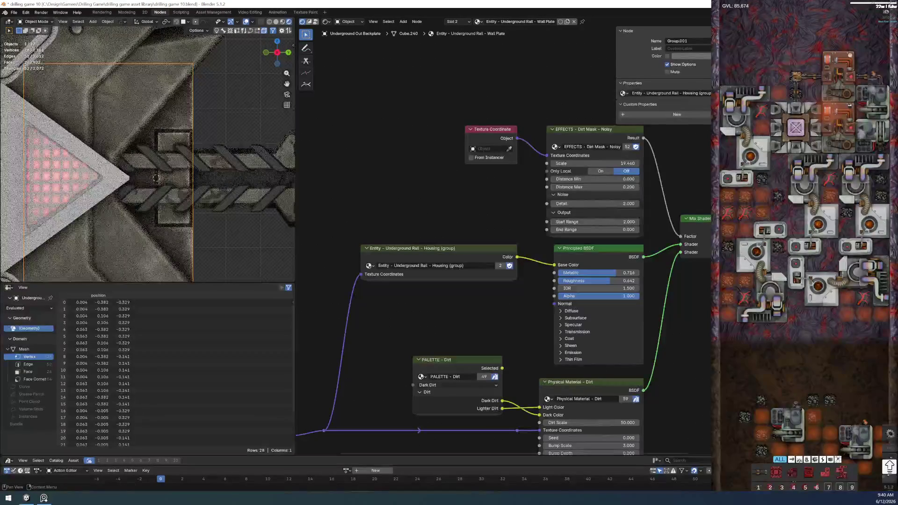
Step: Make the node group a single-user copy named Wall Plate (group) and save the file
click(500, 265)
key(BackSpace)
key(BackSpace)
key(BackSpace)
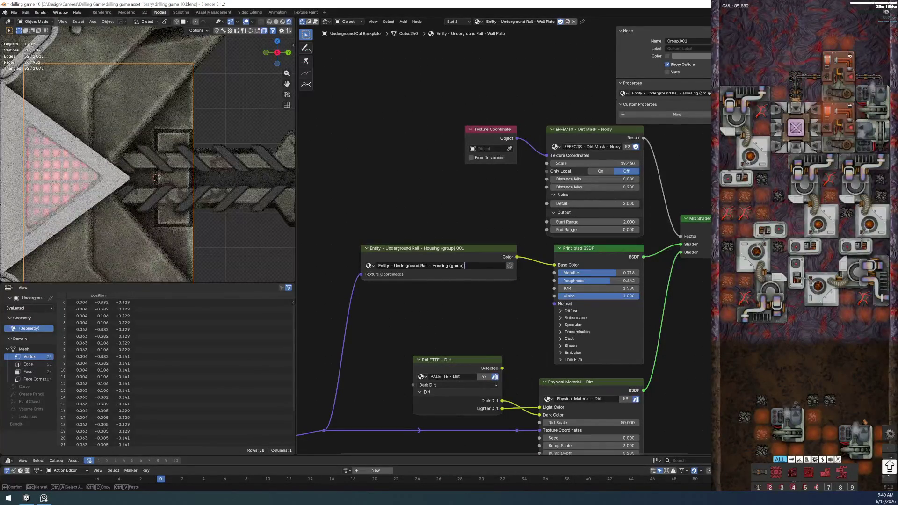
text(Wa)
text(ll Plate)
key(Return)
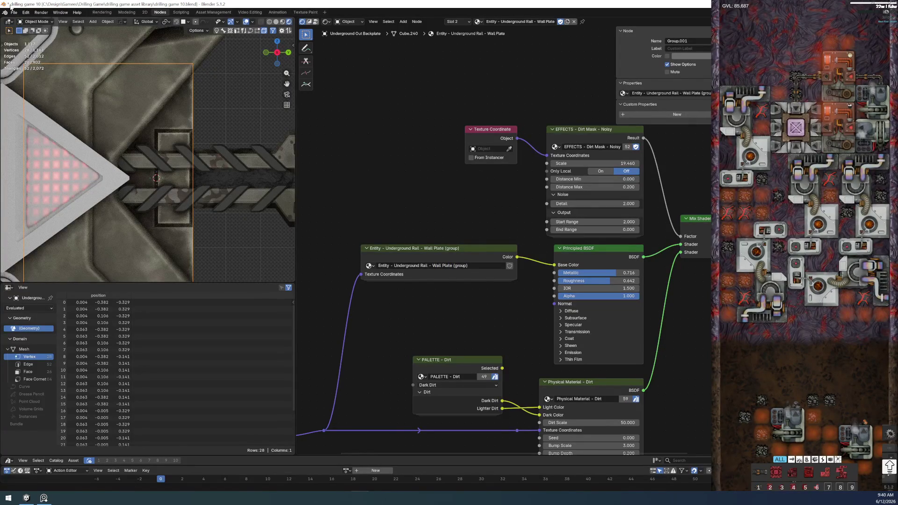
click(14, 13)
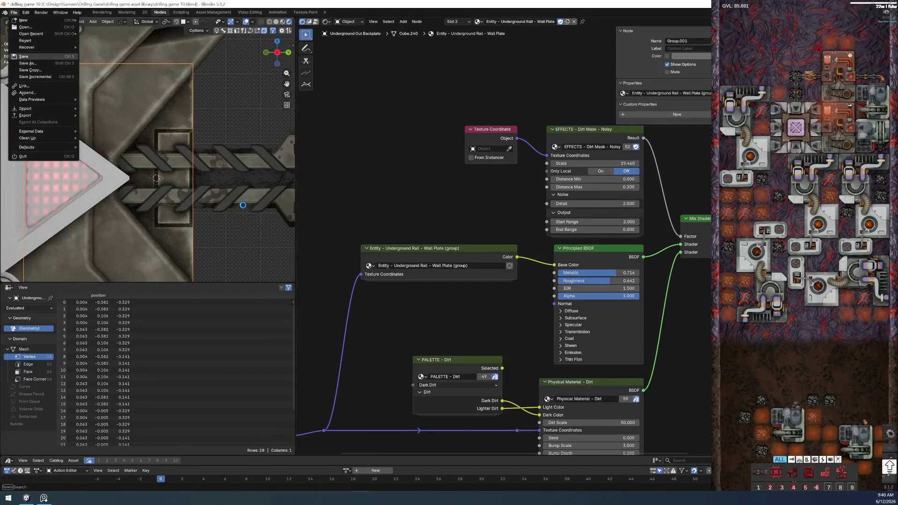
click(31, 58)
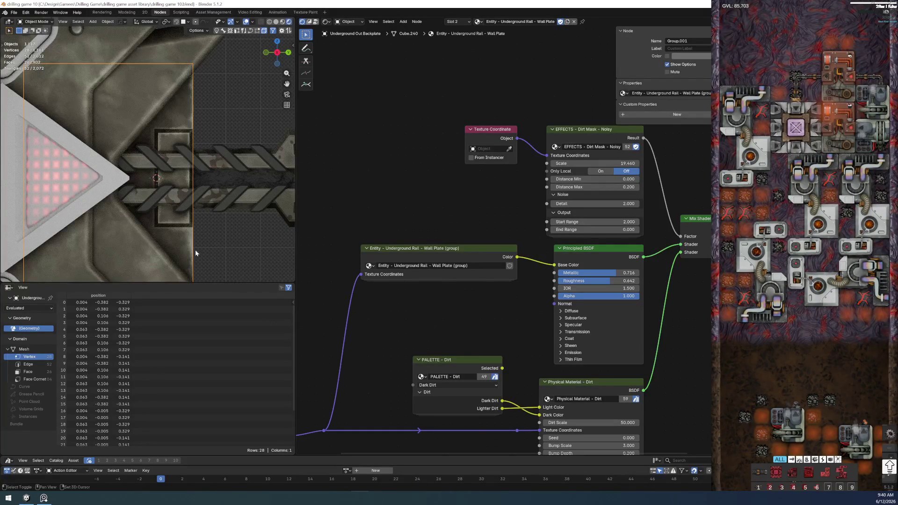
Step: Give Wall Plate (group) a fake user and enter its nested PALETTE - Rail group
shift+middle_drag(195, 250, 169, 210)
scroll(165, 207, down, 2)
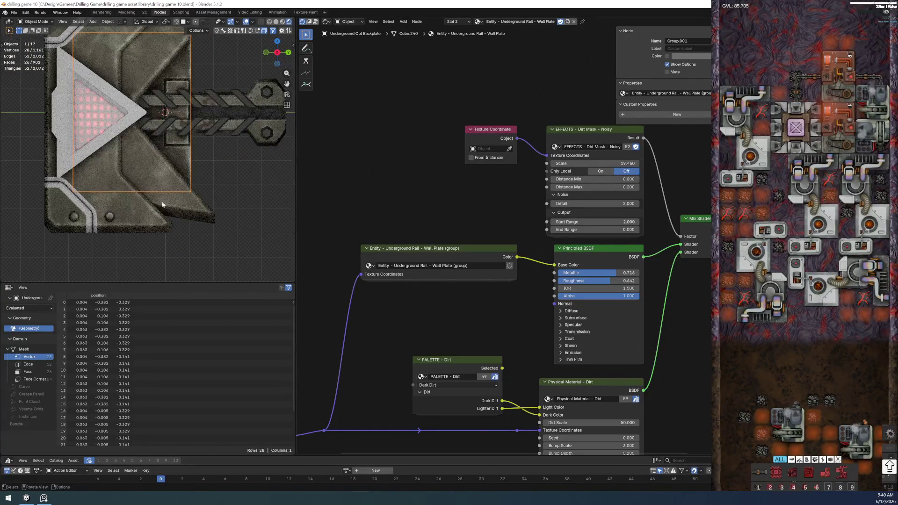
key(Tab)
key(Tab)
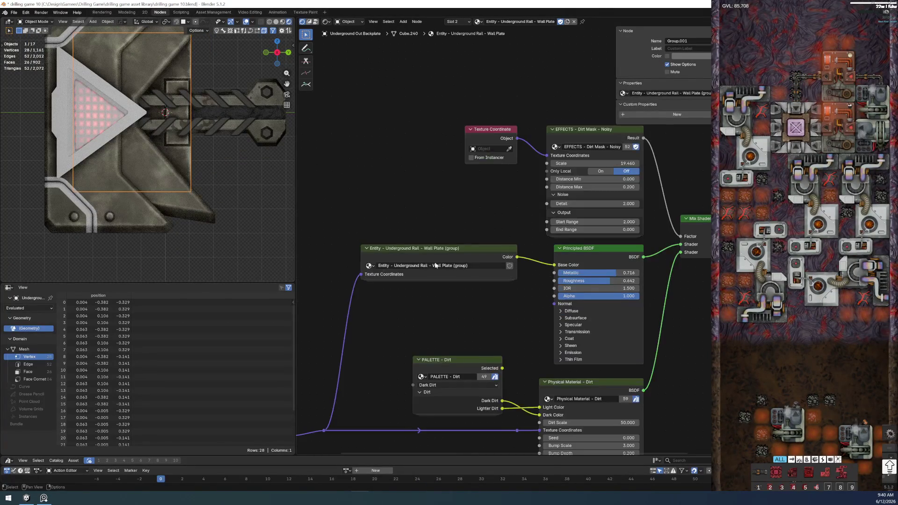
click(509, 266)
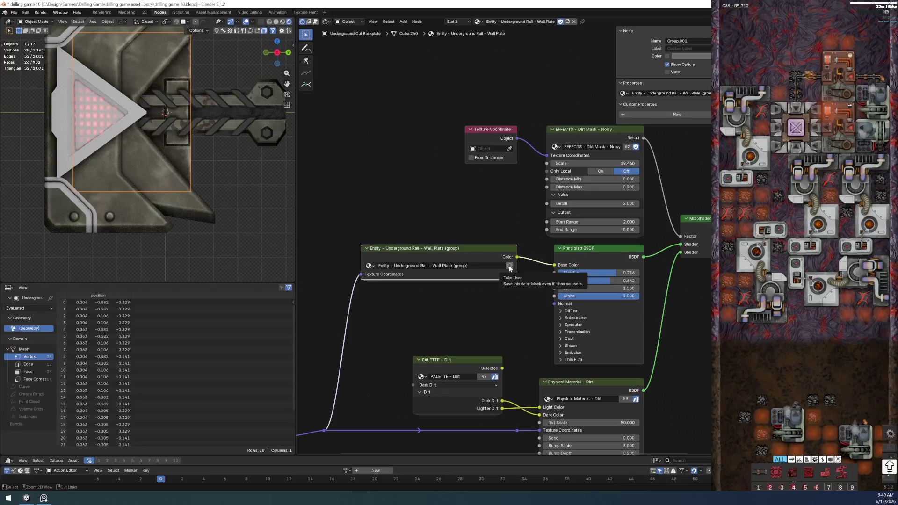
key(Tab)
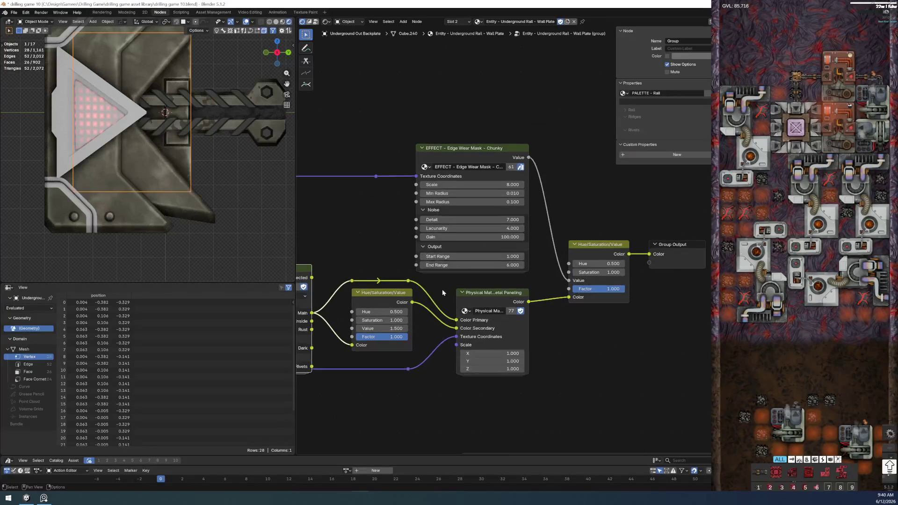
middle_drag(442, 289, 382, 212)
Step: Paste a copy of the Rivets colour node below it inside PALETTE - Rail, mislabelling the original Wall Plate
key(Tab)
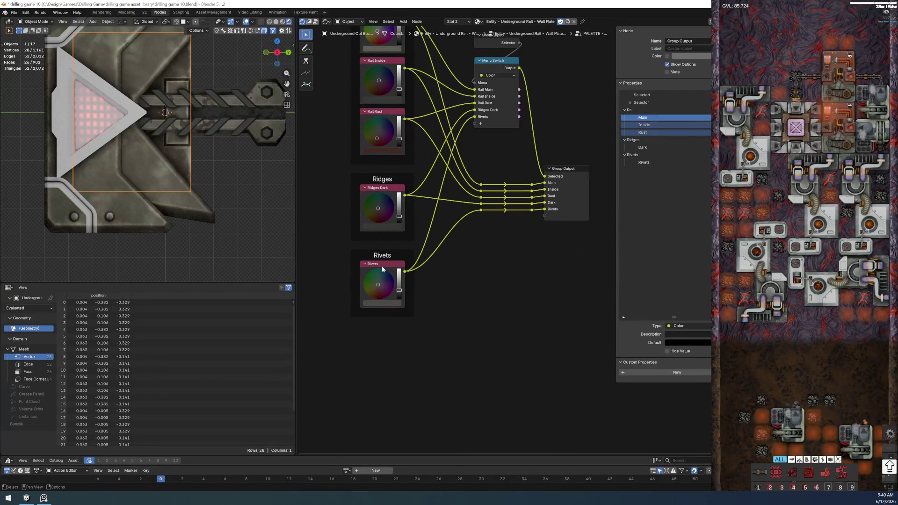
click(382, 267)
key(ctrl+c)
scroll(406, 263, up, 5)
middle_drag(372, 285, 484, 312)
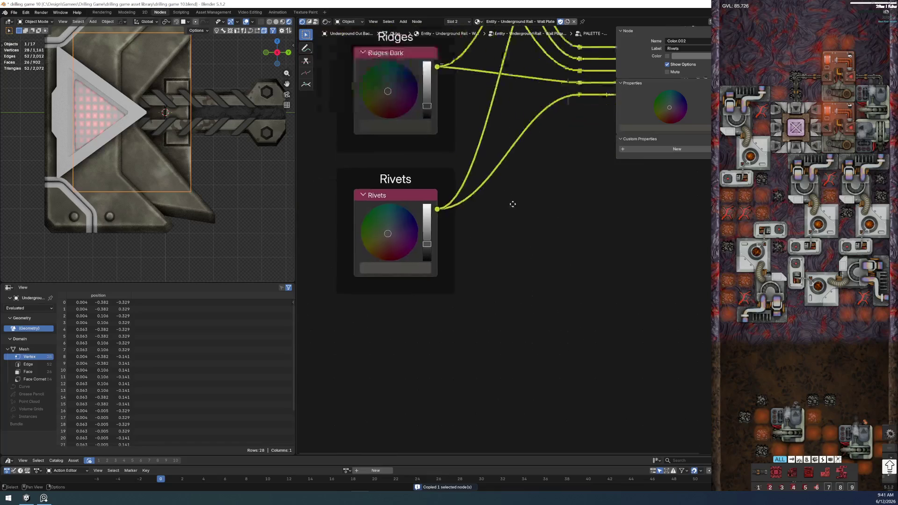
scroll(485, 313, up, 3)
key(ctrl+v)
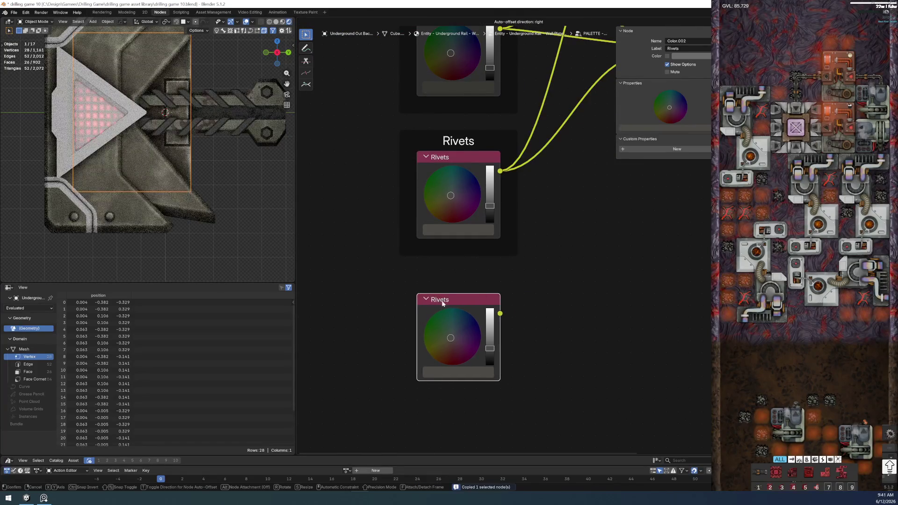
click(434, 300)
key(F2)
text(Wall Plat)
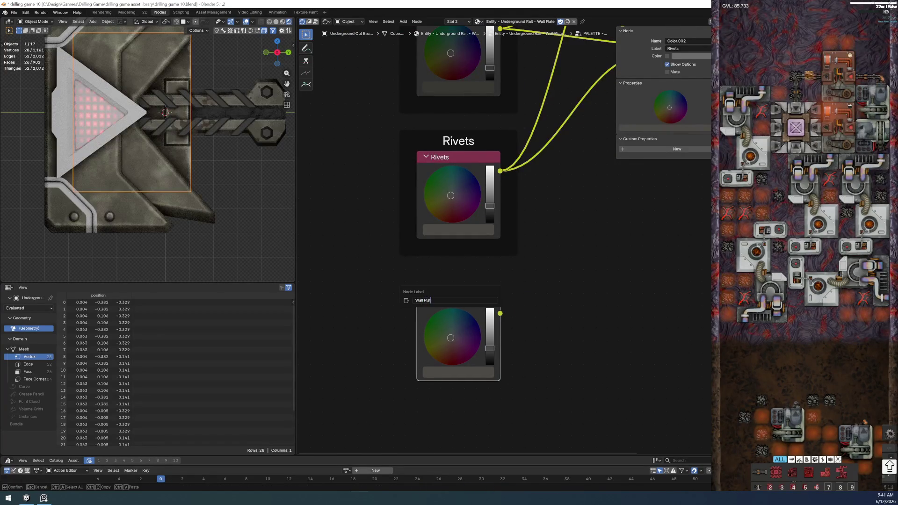
text(e)
key(Return)
Step: Restore the Rivets label, label the new node Wall Plate and wrap it in an Underground Rail frame
key(ctrl+z)
key(ctrl+z)
key(ctrl+shift+z)
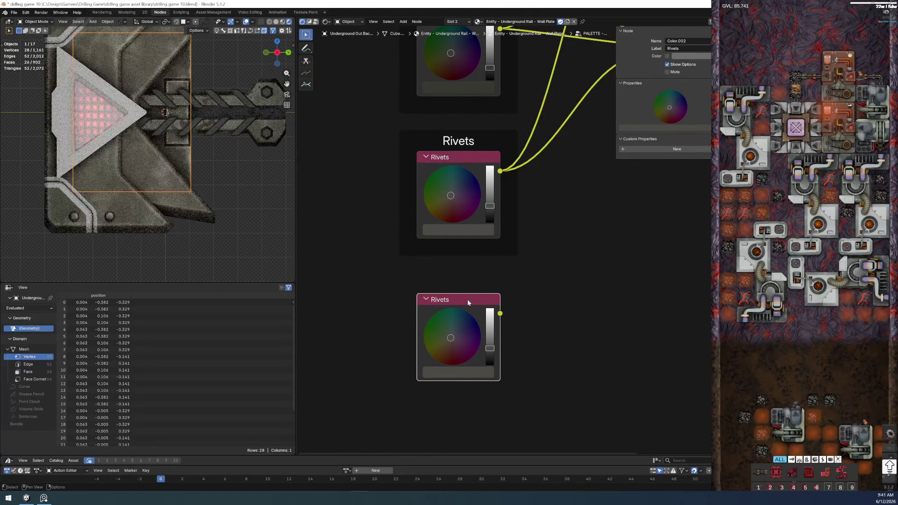
click(469, 301)
key(F2)
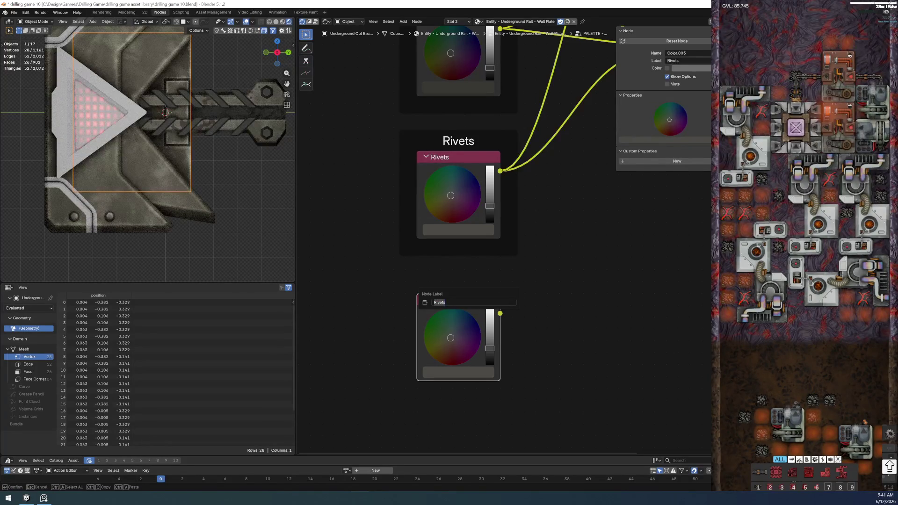
key(Return)
key(ctrl+j)
key(F2)
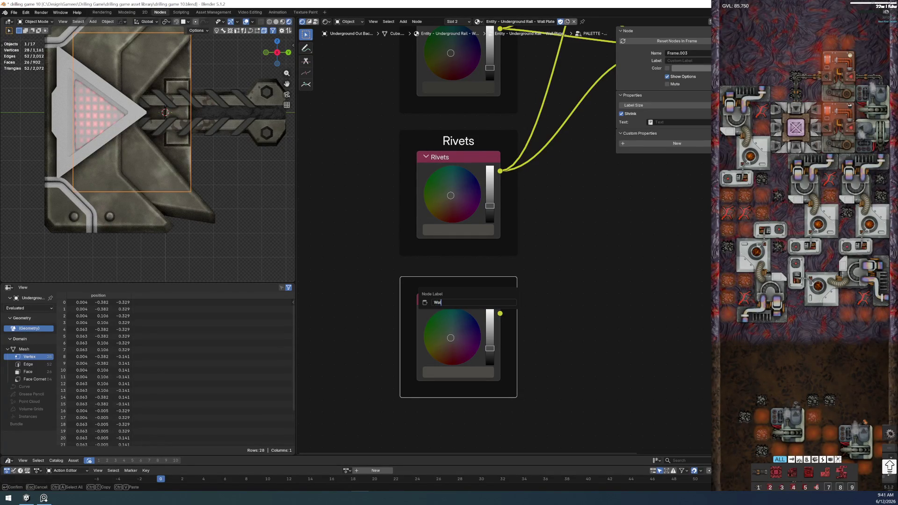
text(Undergro)
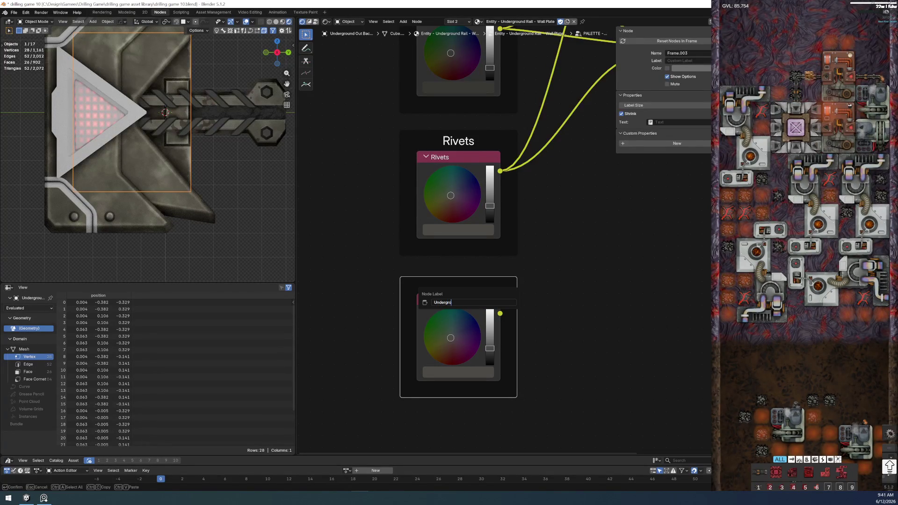
text(und Rail)
key(Return)
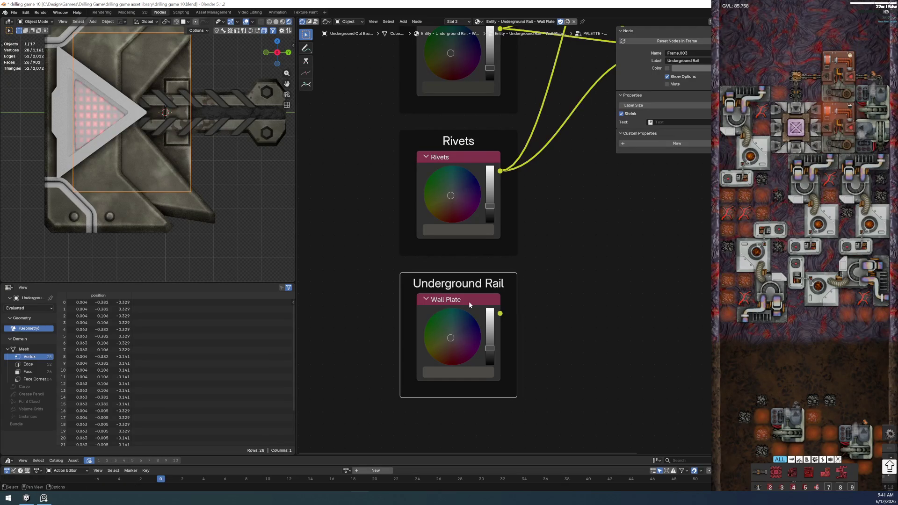
scroll(580, 241, down, 3)
mouse_move(579, 241)
middle_down()
mouse_move(346, 295)
mouse_move(406, 252)
middle_up()
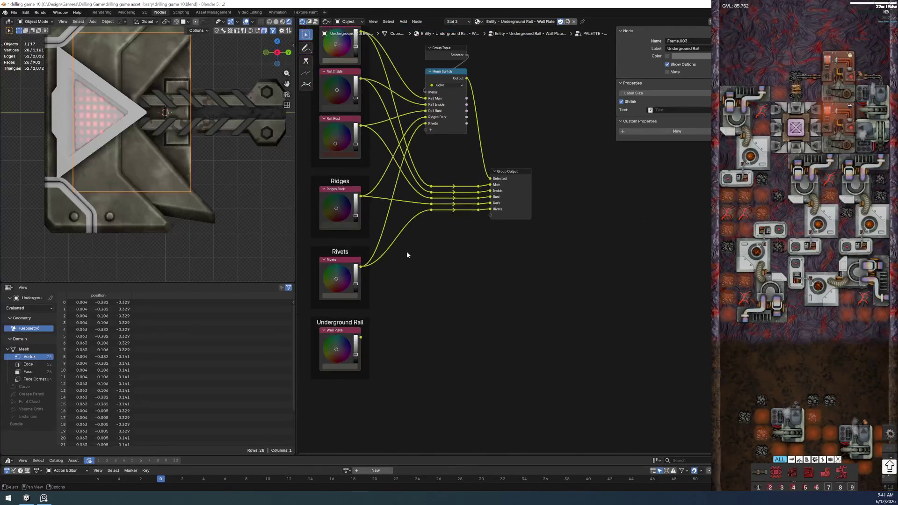
Step: Duplicate the reroute column plus one extra line and wire the Wall Plate colour into the new reroute
drag(428, 173, 484, 234)
key(shift+d)
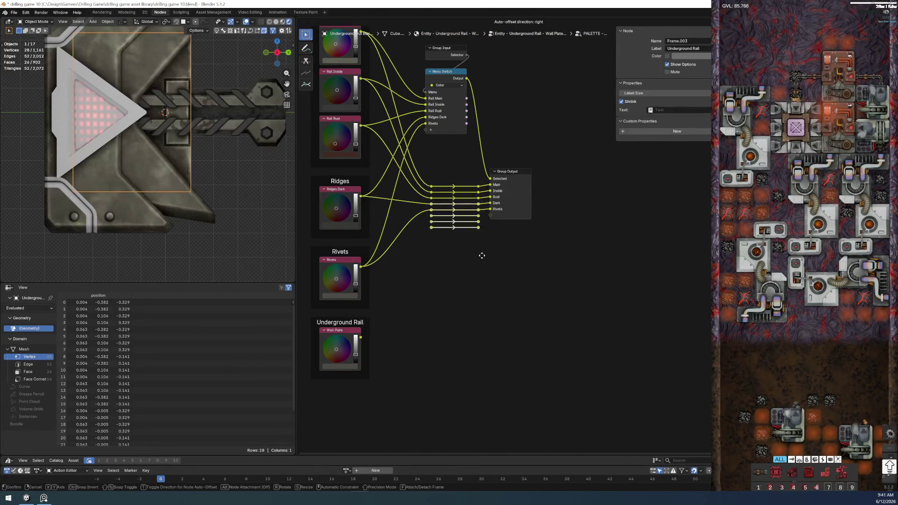
click(482, 348)
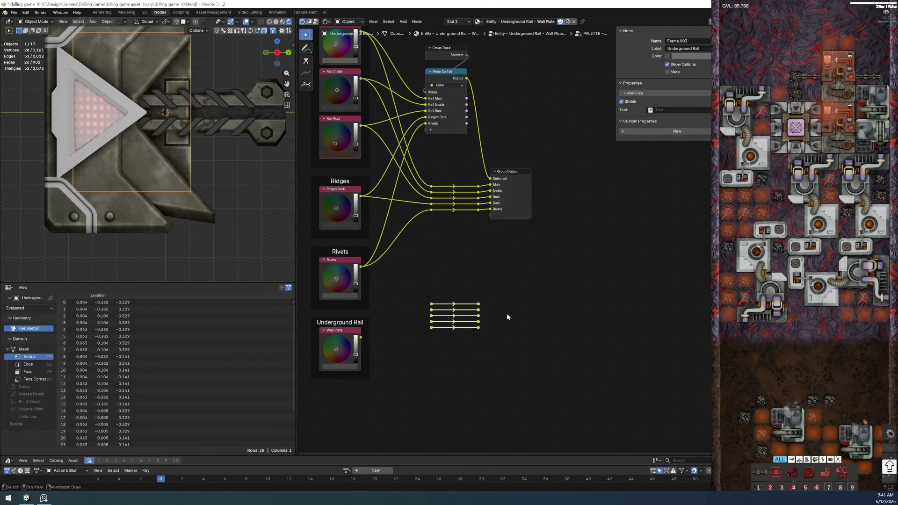
drag(422, 281, 489, 306)
key(shift+d)
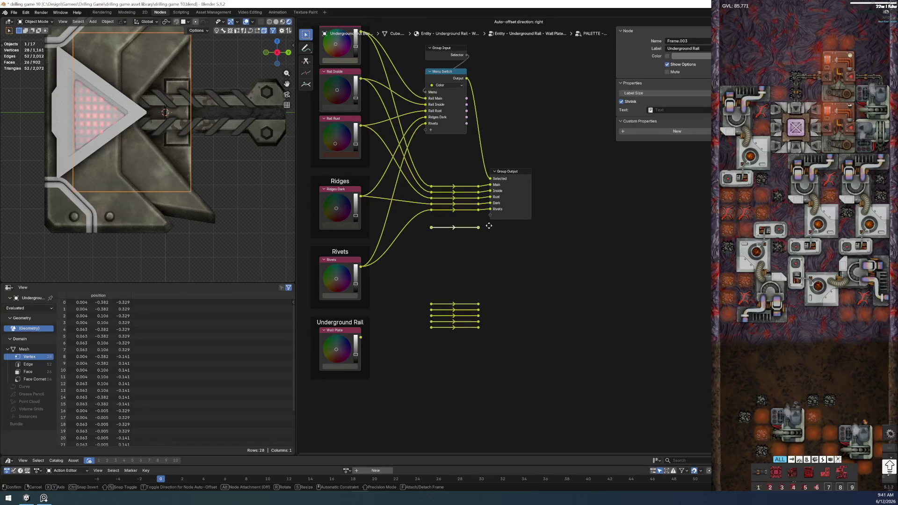
click(489, 214)
drag(360, 336, 432, 217)
Step: Add an Underground Rail panel to the group output holding a new Wall Plate socket
click(514, 174)
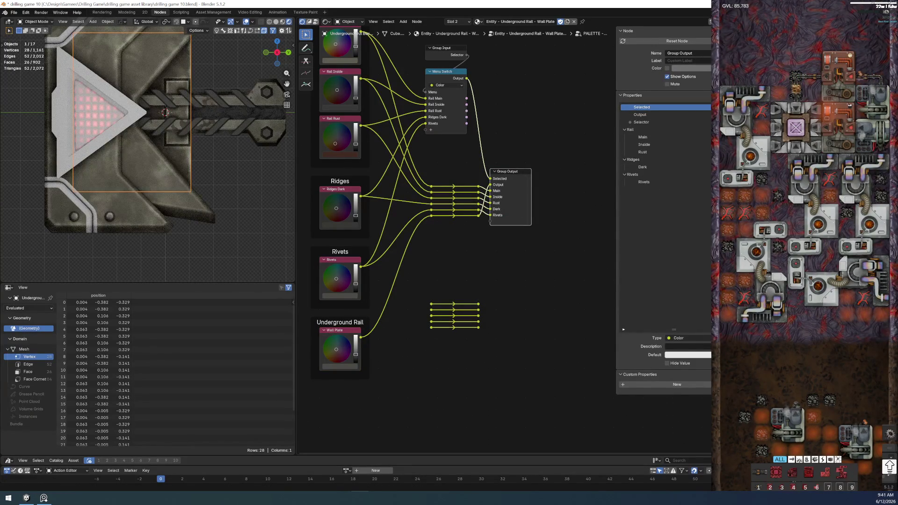
double_click(635, 129)
text(Underground Rail)
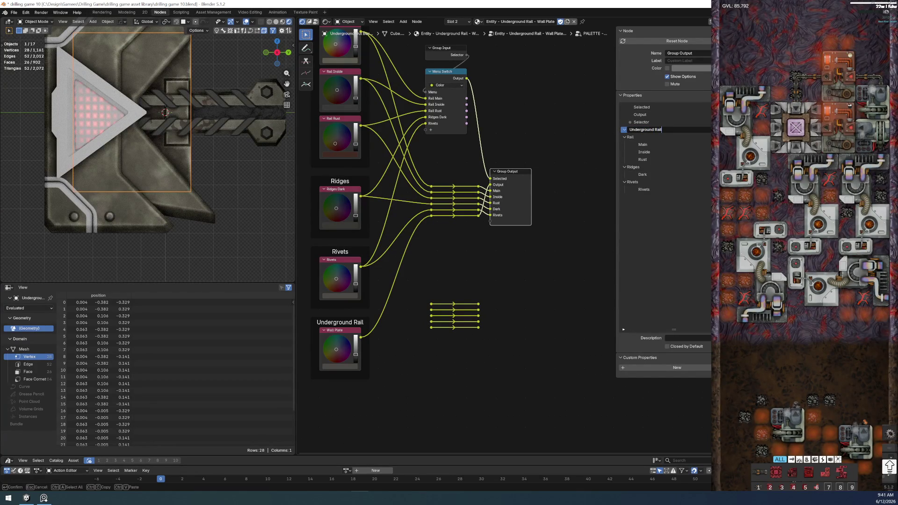
key(Return)
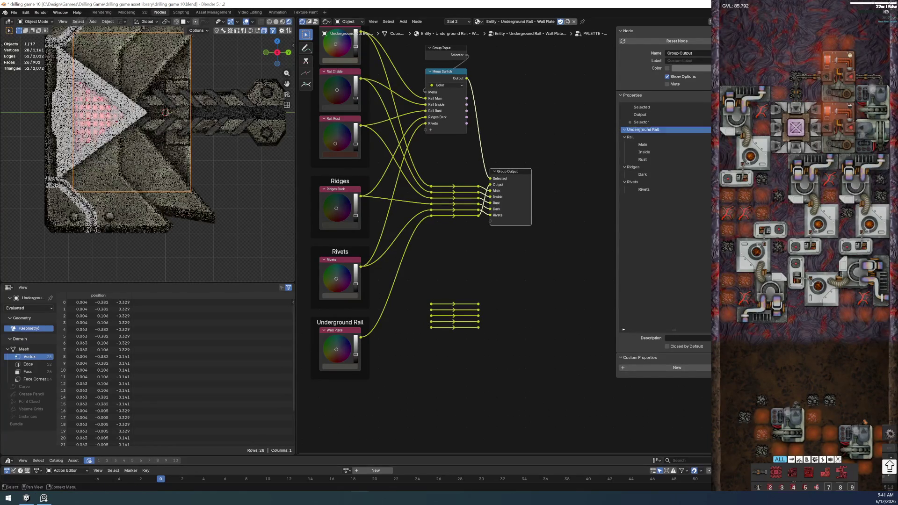
double_click(640, 114)
text(Wall Plate)
key(Return)
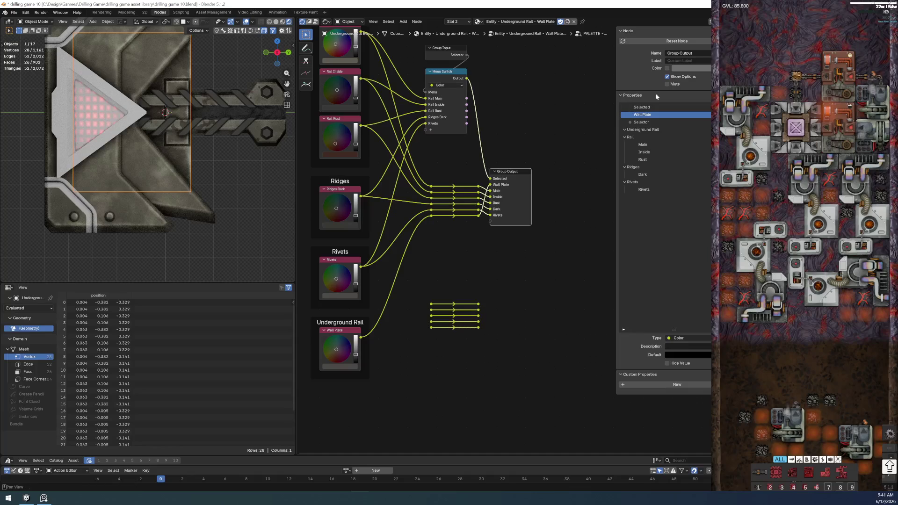
drag(652, 115, 634, 175)
Step: Add a Wall Plate item to the Menu Switch node
click(454, 104)
click(654, 162)
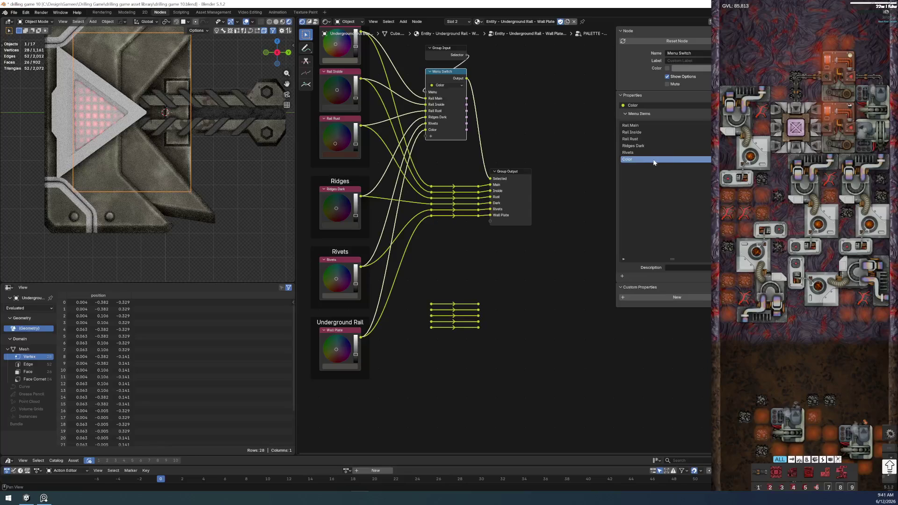
double_click(654, 162)
text(Wall)
text(la)
text(late)
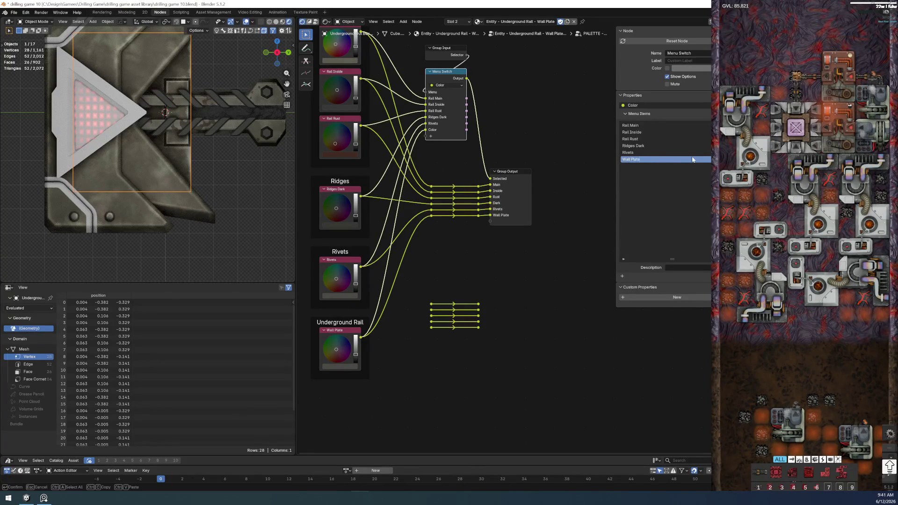
key(Return)
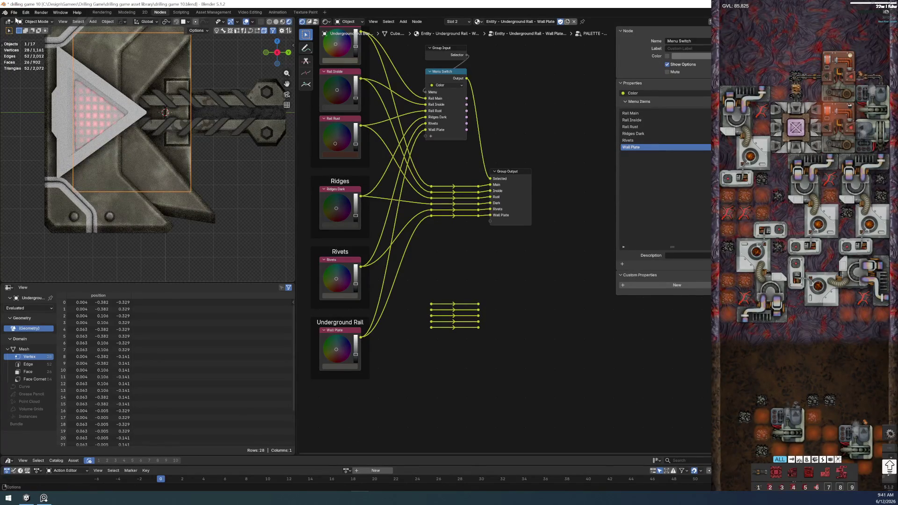
Step: Save, rewire both material colour links to the palette's Wall Plate output and hide its unused sockets
click(13, 13)
click(32, 56)
scroll(373, 357, up, 2)
scroll(479, 351, up, 1)
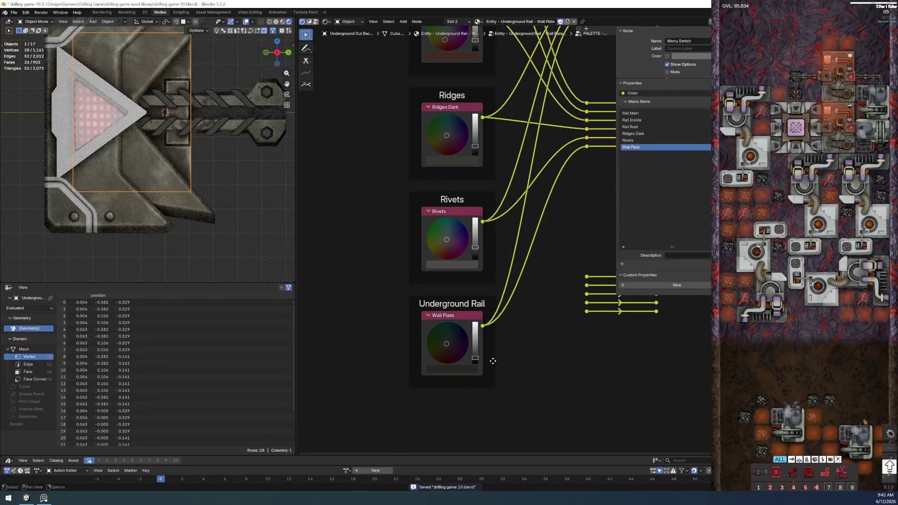
key(Tab)
ctrl+drag(418, 272, 418, 351)
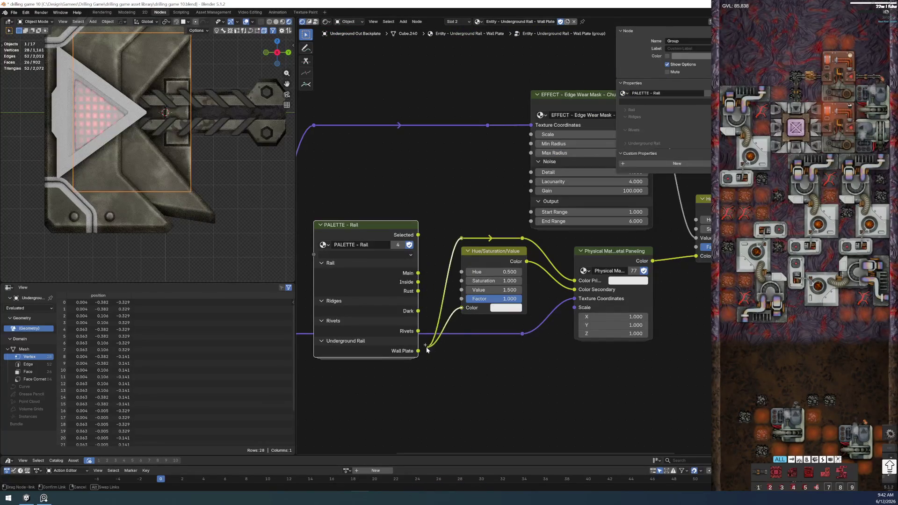
click(378, 225)
key(ctrl+h)
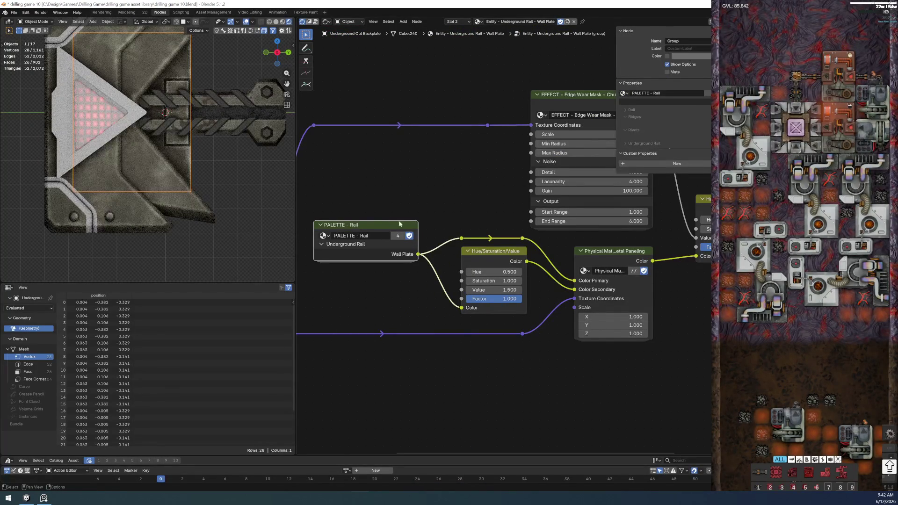
click(126, 12)
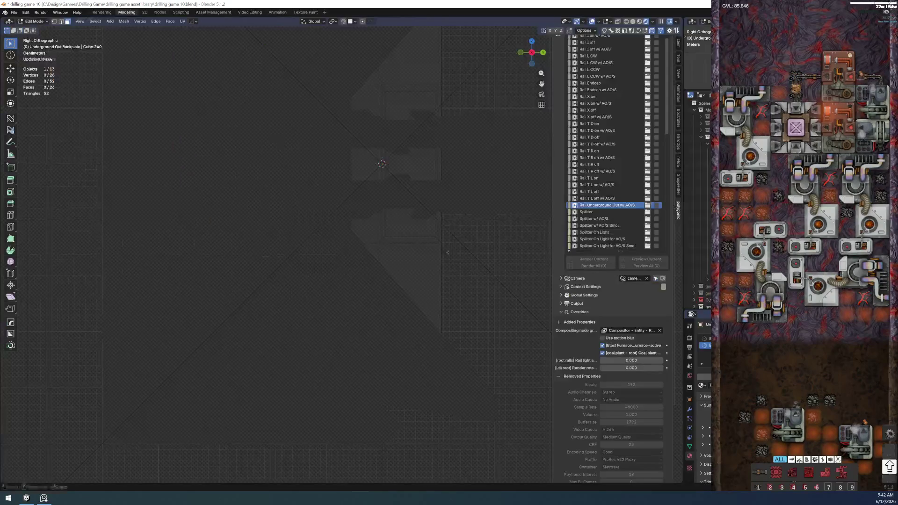
Step: Switch to solid shading, orbit front-on and enter face-select edit mode on the backplate
key(z)
key(ctrl+Tab)
click(433, 277)
scroll(433, 276, down, 3)
mouse_move(433, 277)
middle_down()
mouse_move(371, 293)
mouse_move(419, 277)
mouse_move(378, 289)
middle_up()
key(ctrl+Tab)
click(439, 300)
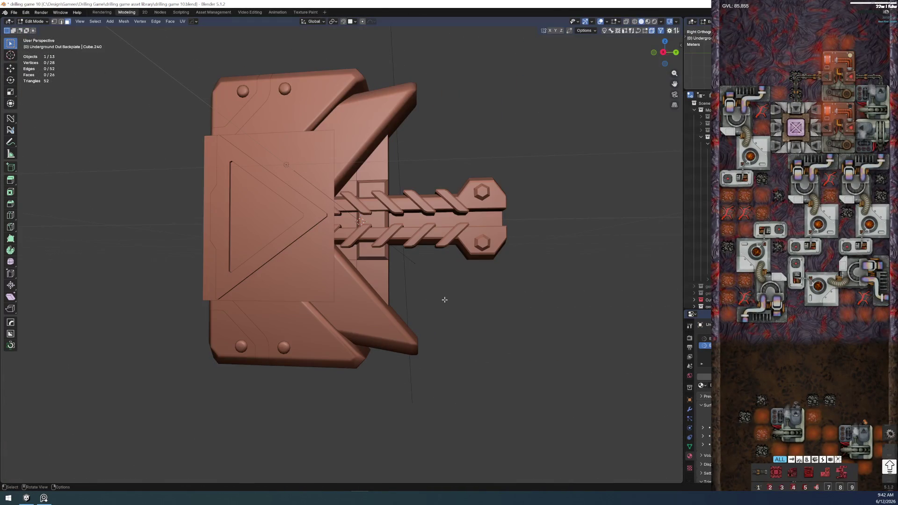
key(ctrl+Tab)
click(482, 298)
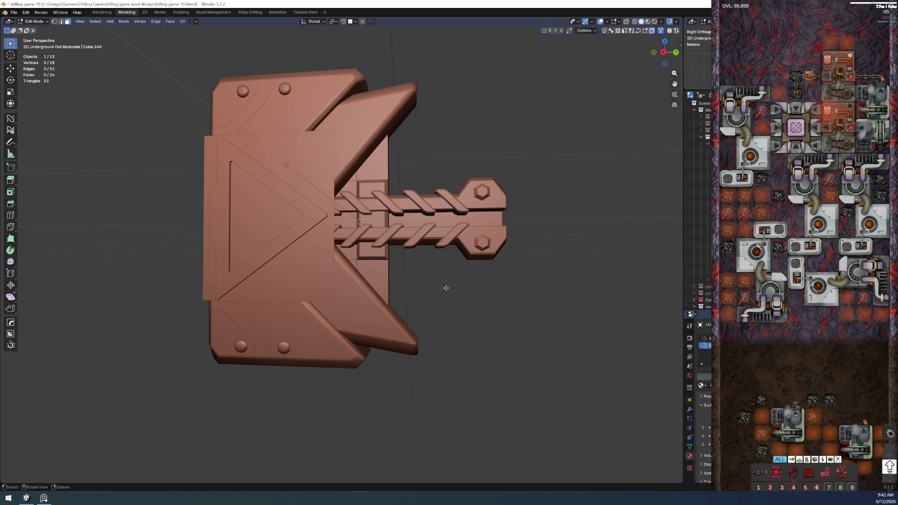
Step: Select several backplate faces, inspect them in local view, then return to object mode
shift+click(352, 260)
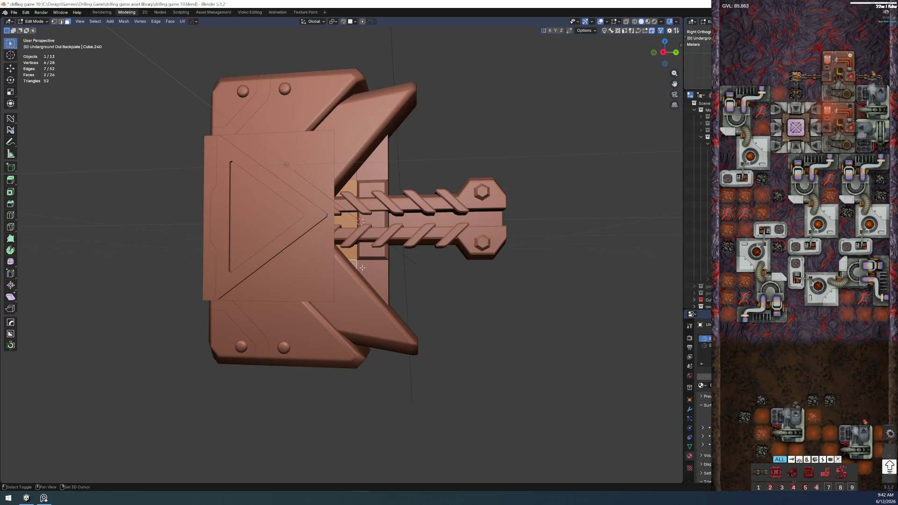
shift+click(358, 183)
shift+click(354, 179)
shift+click(390, 173)
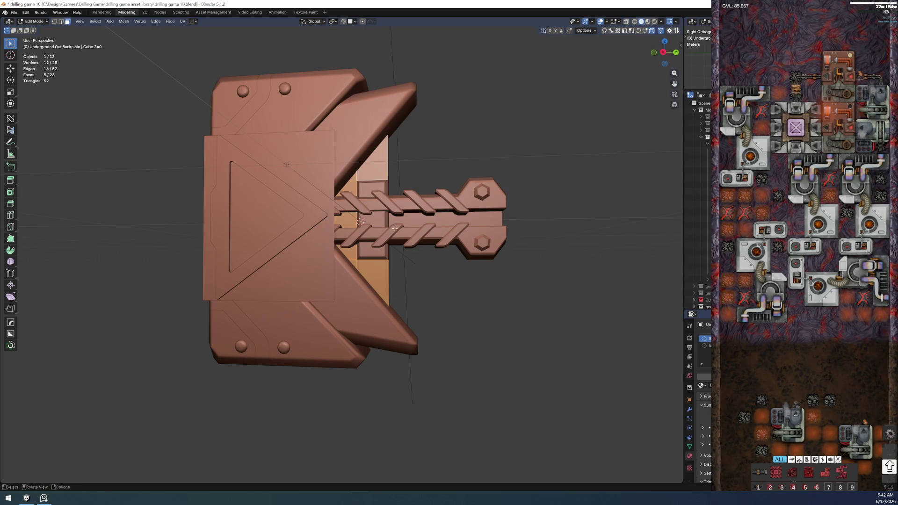
key(slash)
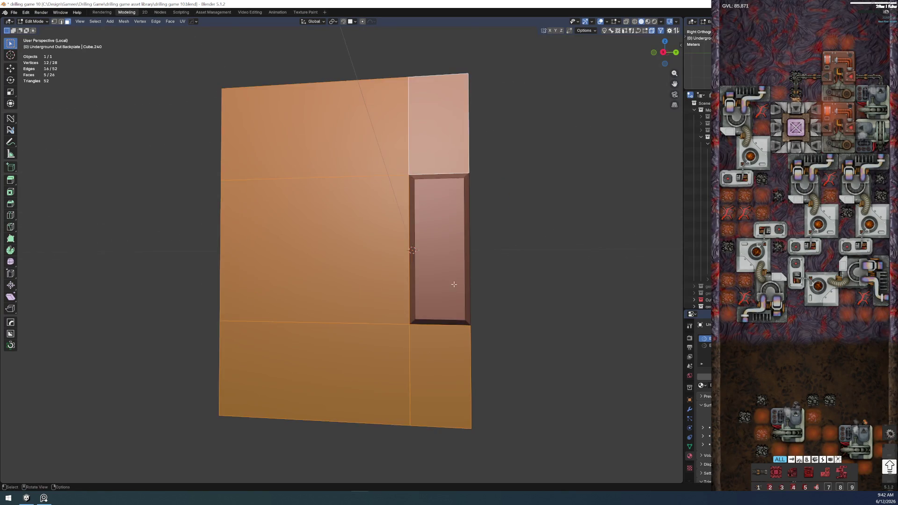
key(slash)
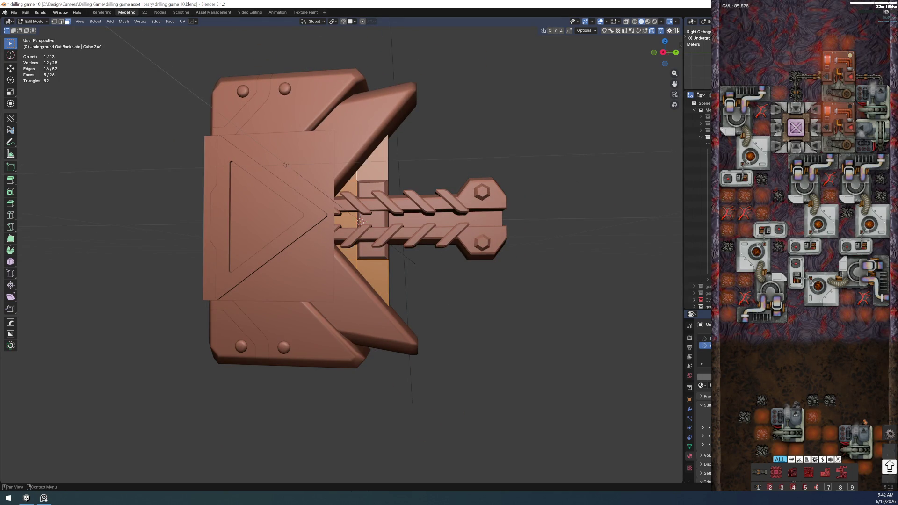
key(Tab)
click(421, 315)
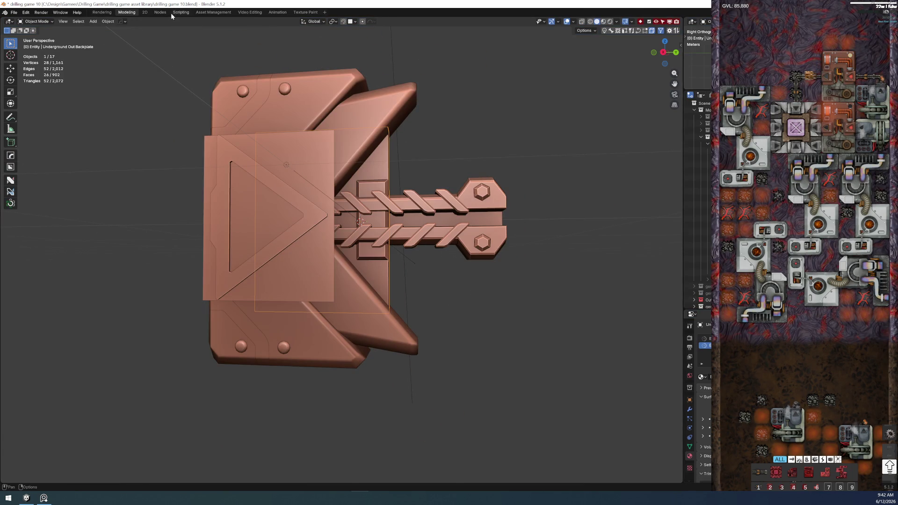
Step: Return to the node workspace and frame the Wall Plate (group) tree
click(166, 12)
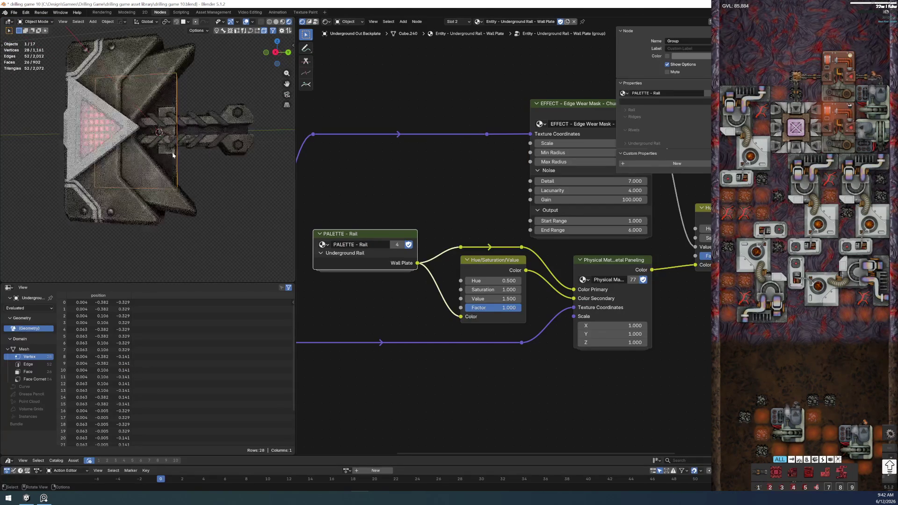
scroll(175, 168, up, 2)
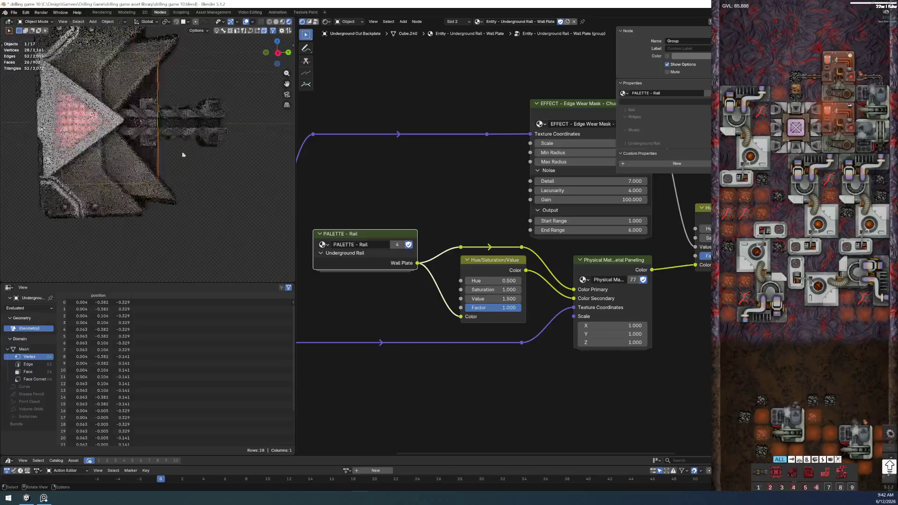
scroll(176, 183, up, 2)
scroll(173, 199, up, 2)
scroll(174, 200, up, 1)
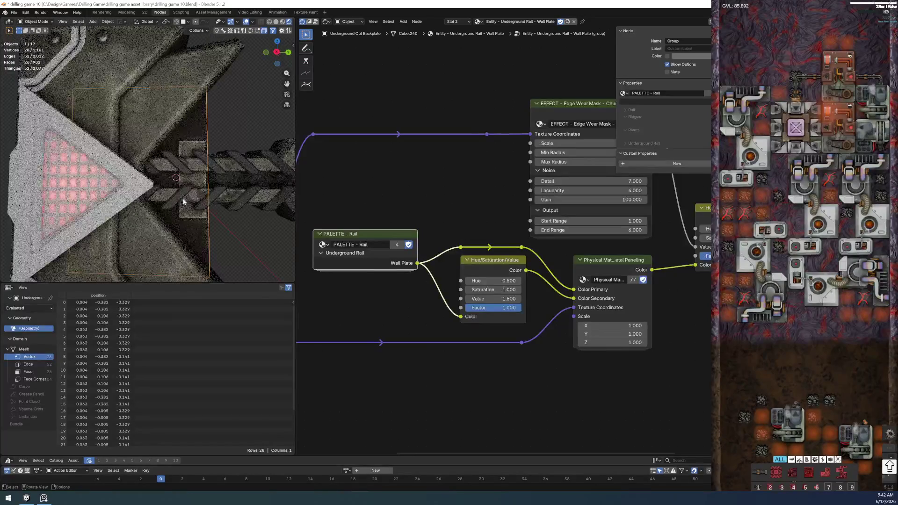
key(Home)
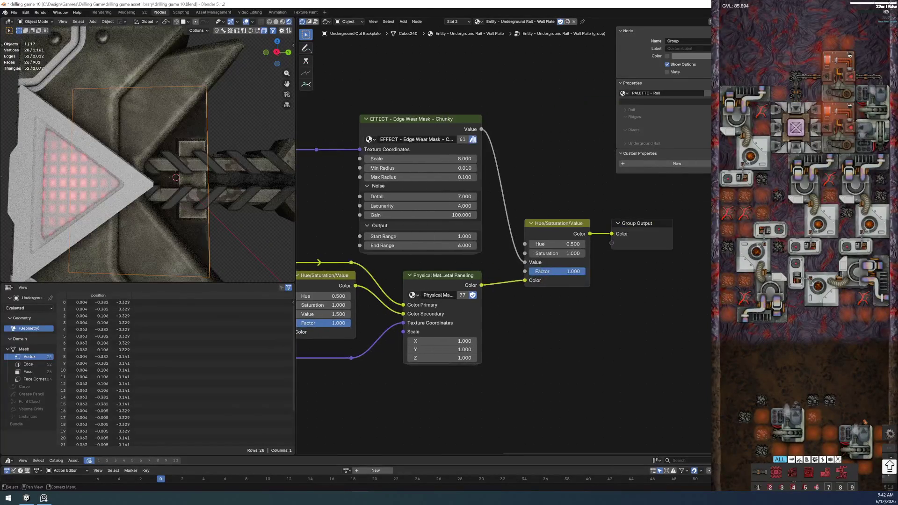
scroll(483, 176, up, 1)
scroll(482, 176, up, 1)
scroll(476, 163, up, 1)
Step: Set Edge Wear Mask – Chunky to Min Radius 0.020, Max Radius 0.190 and End Range 9.240
drag(476, 163, 533, 159)
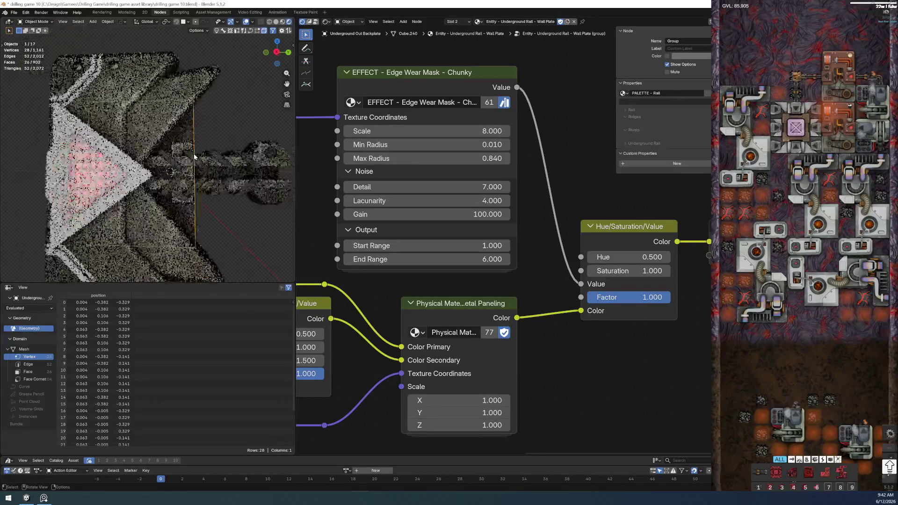
scroll(200, 134, up, 1)
scroll(207, 144, up, 1)
scroll(210, 150, up, 1)
scroll(214, 175, down, 2)
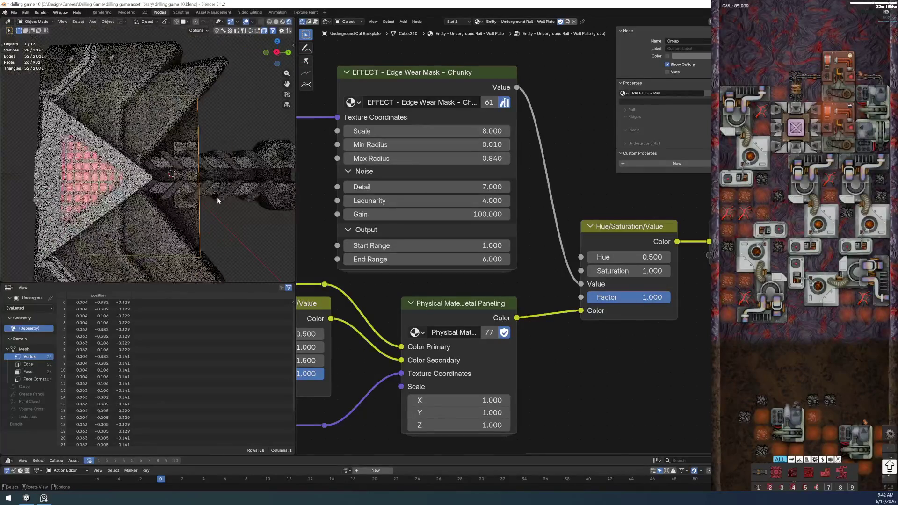
scroll(230, 210, down, 1)
scroll(266, 202, down, 1)
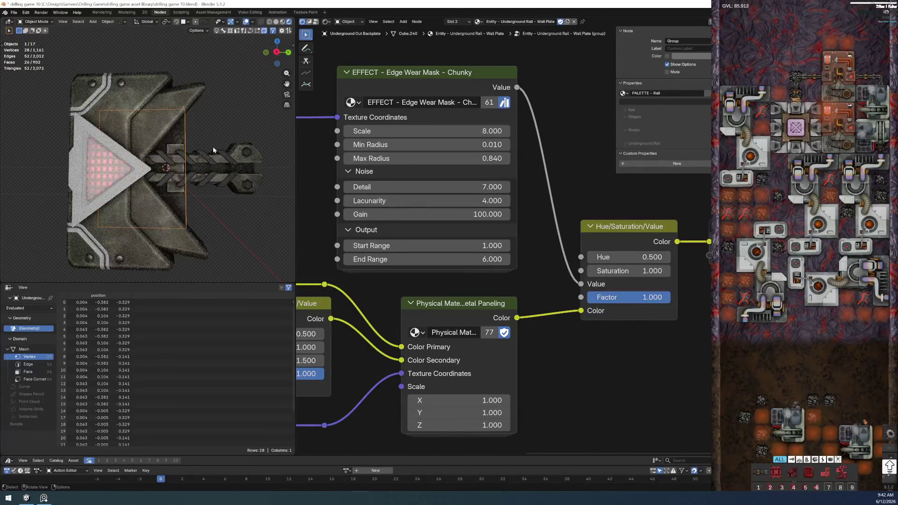
scroll(209, 130, down, 1)
click(237, 139)
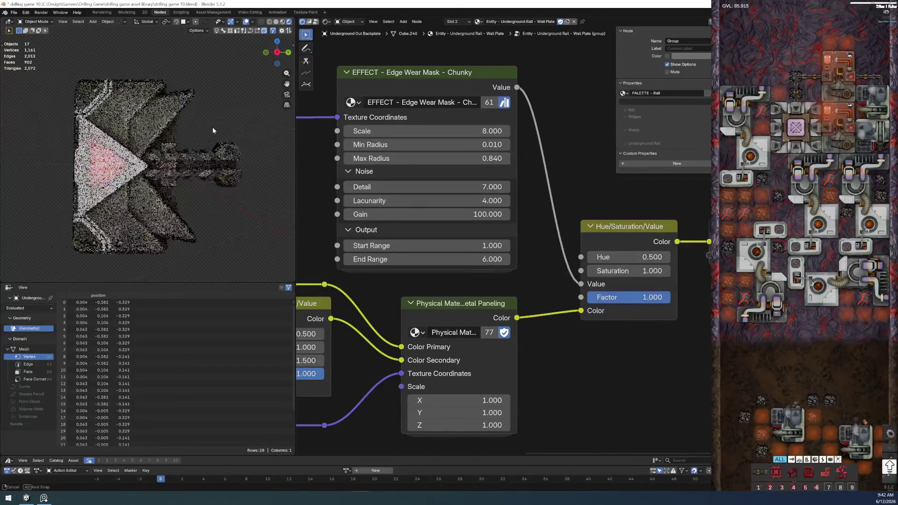
scroll(213, 127, up, 1)
drag(434, 159, 450, 184)
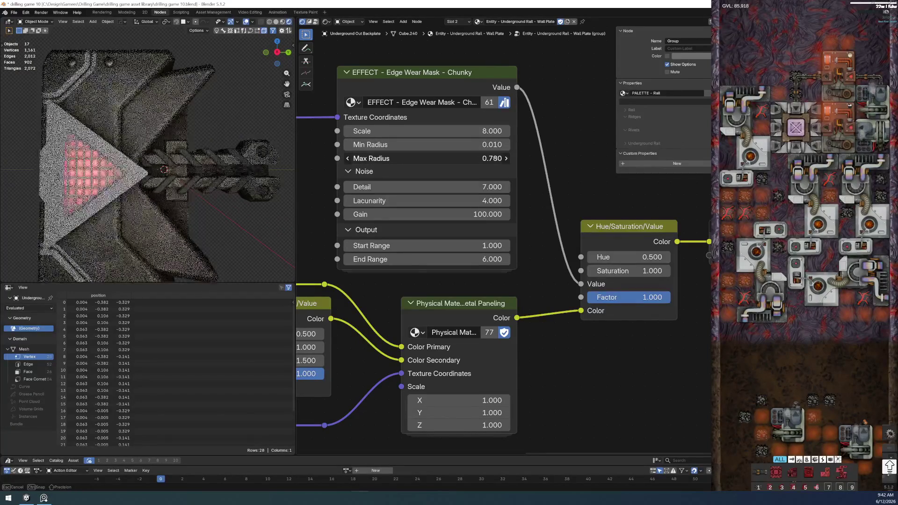
mouse_move(429, 259)
mouse_down()
mouse_move(463, 259)
mouse_move(414, 259)
mouse_up()
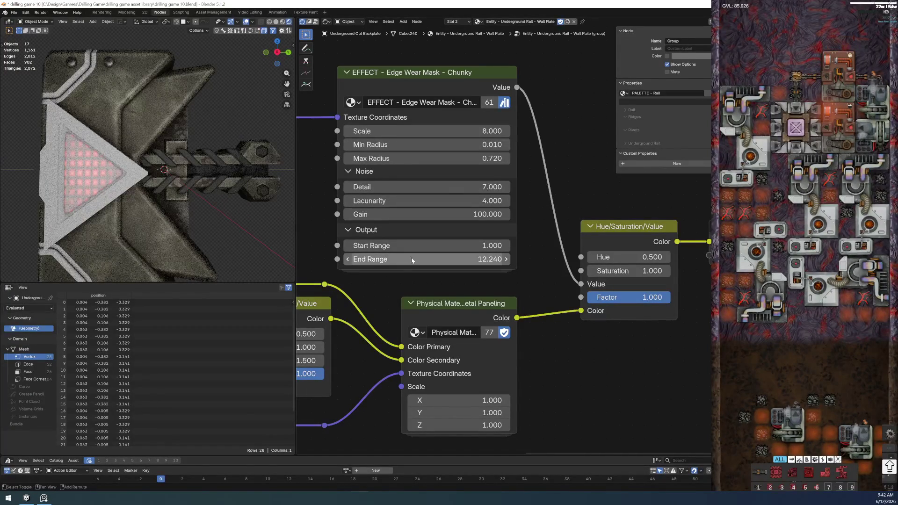
mouse_move(455, 149)
mouse_down()
mouse_move(421, 145)
mouse_move(448, 144)
mouse_move(407, 159)
mouse_move(449, 159)
mouse_up()
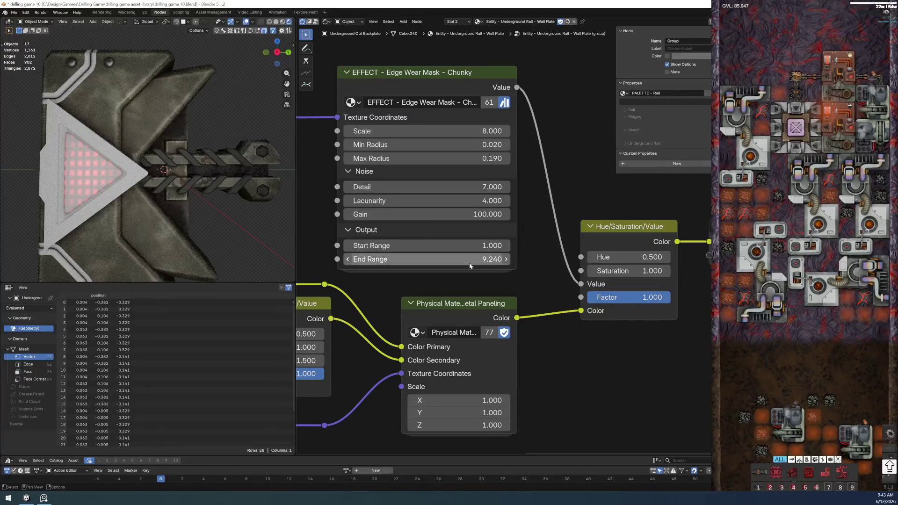
scroll(532, 319, down, 3)
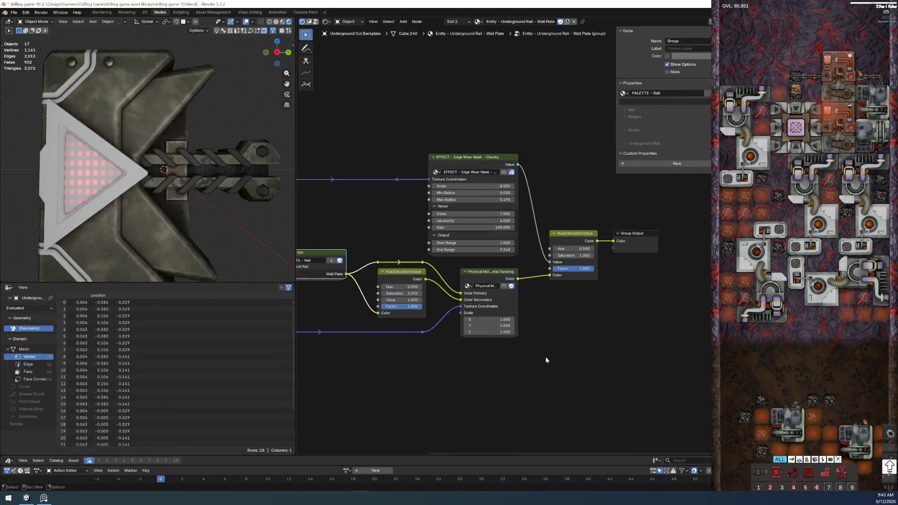
scroll(195, 215, down, 2)
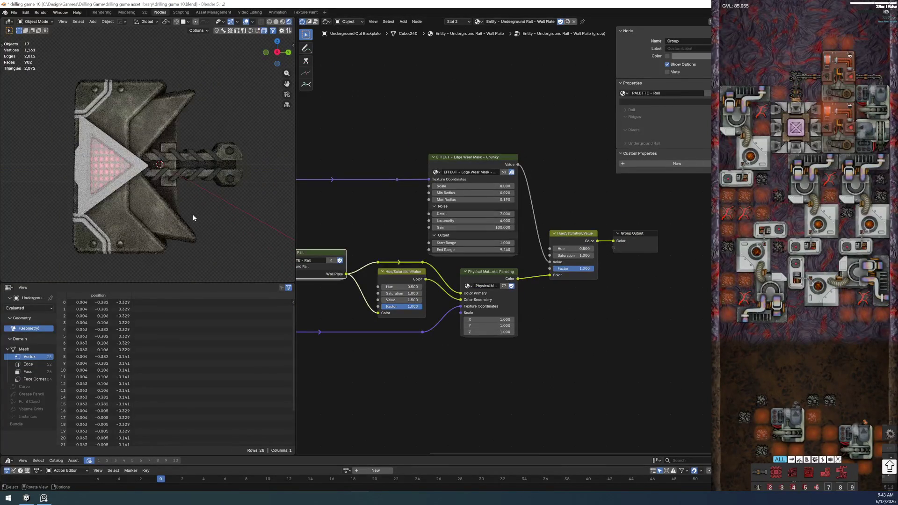
Step: Save the file and select the rail arm to load Entity - Rail - Metal - Main
click(13, 12)
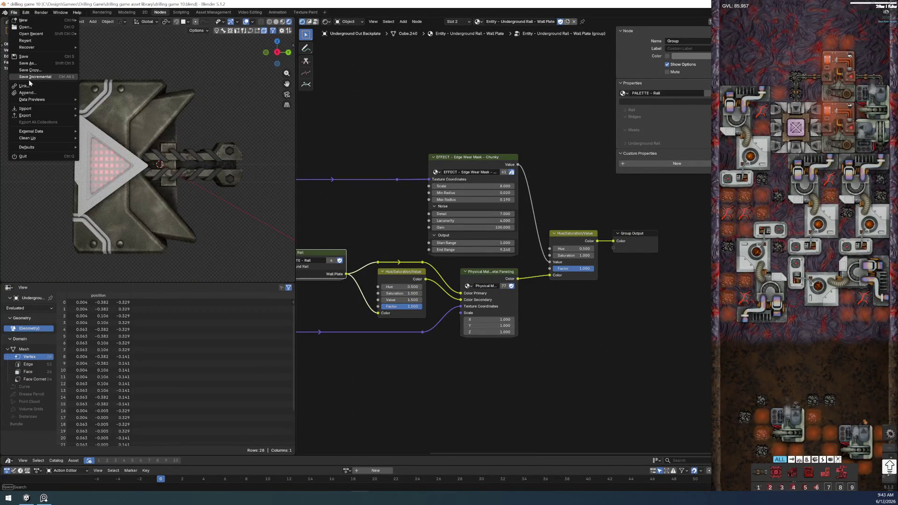
click(122, 90)
click(231, 154)
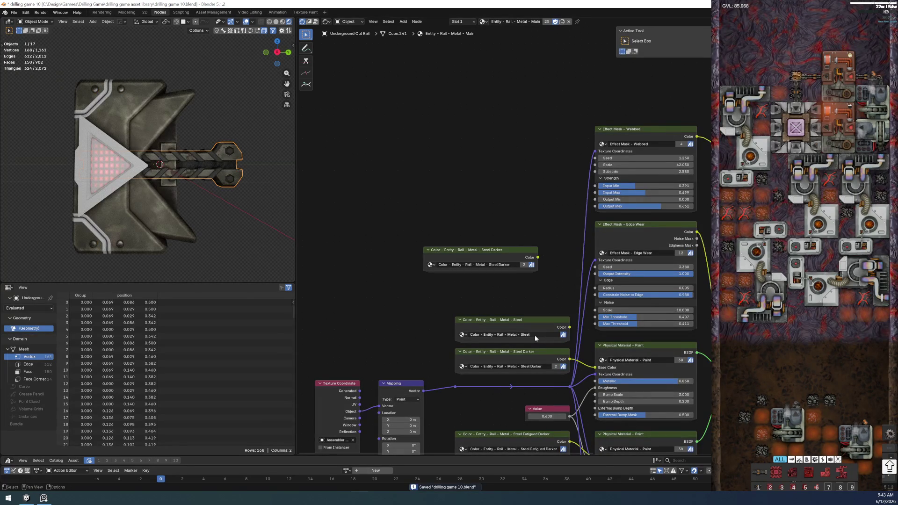
Step: Select the rail in the viewport so its material nodes show in the node editor
middle_drag(541, 357, 460, 251)
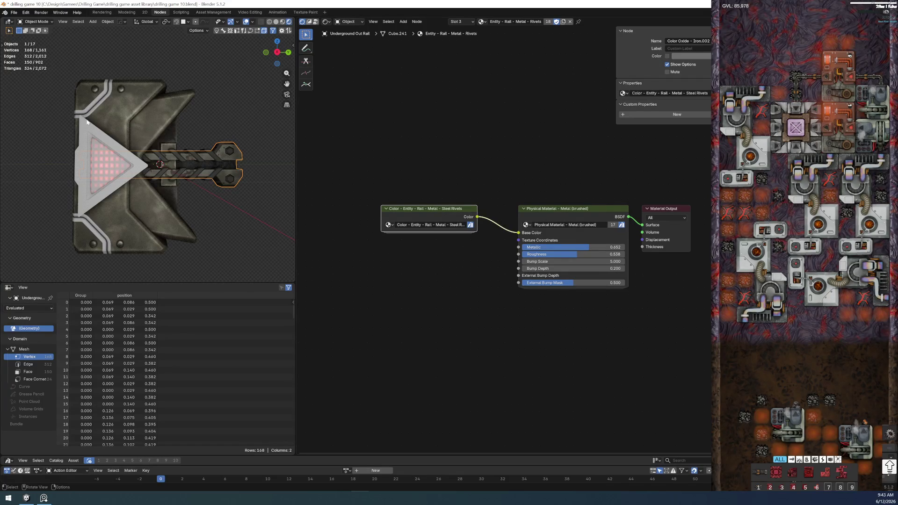
click(97, 90)
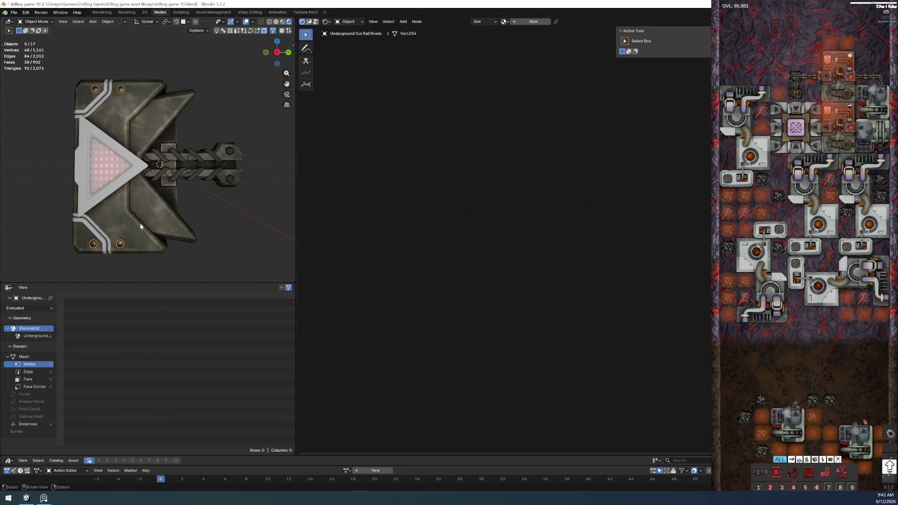
scroll(151, 206, up, 2)
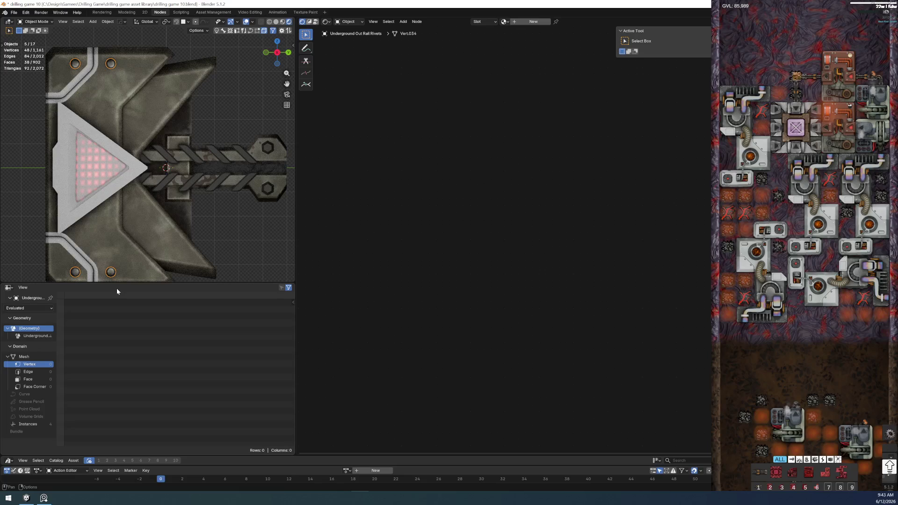
click(222, 231)
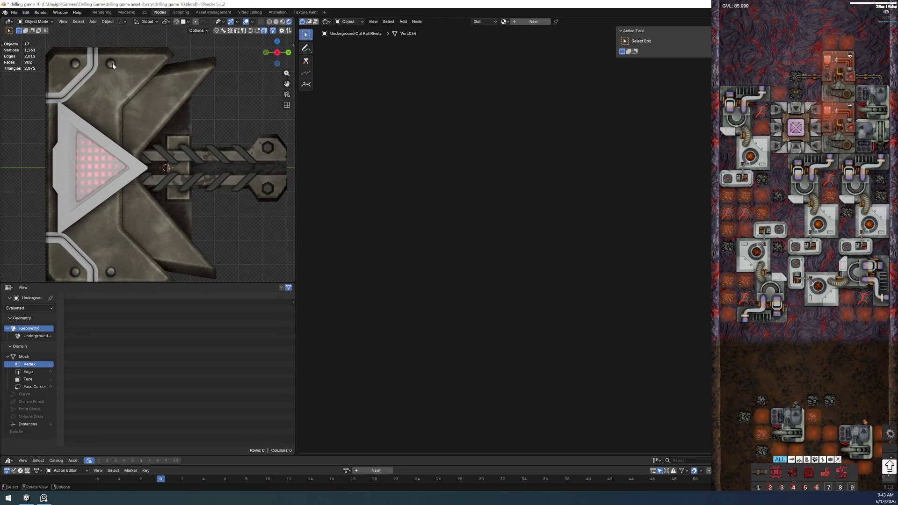
click(271, 145)
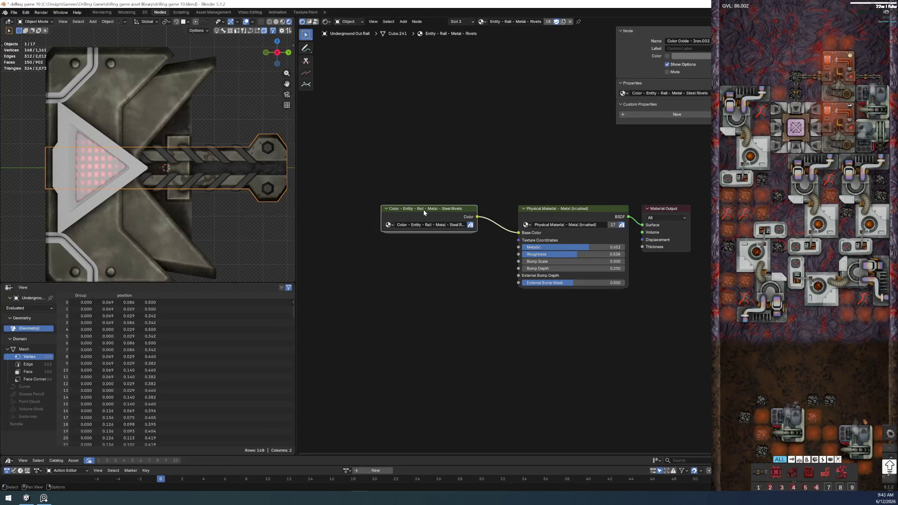
Step: Copy the Color node inside the Steel Rivets group, then select a rivet to show its Entity – Rail – Rivets material
key(Tab)
drag(409, 147, 470, 292)
key(ctrl+c)
click(470, 294)
click(107, 66)
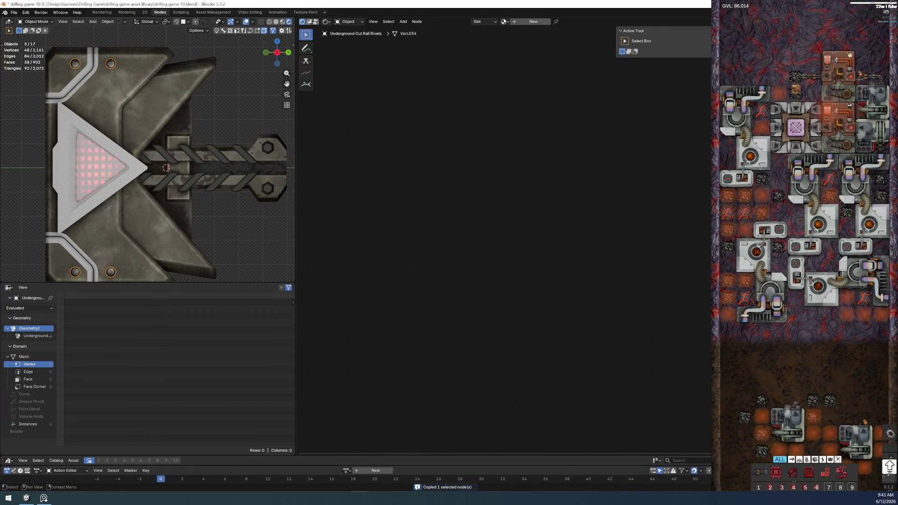
click(166, 168)
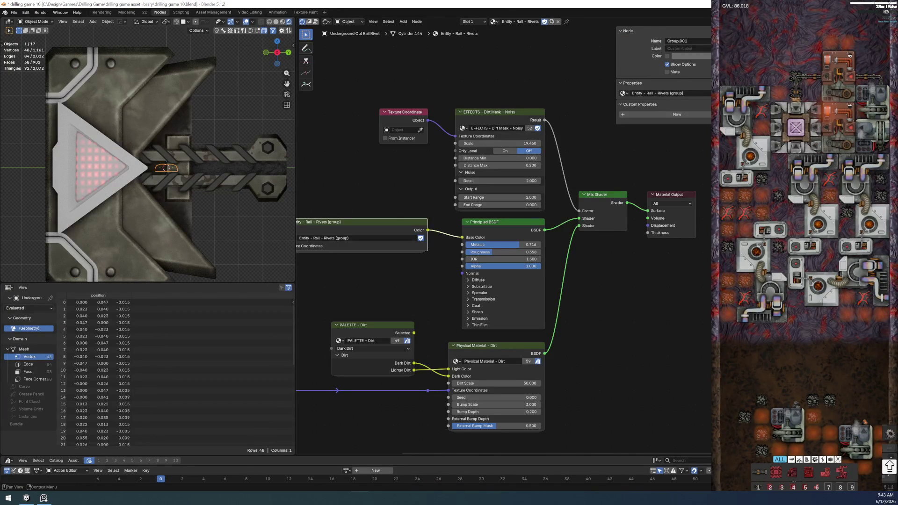
scroll(381, 278, up, 2)
scroll(483, 293, up, 1)
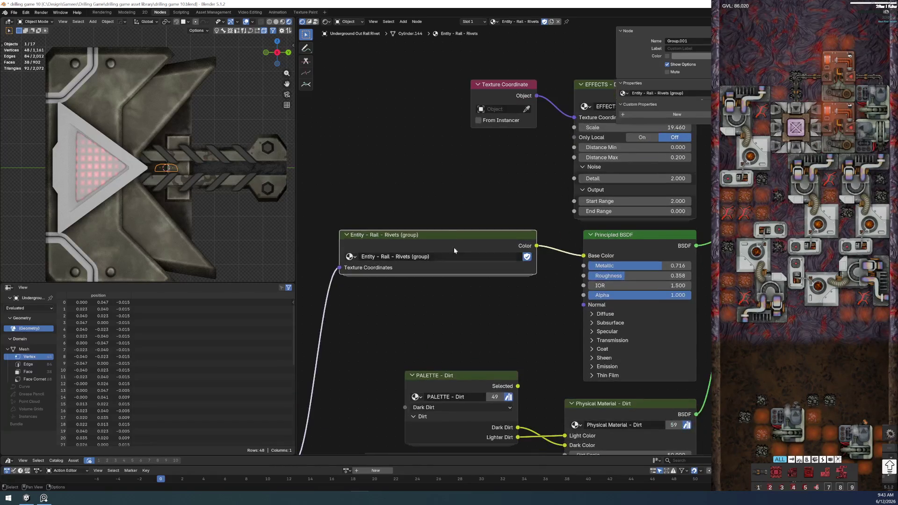
Step: Enter the Entity – Rail – Rivets group and then its PALETTE – Rail group
key(Tab)
scroll(364, 172, up, 2)
scroll(363, 172, up, 2)
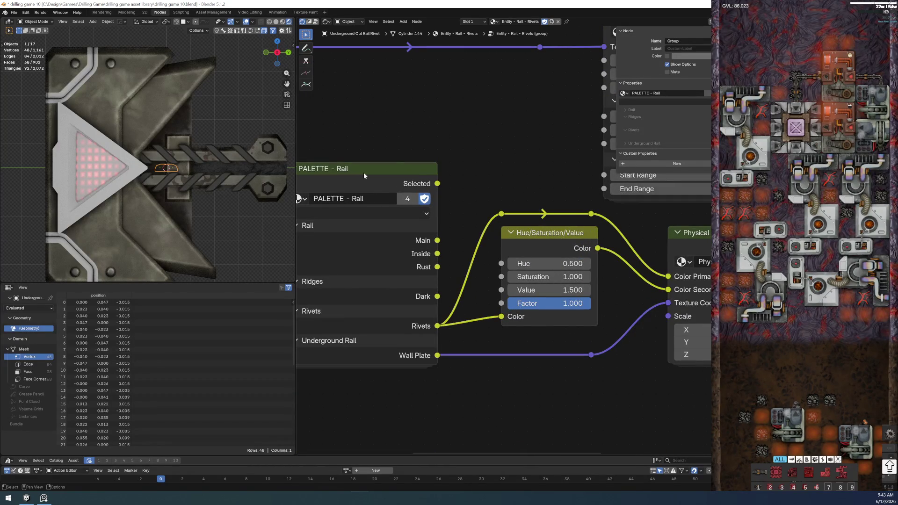
click(381, 168)
key(Tab)
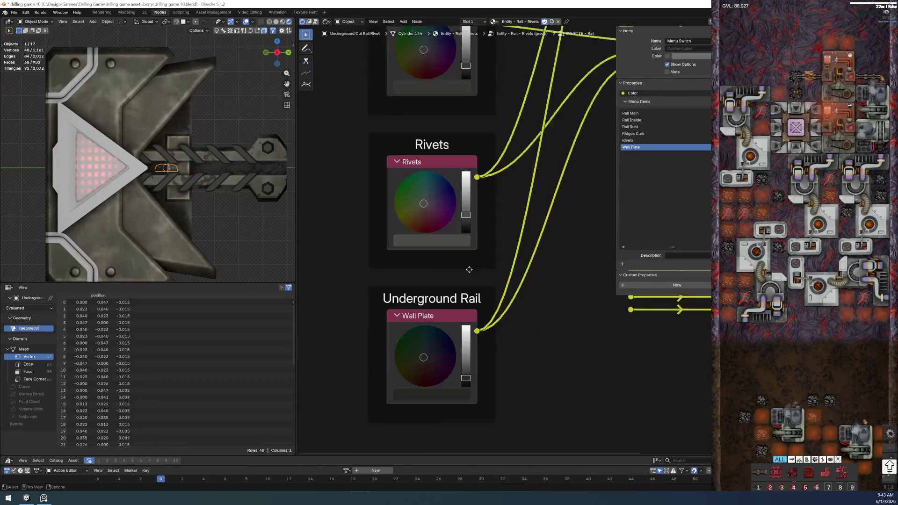
Step: Paste the copied dark grey Color node beside the Rivets colour and compare both colour pickers
middle_drag(54, 219, 108, 200)
middle_drag(330, 150, 443, 177)
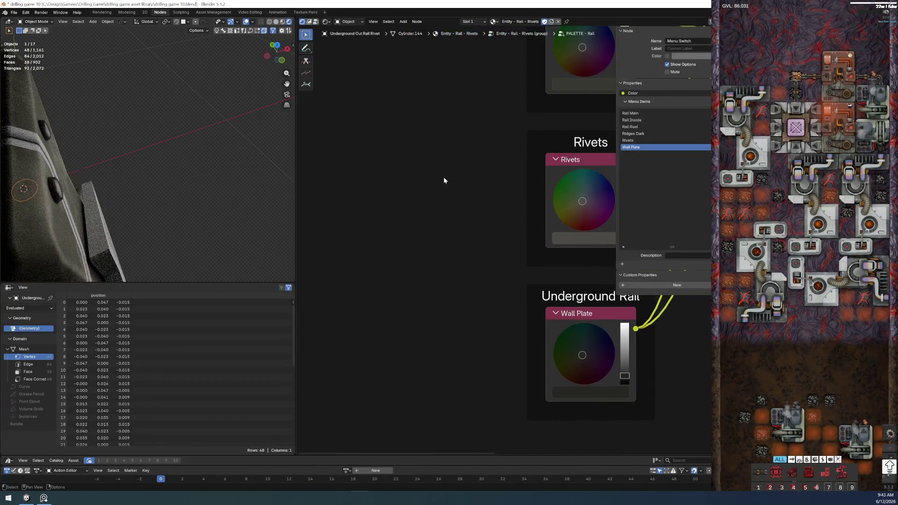
click(387, 164)
mouse_move(387, 167)
mouse_down()
mouse_move(401, 179)
mouse_move(464, 180)
mouse_up()
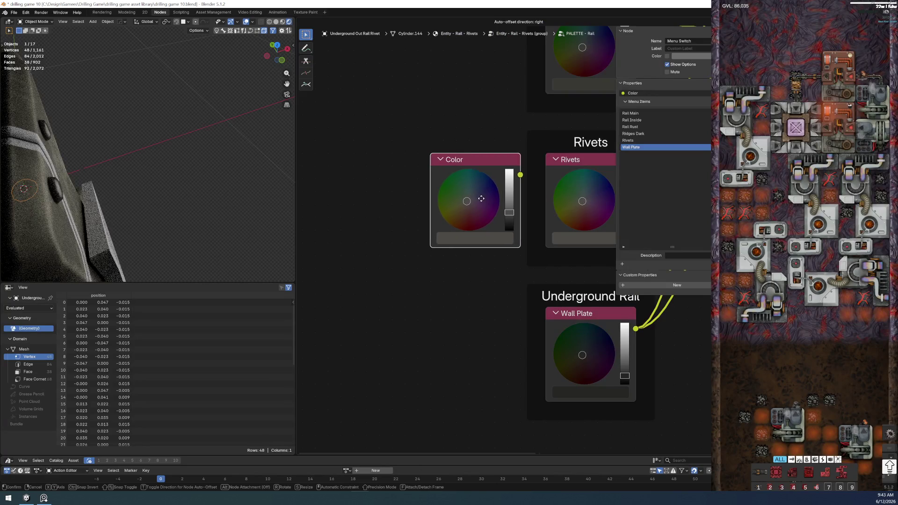
click(479, 239)
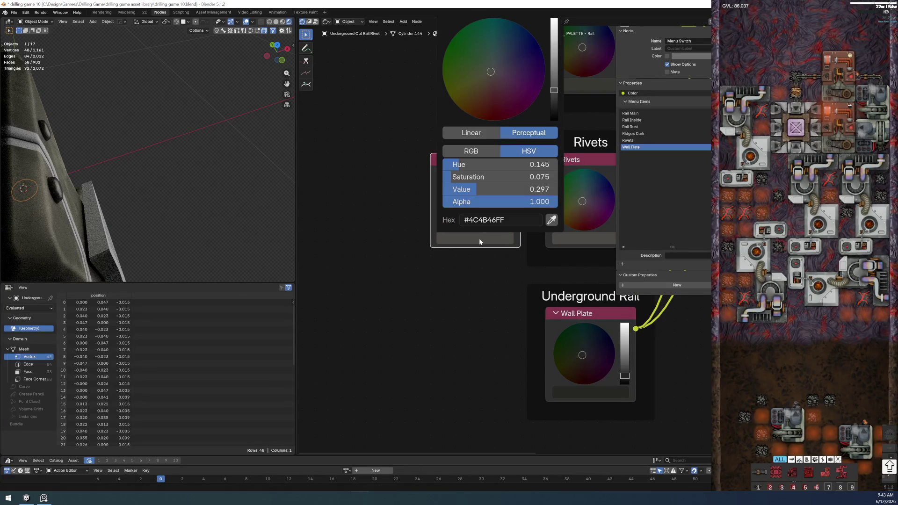
click(576, 240)
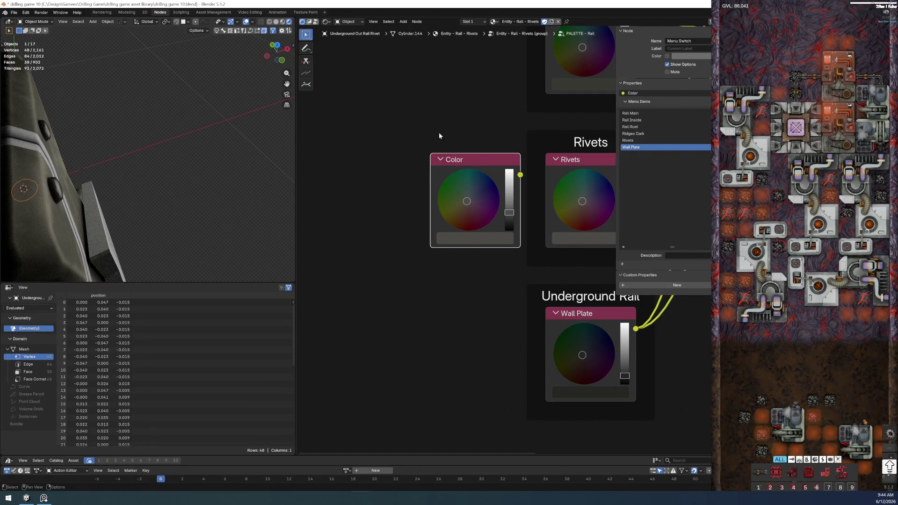
key(Tab)
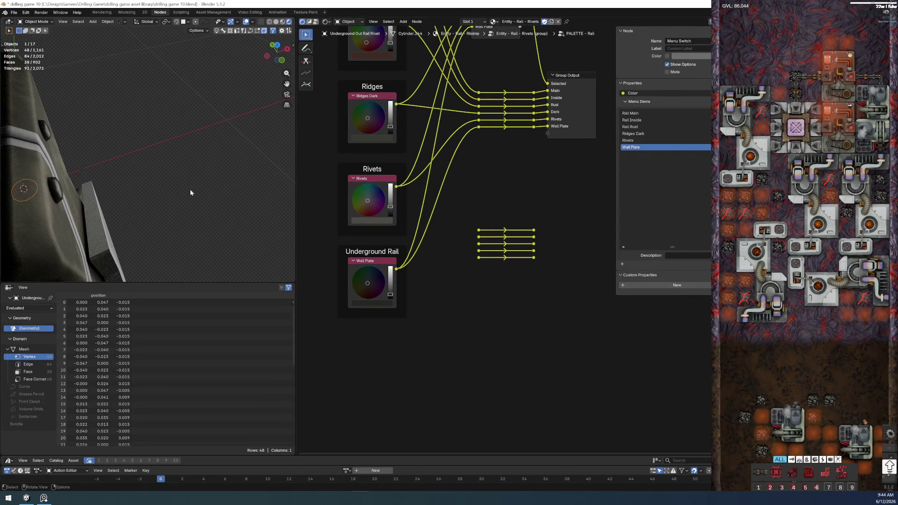
Step: Orbit to a front view and select the rail end to show its Entity – Rail – Metal – Rivets material
middle_drag(190, 192, 177, 160)
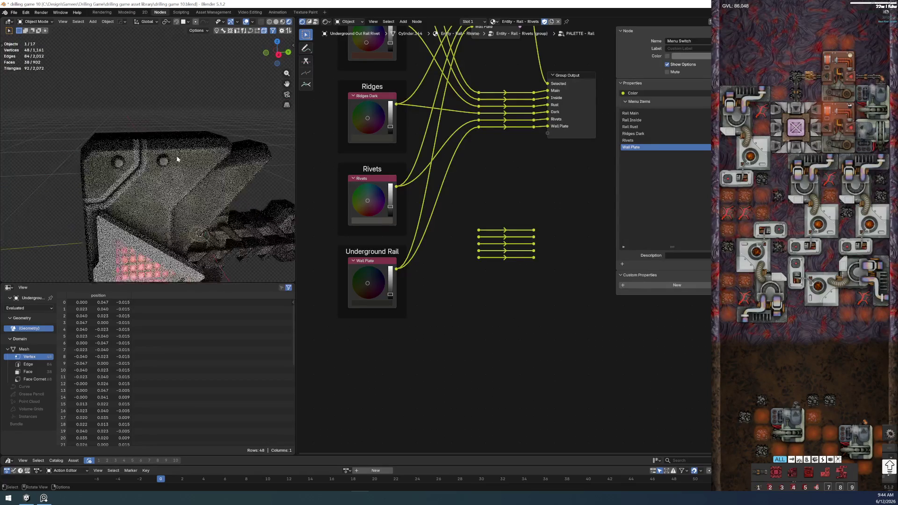
scroll(238, 184, up, 2)
mouse_move(237, 186)
middle_down()
mouse_move(148, 155)
mouse_move(171, 150)
middle_up()
scroll(170, 151, up, 2)
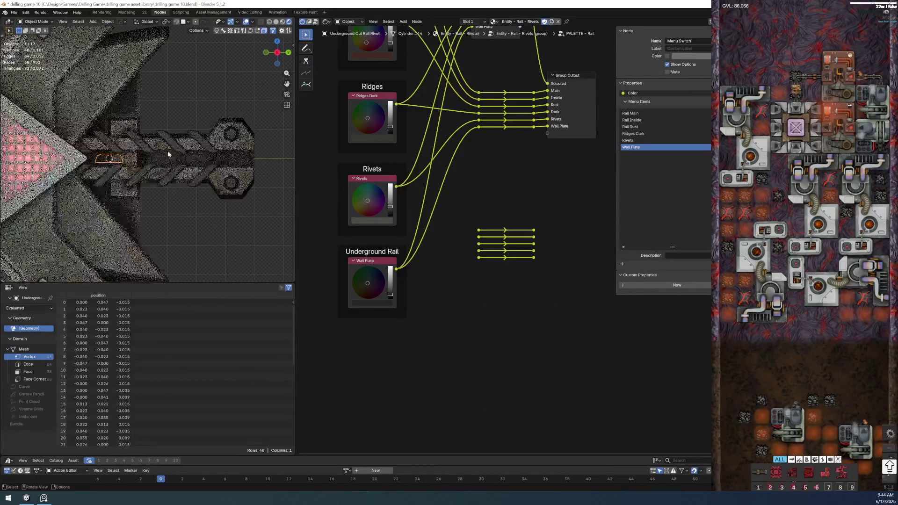
click(226, 133)
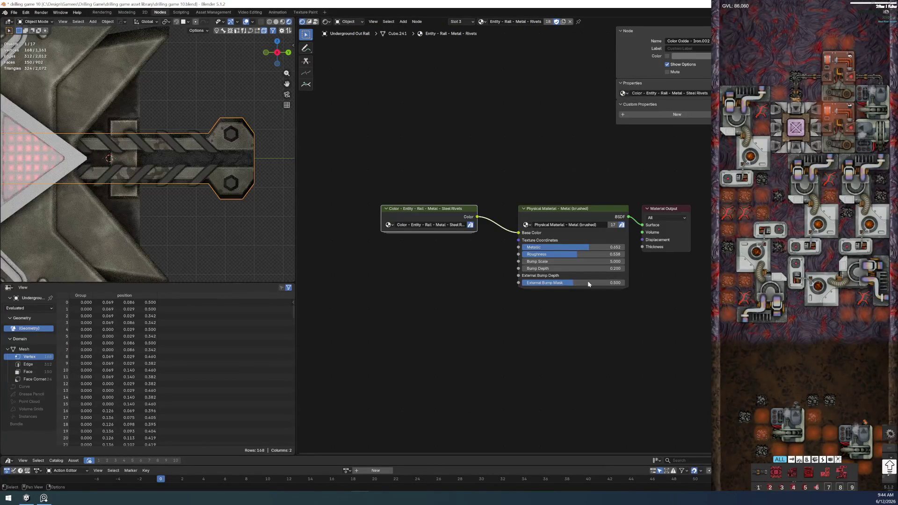
scroll(617, 294, up, 2)
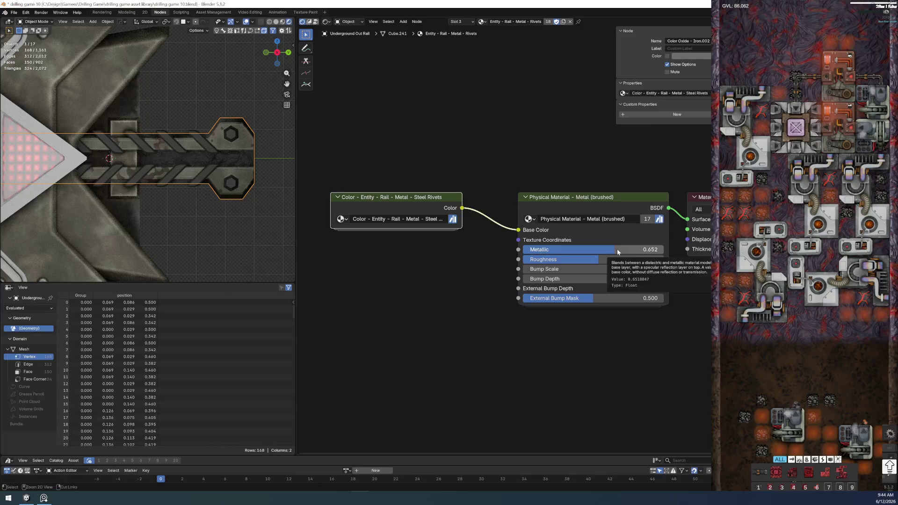
Step: Select rivets and the rail body in turn to compare their materials, then clear the selection
shift+middle_drag(170, 158, 216, 252)
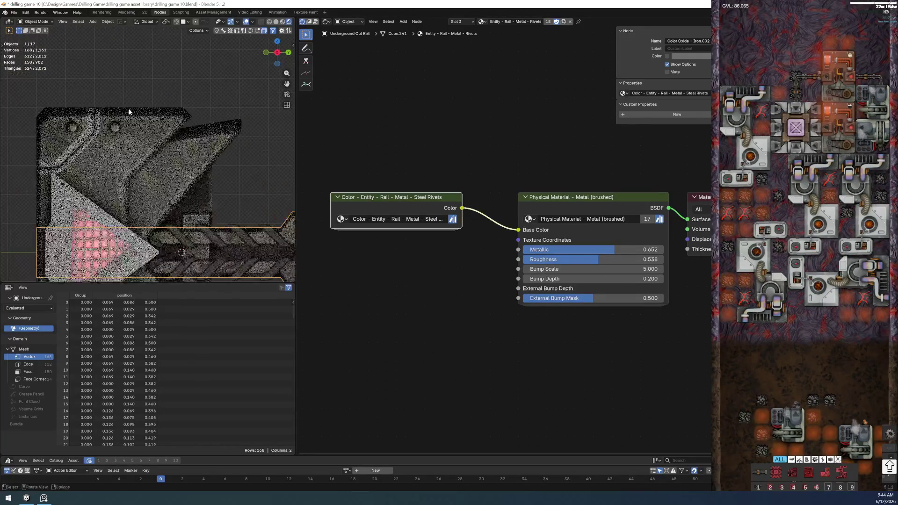
click(114, 128)
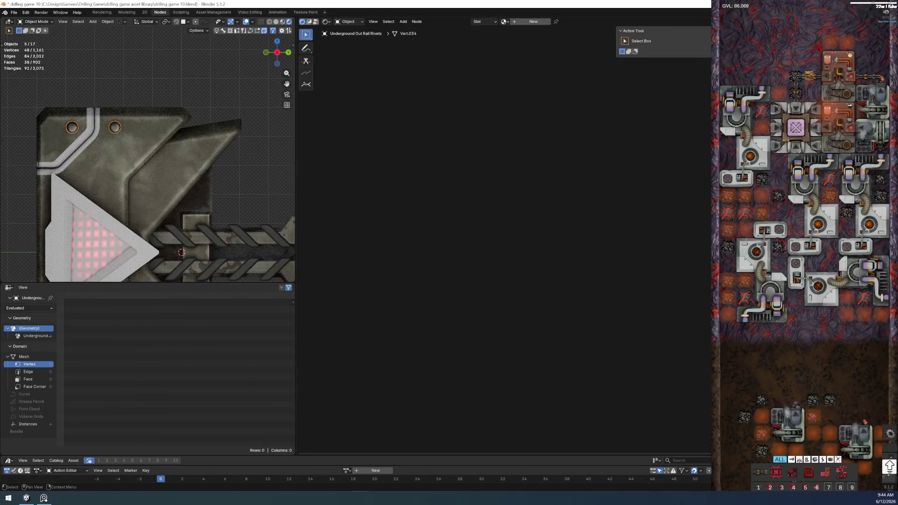
click(181, 251)
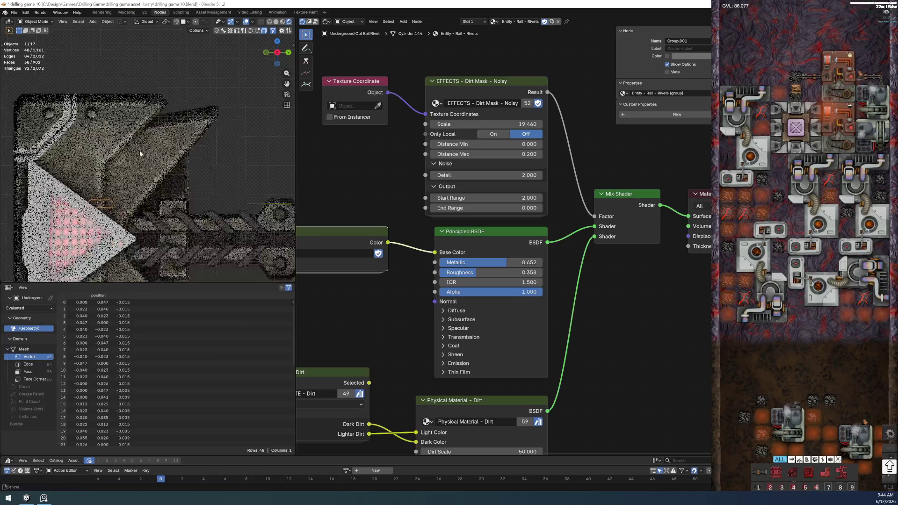
middle_drag(140, 151, 187, 166)
click(187, 165)
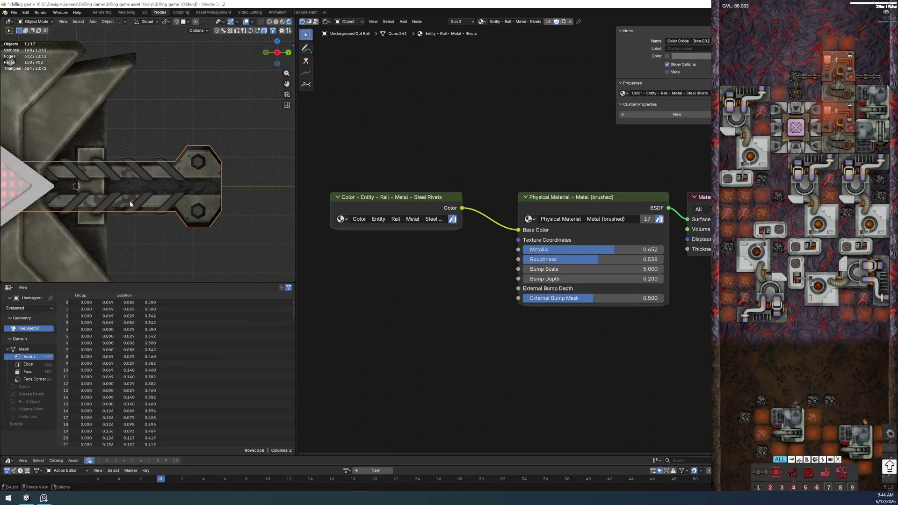
scroll(130, 201, up, 4)
click(175, 213)
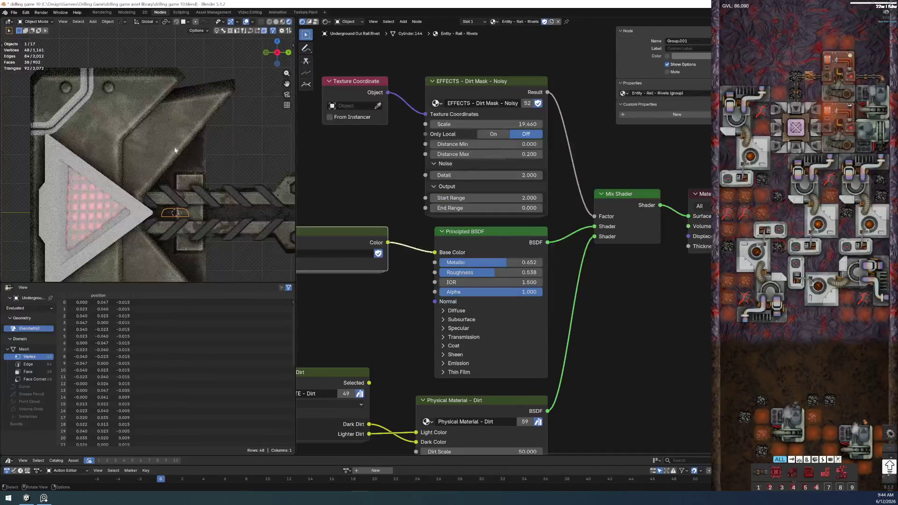
click(220, 251)
scroll(101, 78, up, 5)
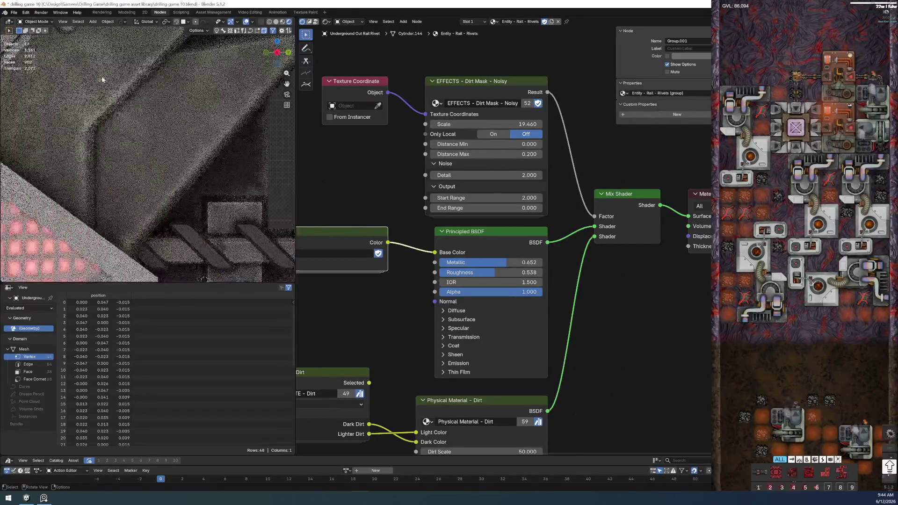
scroll(148, 220, up, 2)
scroll(148, 220, up, 3)
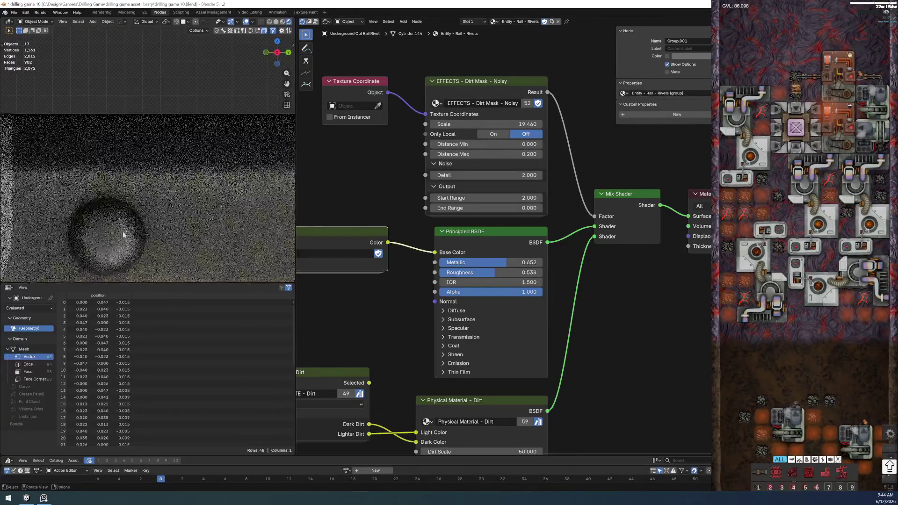
scroll(371, 197, down, 1)
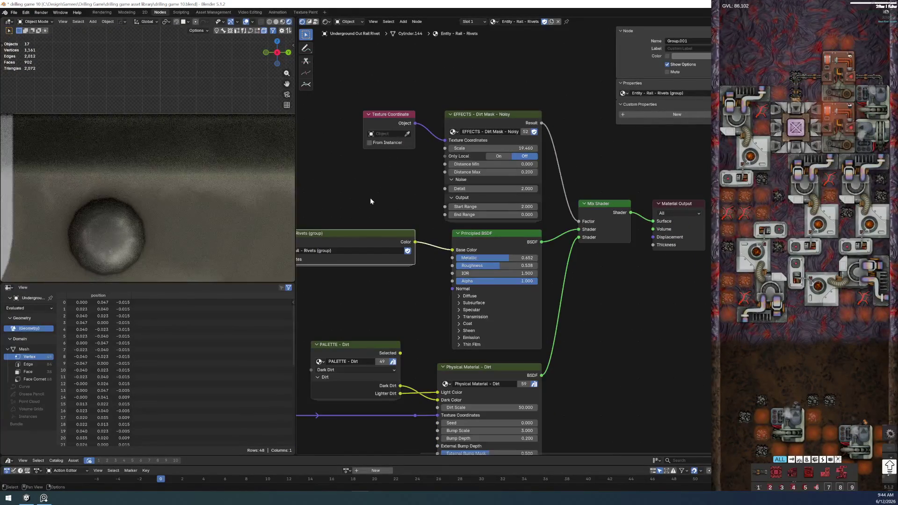
scroll(510, 215, up, 2)
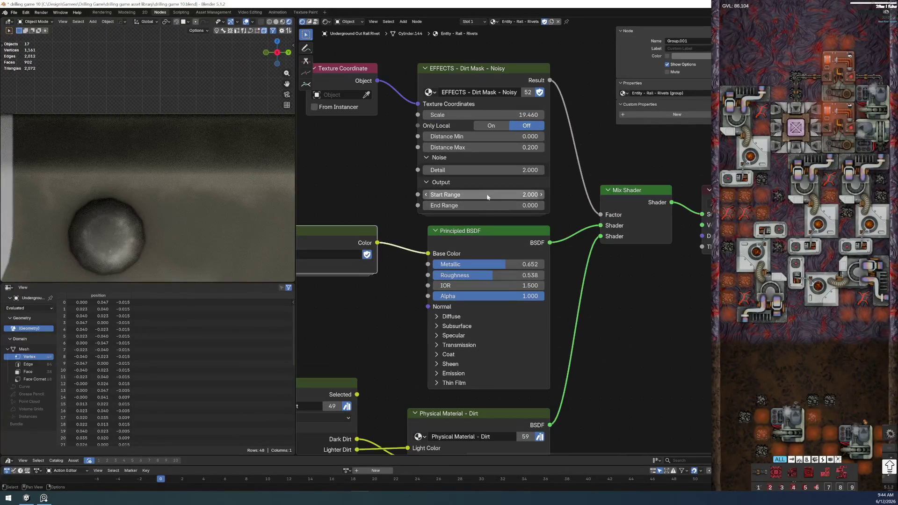
scroll(480, 197, down, 2)
Step: Set the rivet Dirt Mask Start Range to 0, try linking Principled BSDF to Surface, and select a rivet
double_click(554, 206)
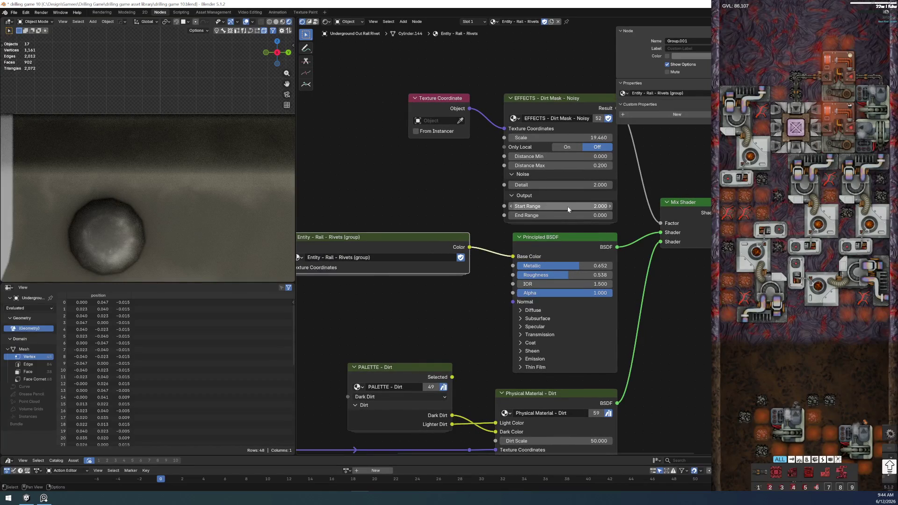
text(0.000)
key(Return)
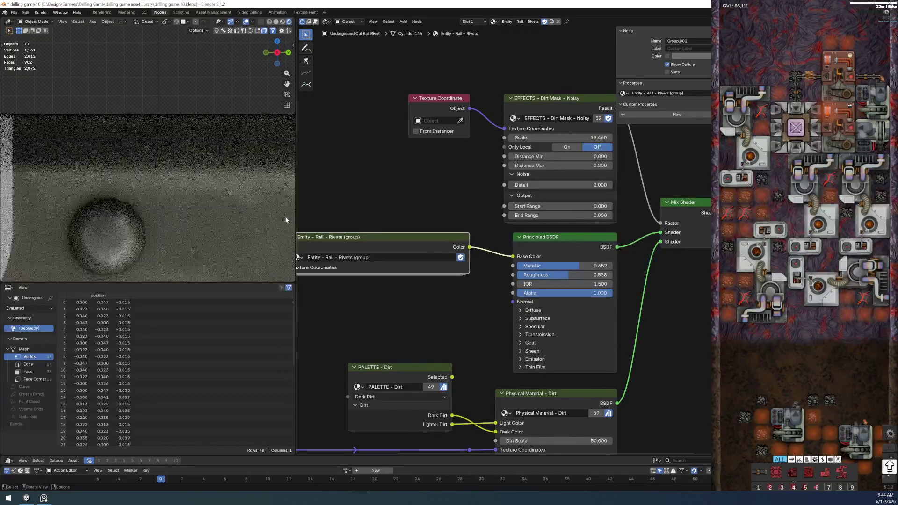
scroll(488, 209, right, 5)
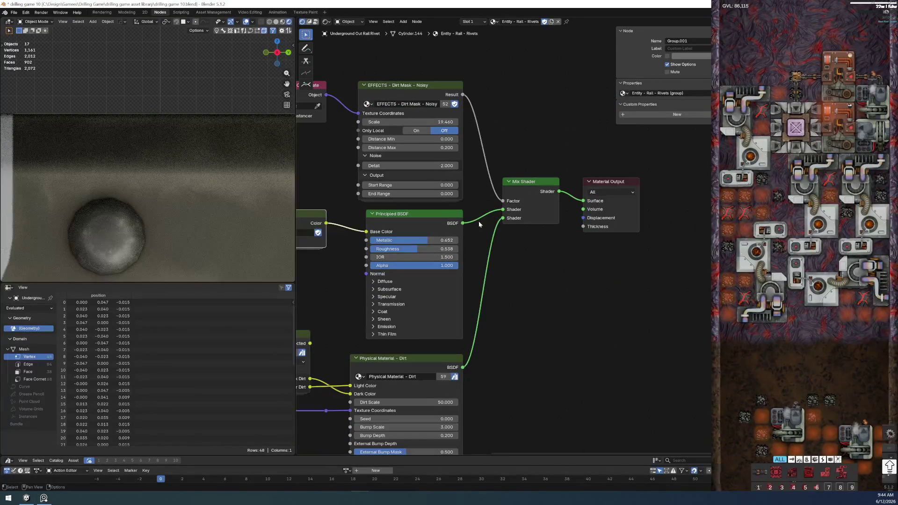
drag(462, 223, 483, 219)
drag(587, 205, 588, 206)
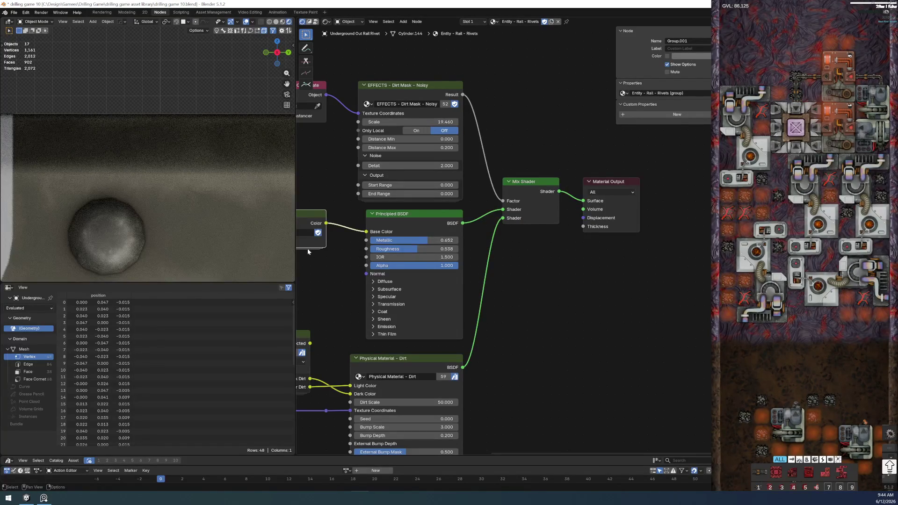
click(140, 245)
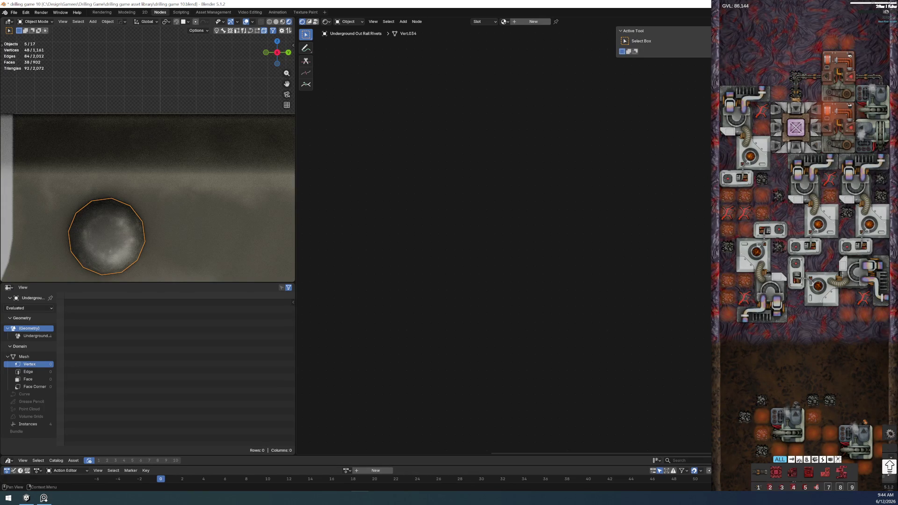
Step: Undo and redo the rivet hiding so a single rivet is selected with its material in view
key(ctrl+z)
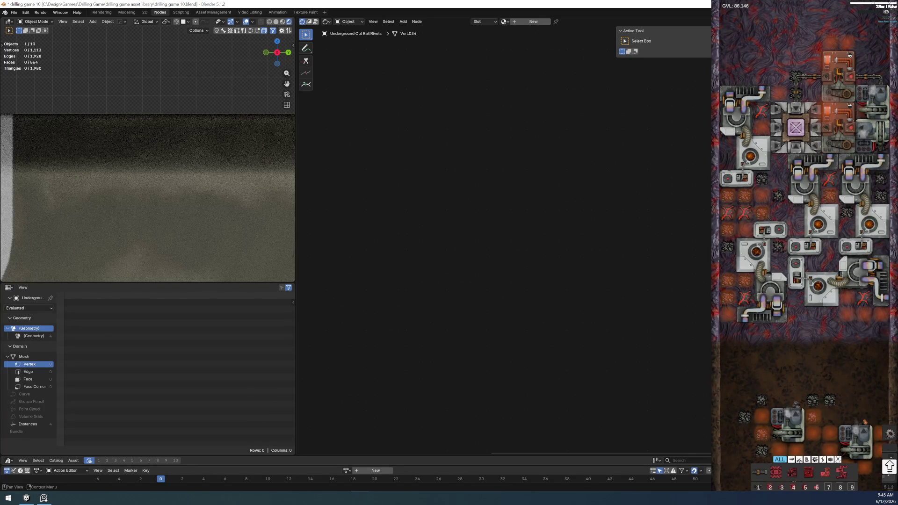
key(ctrl+shift+z)
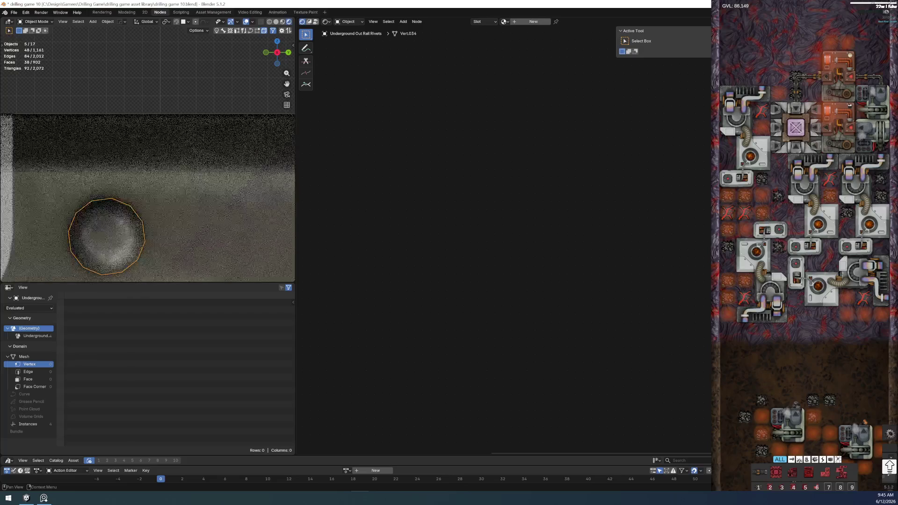
scroll(138, 237, down, 5)
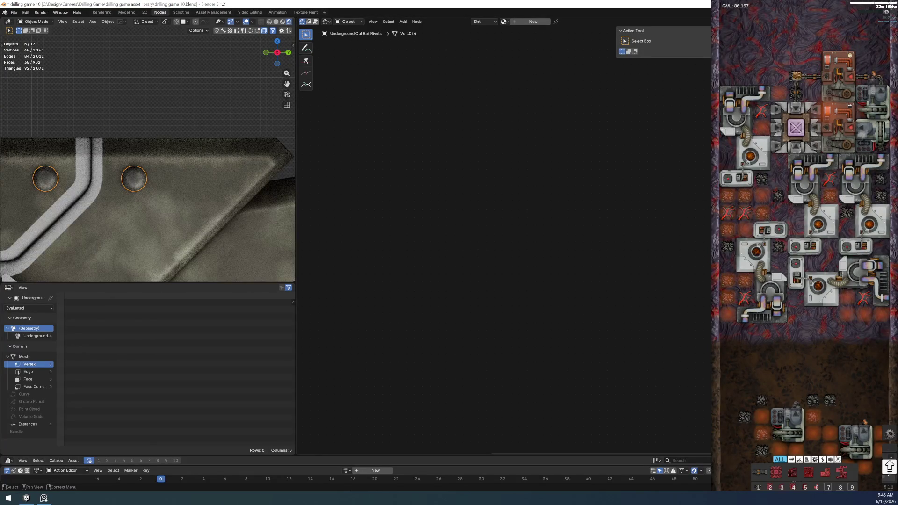
key(ctrl+z)
mouse_move(444, 295)
middle_down()
mouse_move(605, 258)
mouse_move(490, 205)
middle_up()
scroll(605, 257, down, 2)
scroll(489, 206, up, 1)
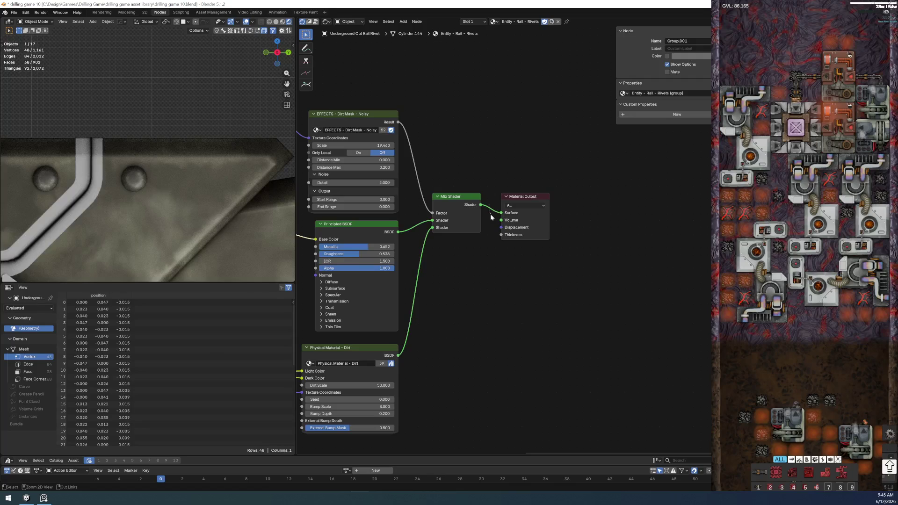
scroll(489, 208, up, 2)
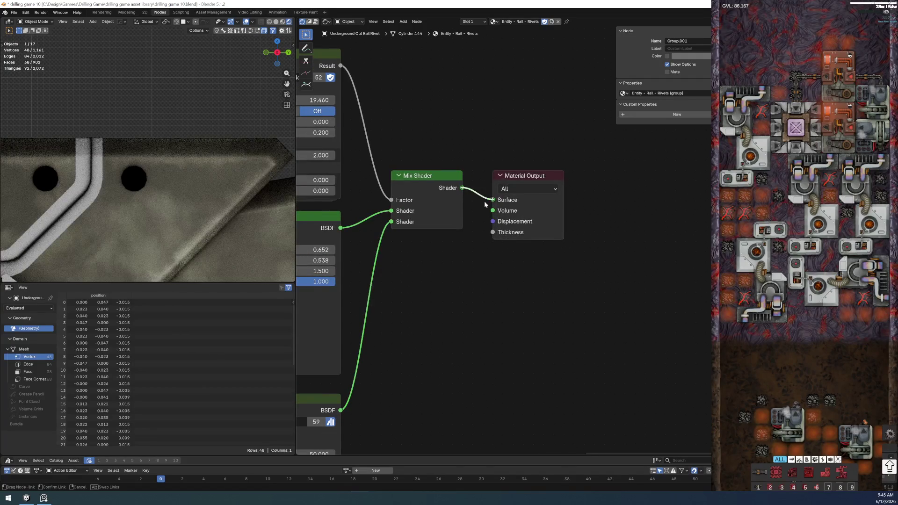
ctrl+scroll(484, 203, left, 5)
Step: Wire Principled BSDF straight into the Material Output Surface input
click(512, 222)
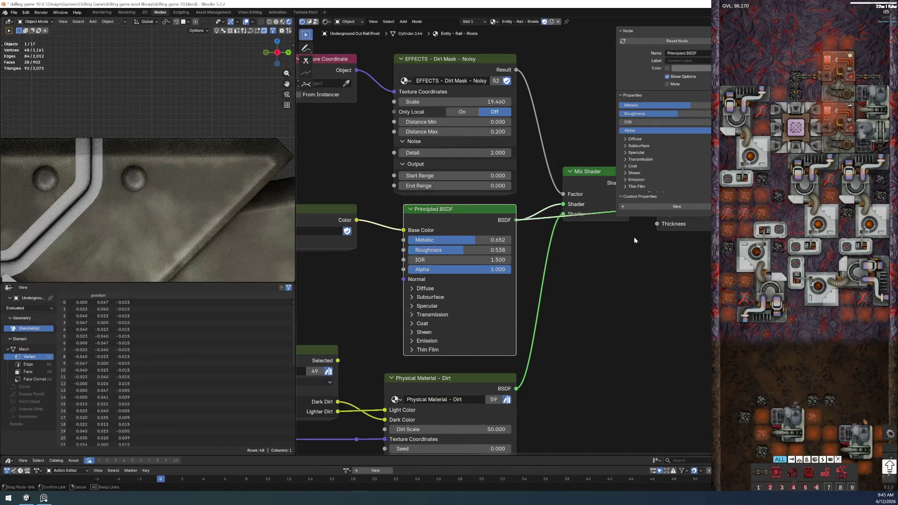
middle_drag(520, 214, 429, 266)
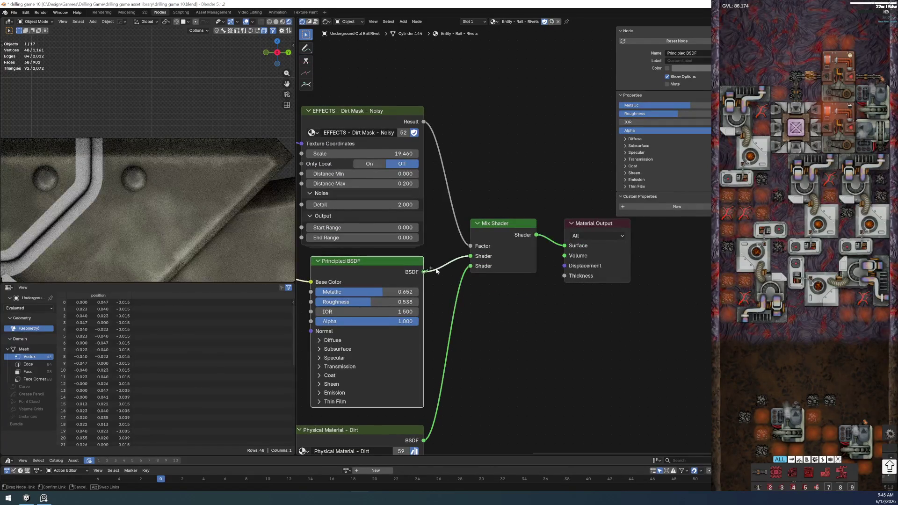
drag(429, 266, 562, 247)
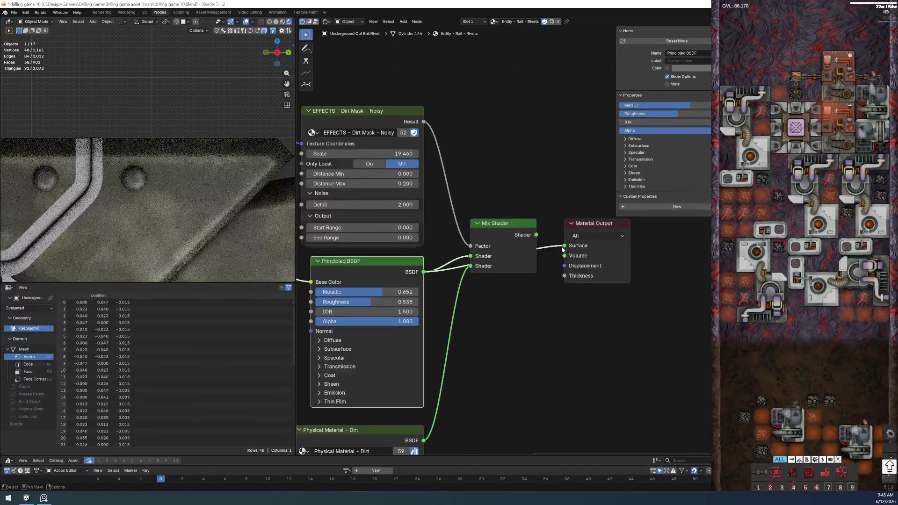
scroll(133, 178, up, 4)
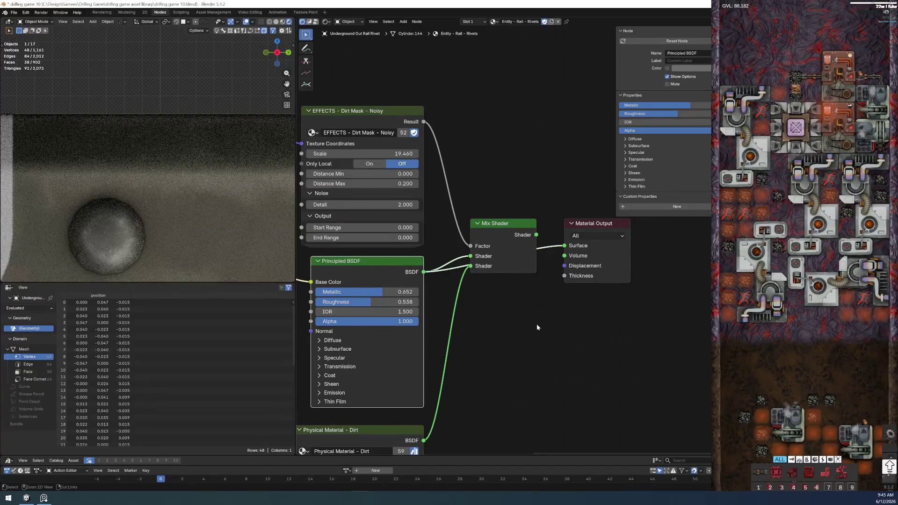
Step: Enter the Rivets group to see its edge wear mask and metal paneling nodes
middle_drag(366, 264, 511, 237)
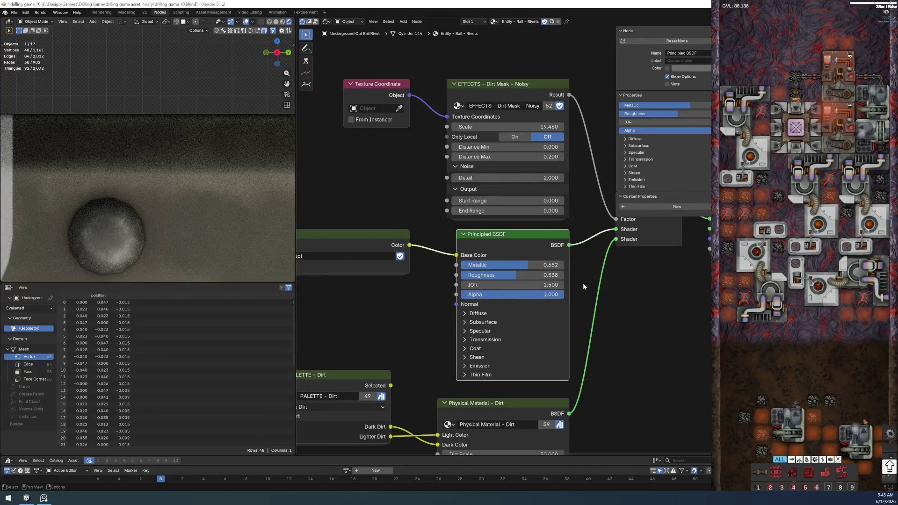
click(373, 235)
key(Tab)
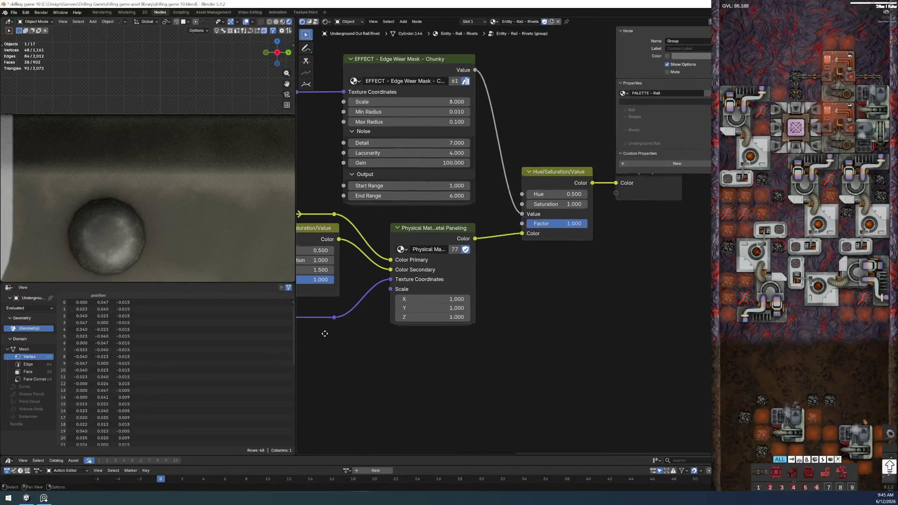
Step: Route the metal paneling material colour toward the group output
middle_drag(486, 282, 423, 285)
drag(409, 277, 540, 225)
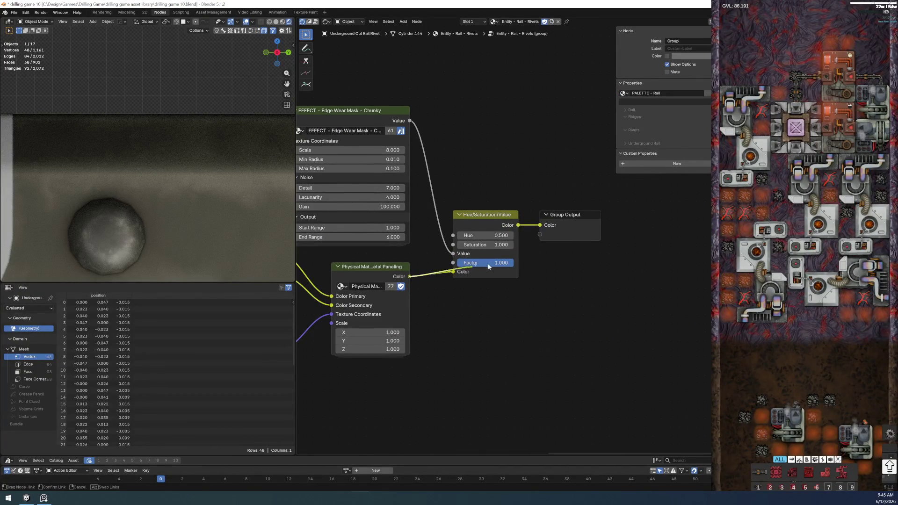
scroll(158, 237, down, 3)
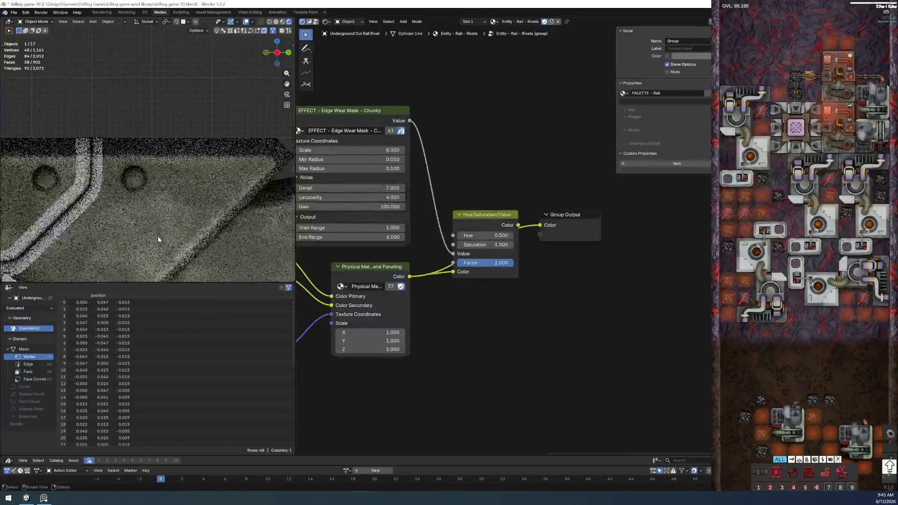
scroll(175, 238, down, 4)
scroll(188, 239, up, 5)
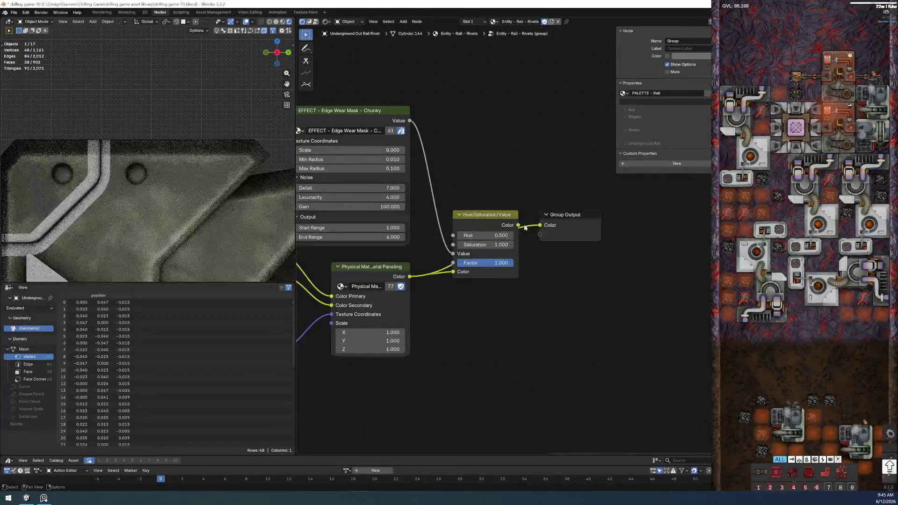
middle_drag(505, 325, 548, 334)
scroll(368, 224, up, 3)
Step: Set the Chunky edge wear mask End Range to 2.000
double_click(407, 260)
text(1)
key(Return)
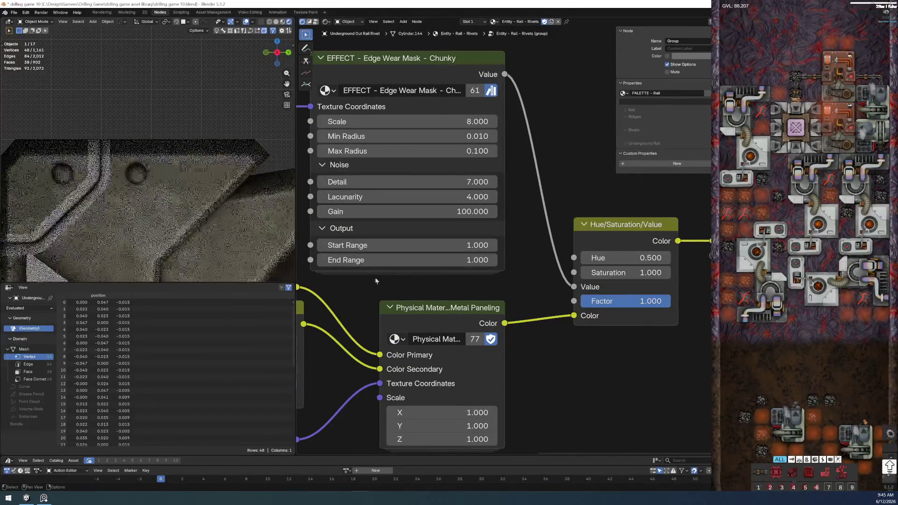
double_click(407, 260)
text(2)
key(Return)
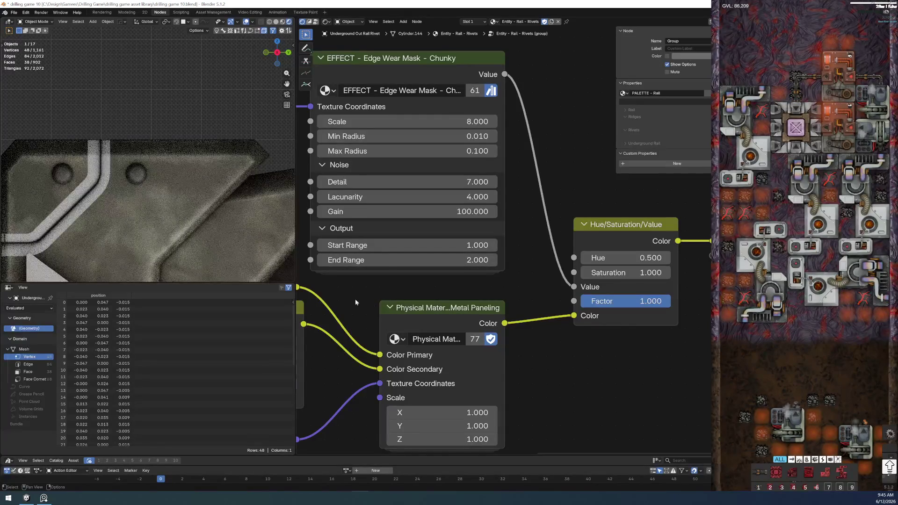
scroll(363, 314, down, 3)
scroll(209, 210, up, 2)
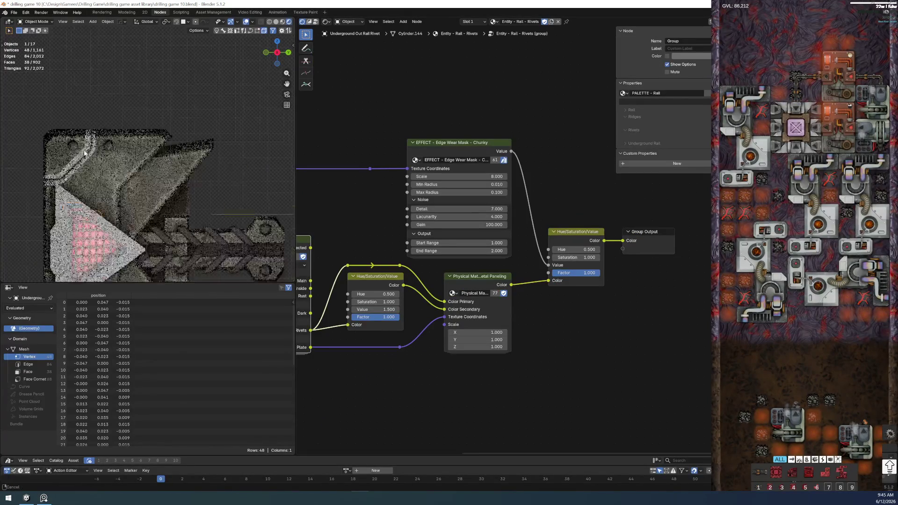
Step: Zoom onto the rail's bolt end and select the rivets to check the rougher wear
shift+middle_drag(208, 209, 84, 149)
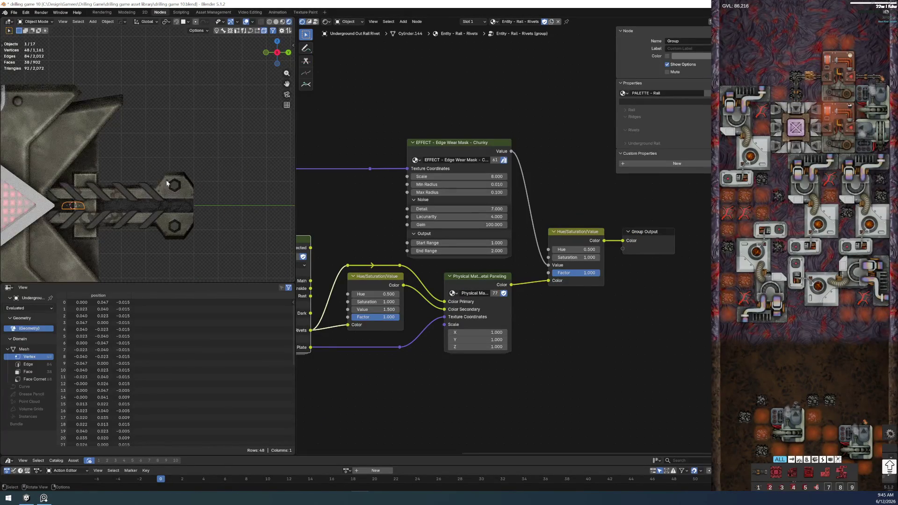
middle_drag(173, 186, 138, 162)
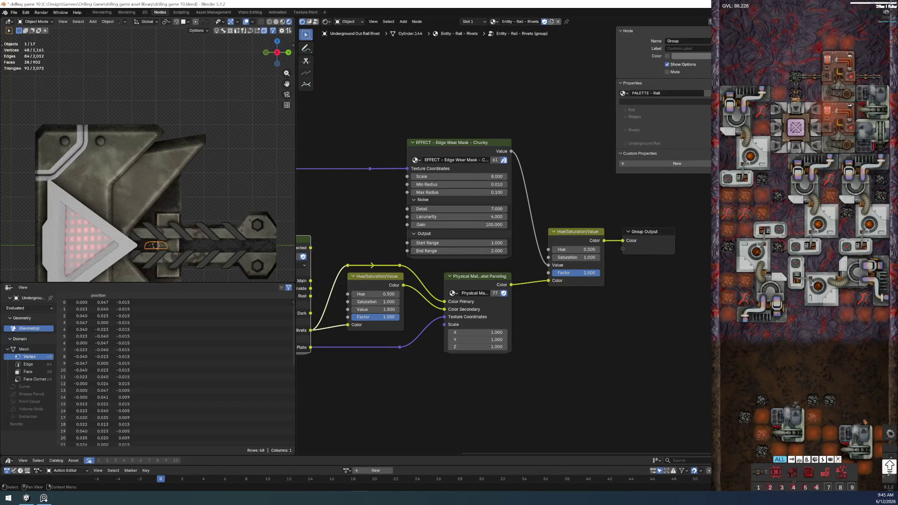
click(103, 142)
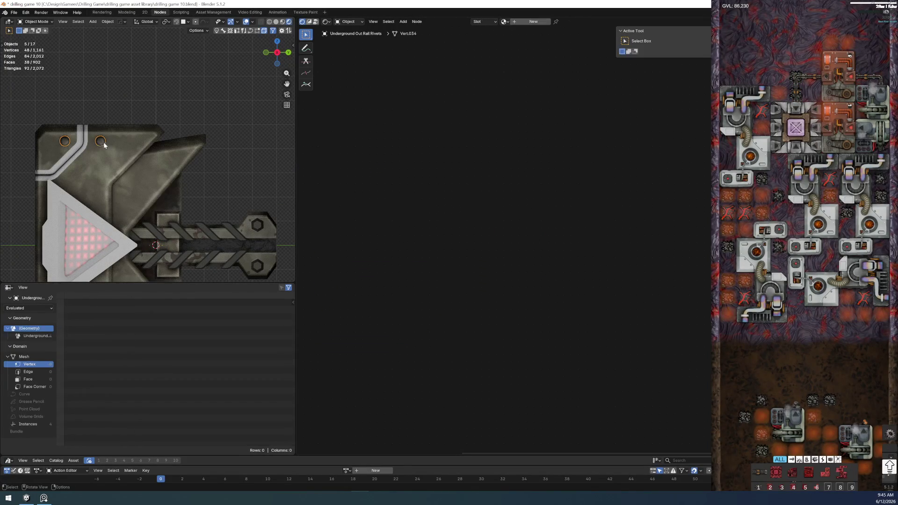
Step: Frame the rail and save the blend file
key(Home)
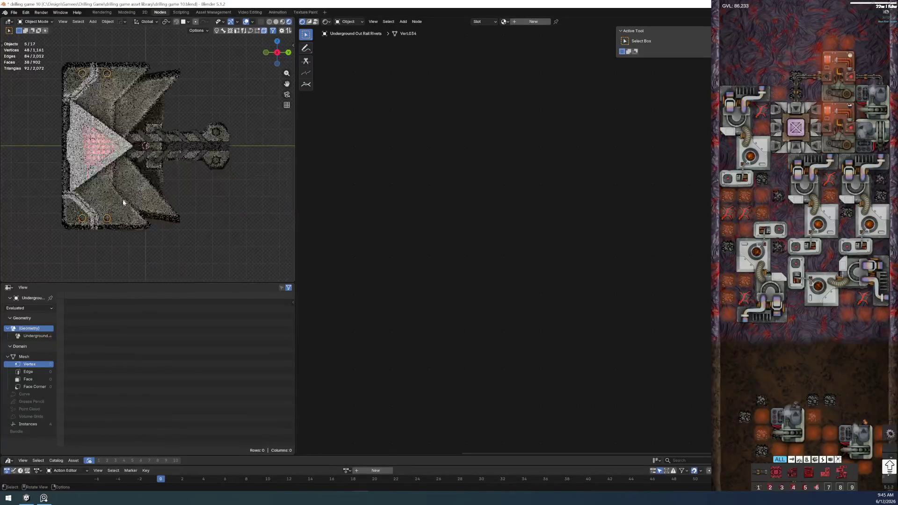
click(15, 13)
click(27, 56)
Step: Select the decal and swap its colour group node to the Housing group
click(86, 88)
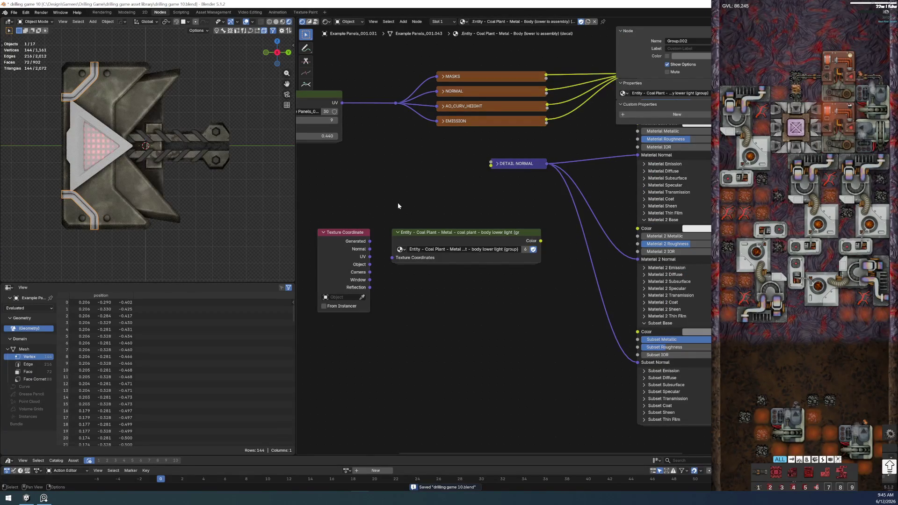
click(115, 202)
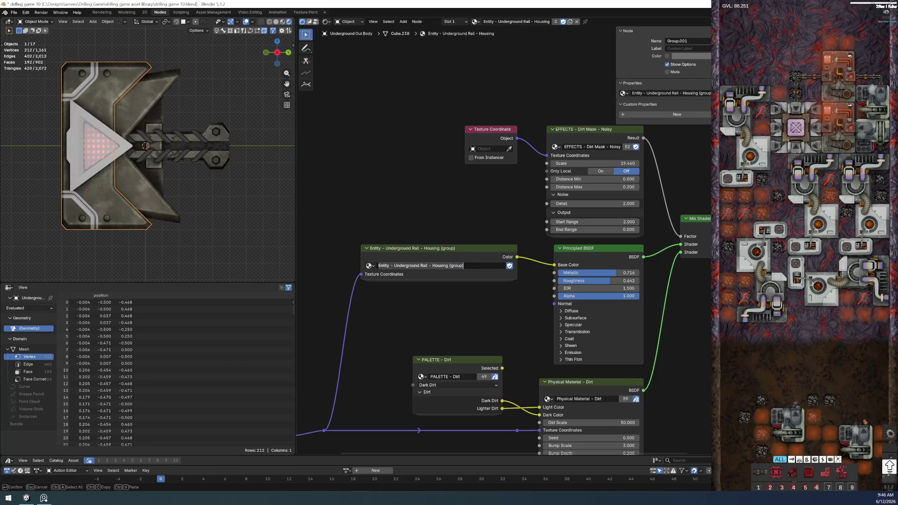
click(88, 216)
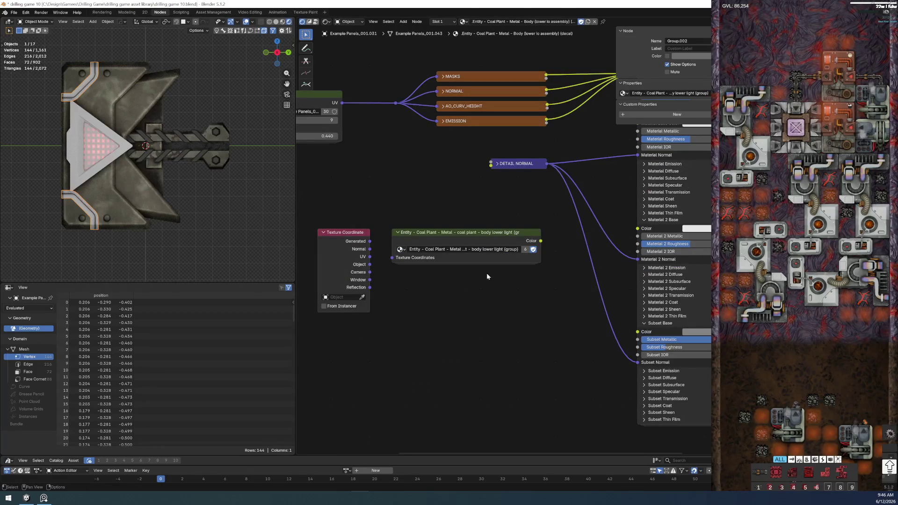
click(400, 248)
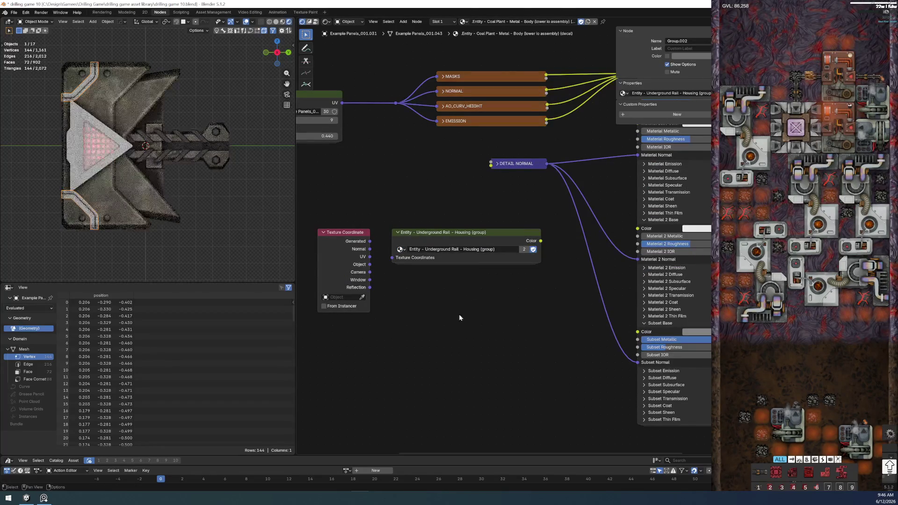
Step: Wire the Housing Color output to both Material and Material 2 Base Color inputs
drag(540, 241, 637, 228)
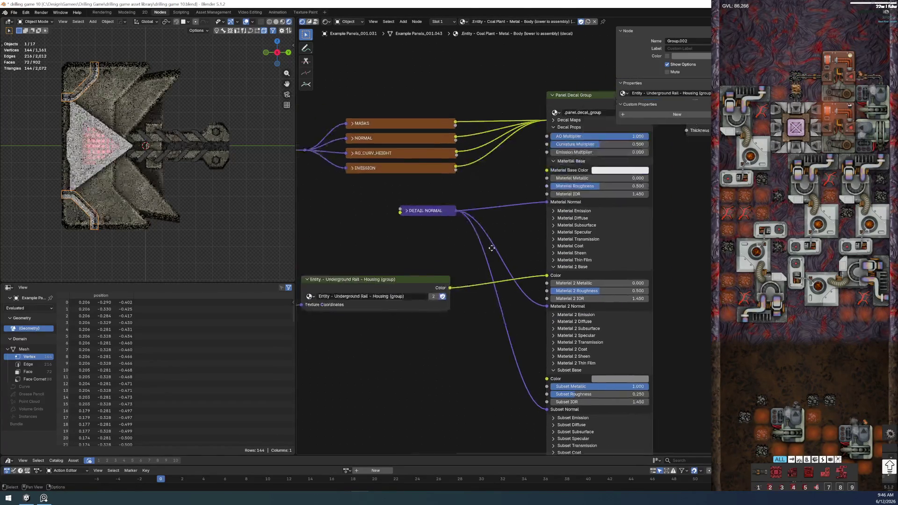
middle_drag(542, 240, 382, 295)
drag(383, 296, 479, 178)
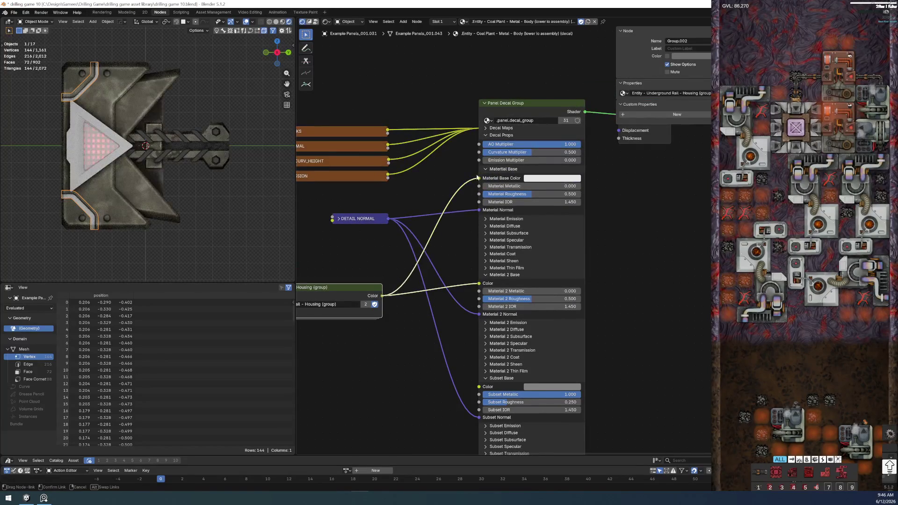
Step: Match the decal to the housing body: Metallic 0.716 and Roughness 0.642 on both materials
click(109, 197)
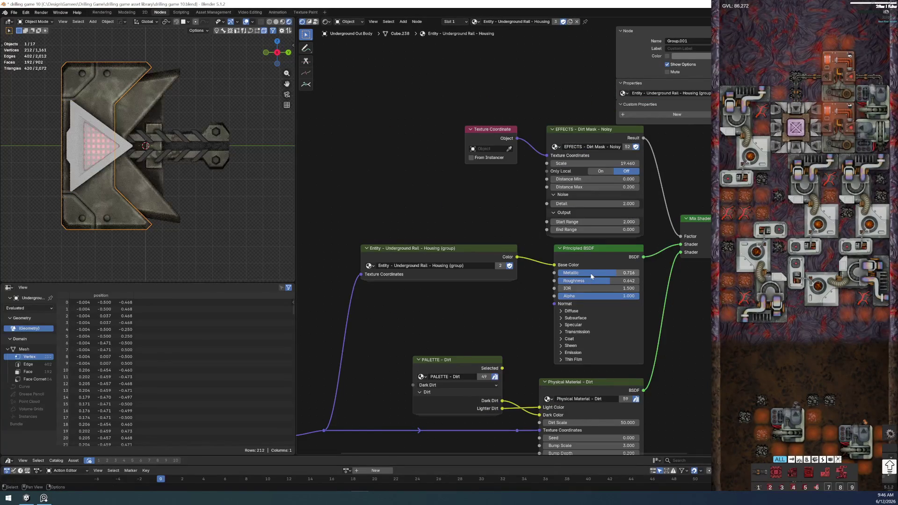
click(94, 218)
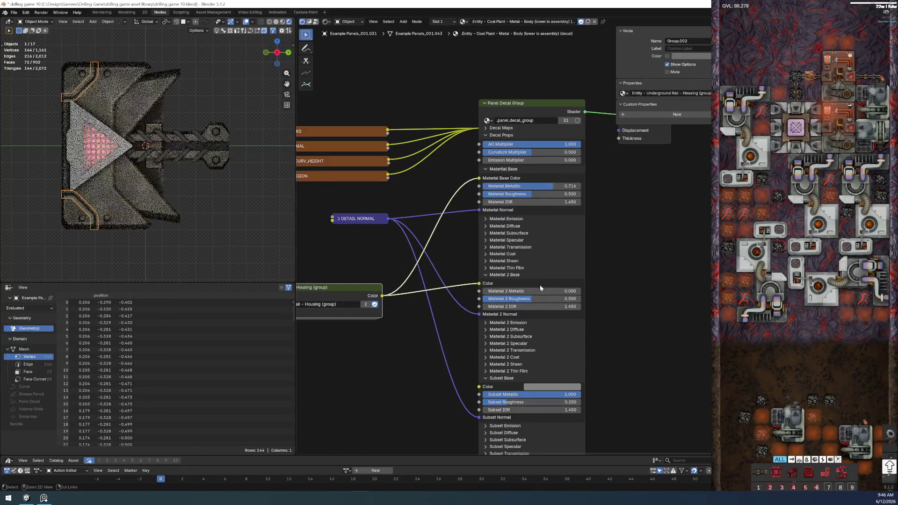
text(0.716)
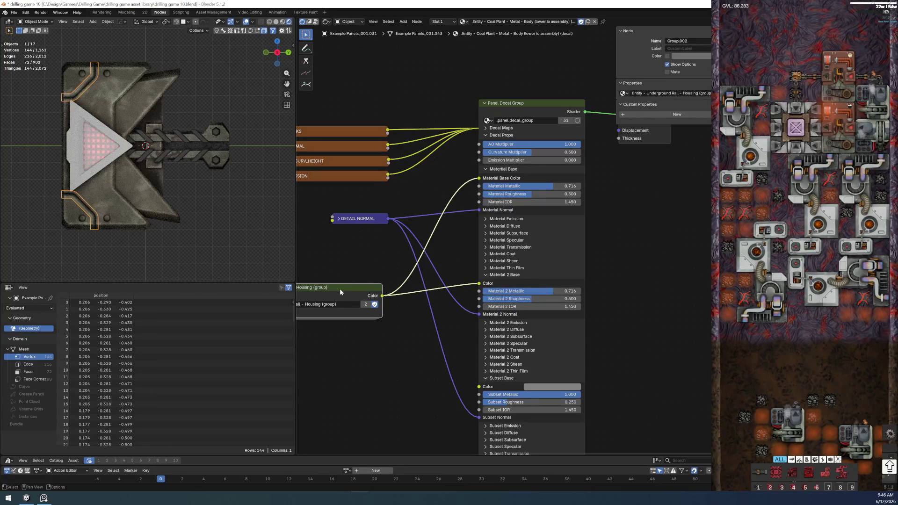
click(117, 196)
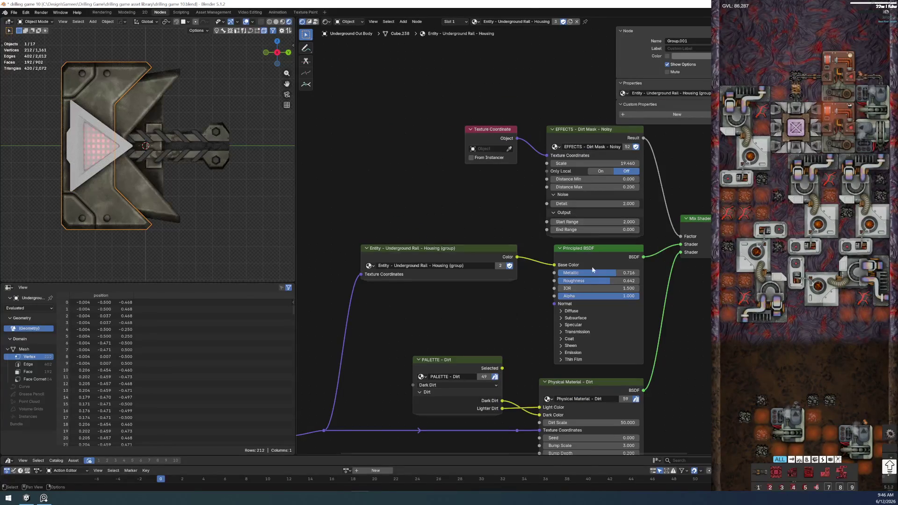
click(89, 215)
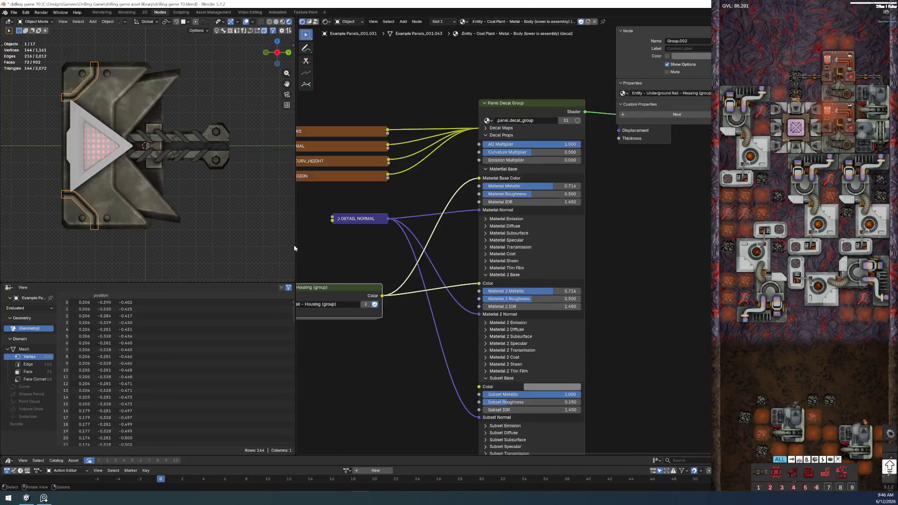
drag(501, 197, 516, 198)
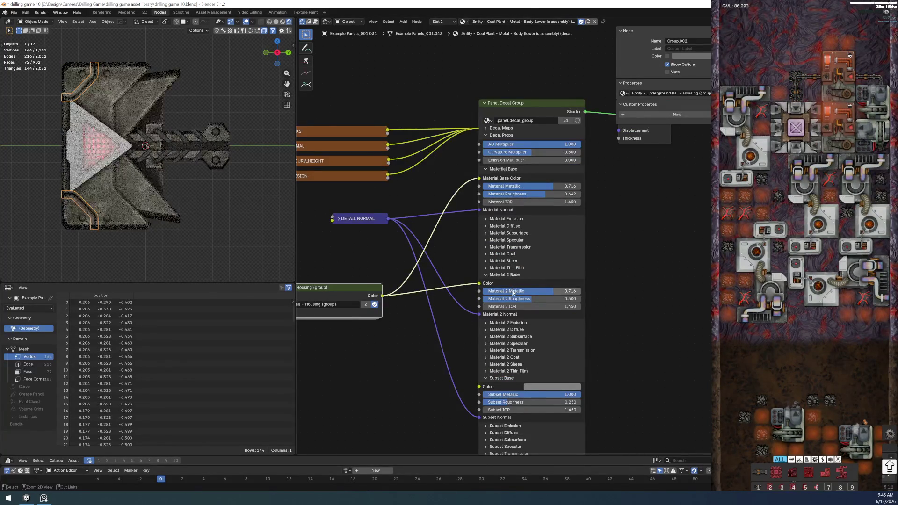
key(ctrl+v)
Step: Select the housing mesh beneath the arrow decal to show its Housing material
click(174, 263)
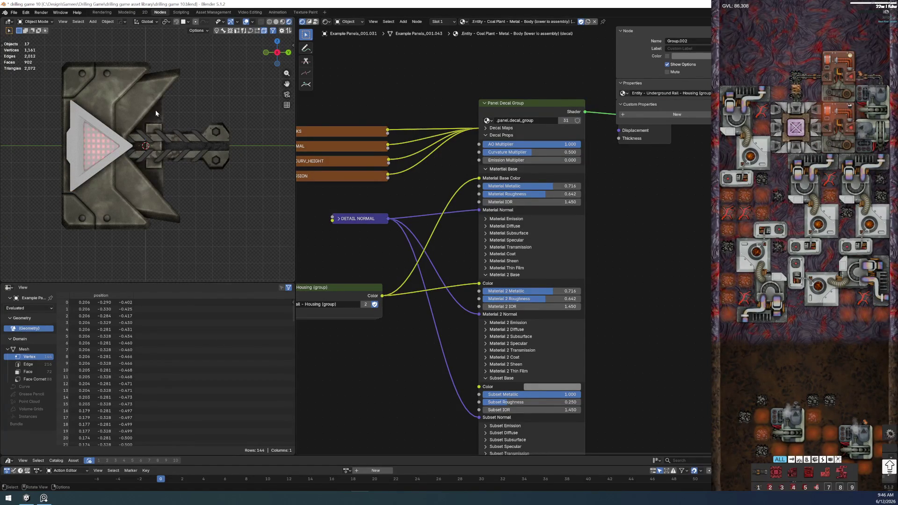
scroll(173, 251, up, 2)
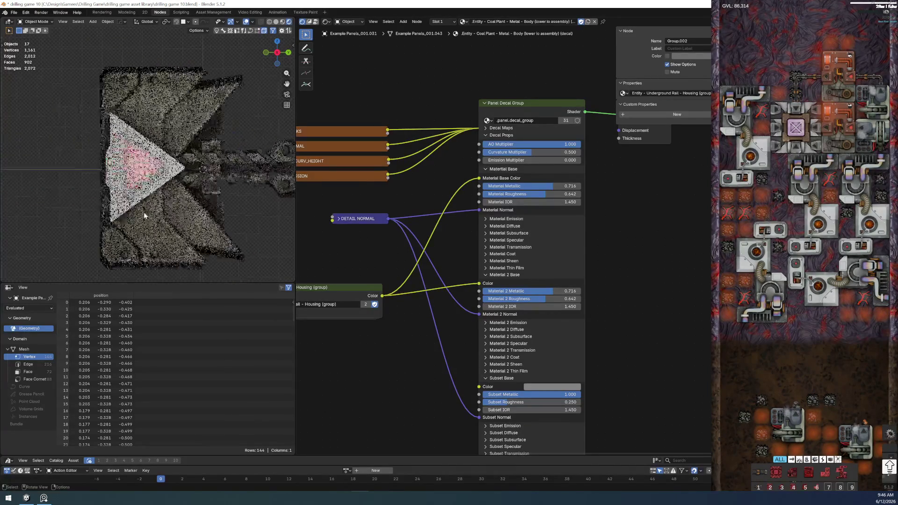
scroll(137, 257, up, 2)
click(152, 249)
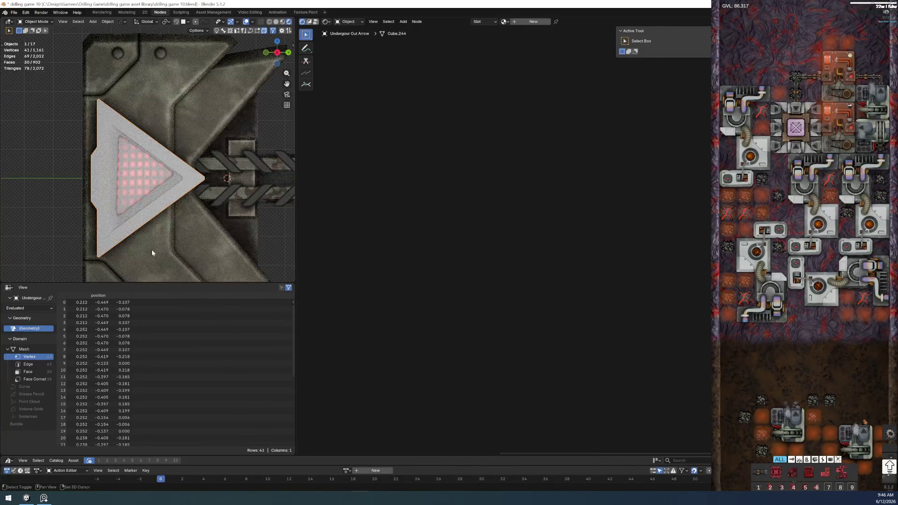
click(113, 248)
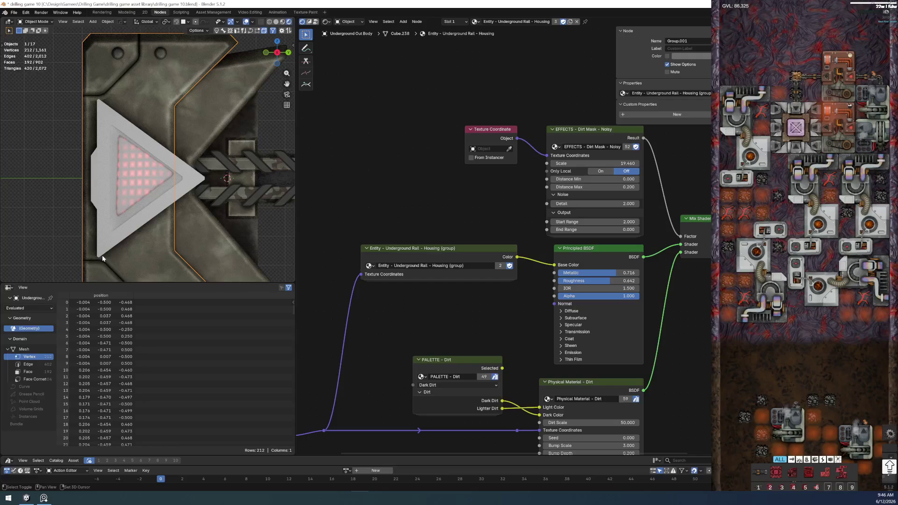
Step: Select the arrow then the rail body and link the body's materials onto the arrow
middle_drag(107, 184, 173, 181)
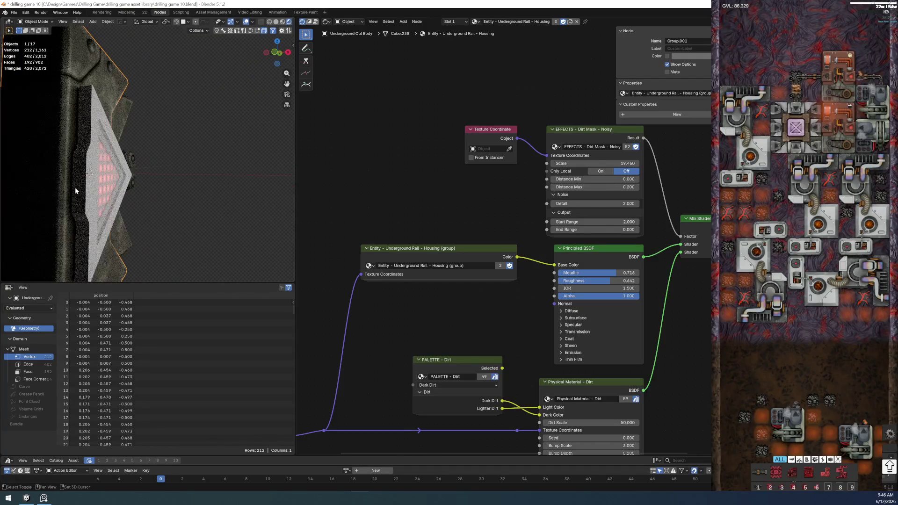
shift+click(75, 187)
click(167, 168)
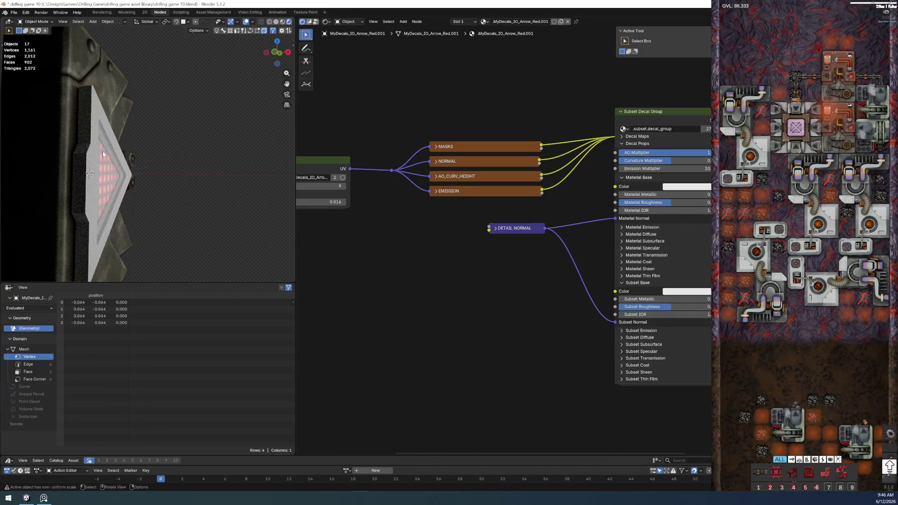
middle_drag(103, 151, 129, 144)
click(110, 87)
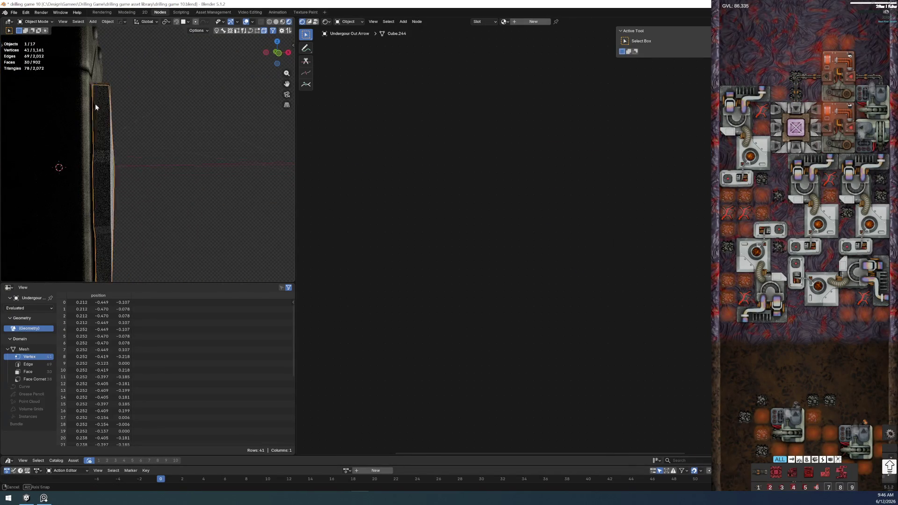
middle_drag(95, 104, 98, 78)
shift+click(97, 77)
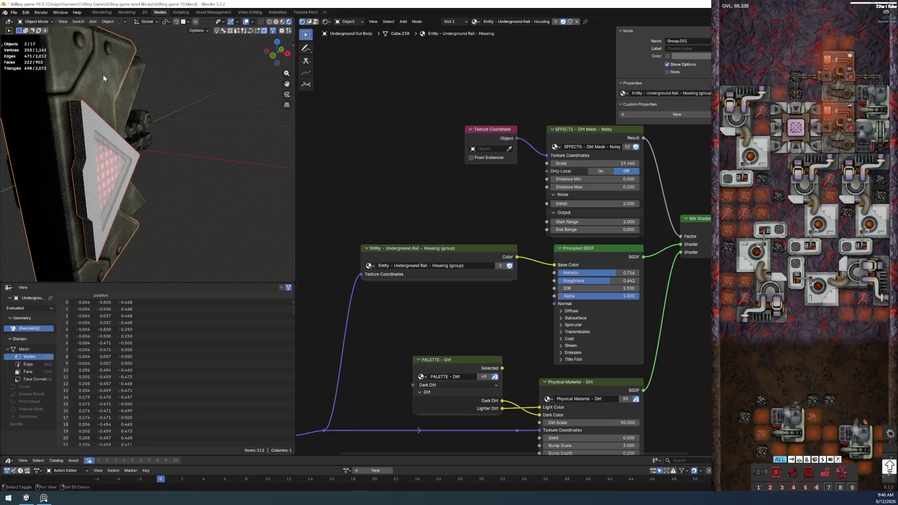
key(ctrl+l)
click(103, 74)
Step: Assign paint - matte black to the body's second slot and enter Edit Mode via the Modeling workspace
mouse_move(103, 74)
middle_down()
mouse_move(200, 196)
mouse_move(210, 183)
middle_up()
scroll(211, 182, up, 2)
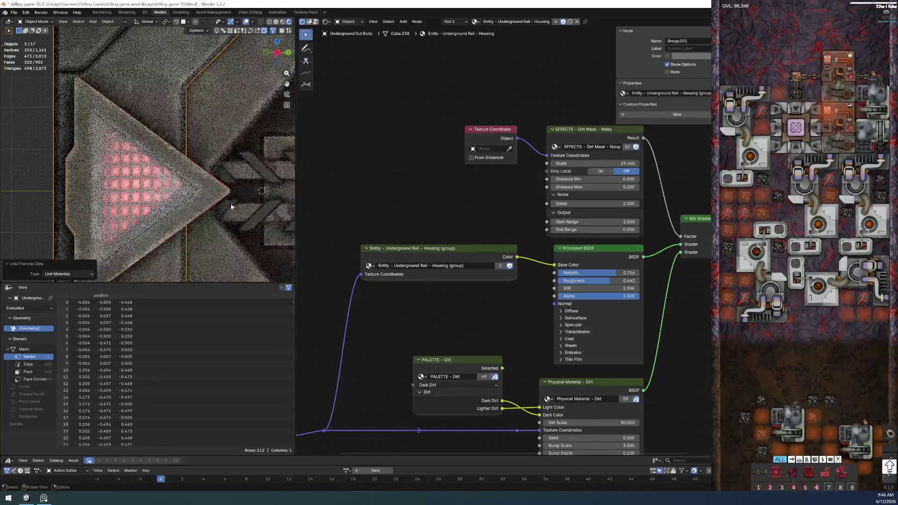
scroll(210, 182, up, 2)
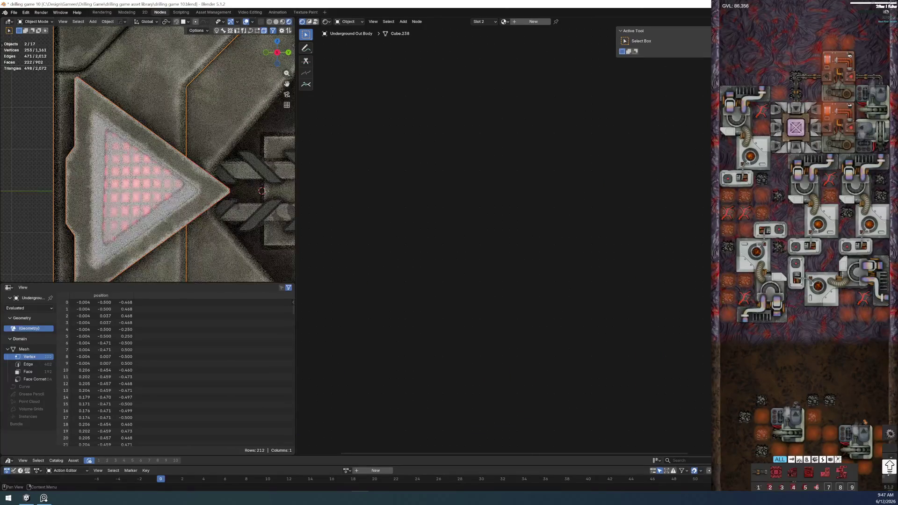
text(matte)
key(Down)
key(Return)
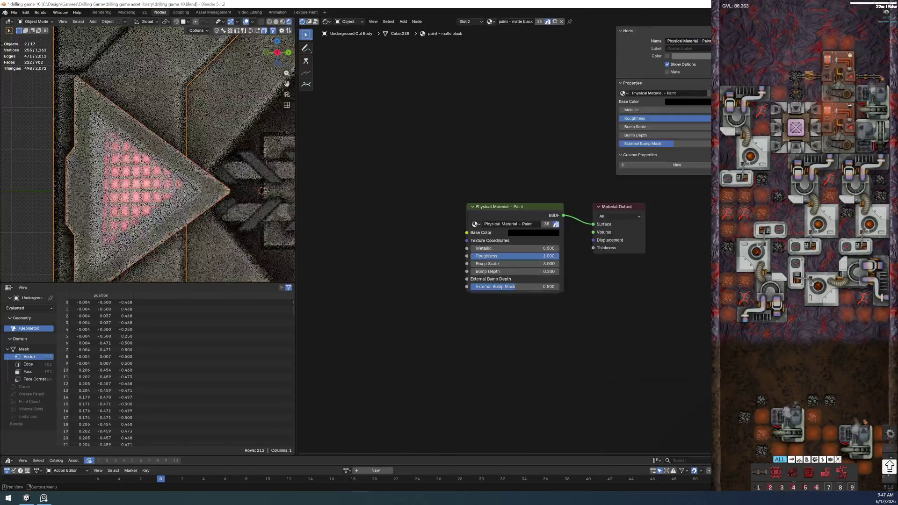
click(126, 12)
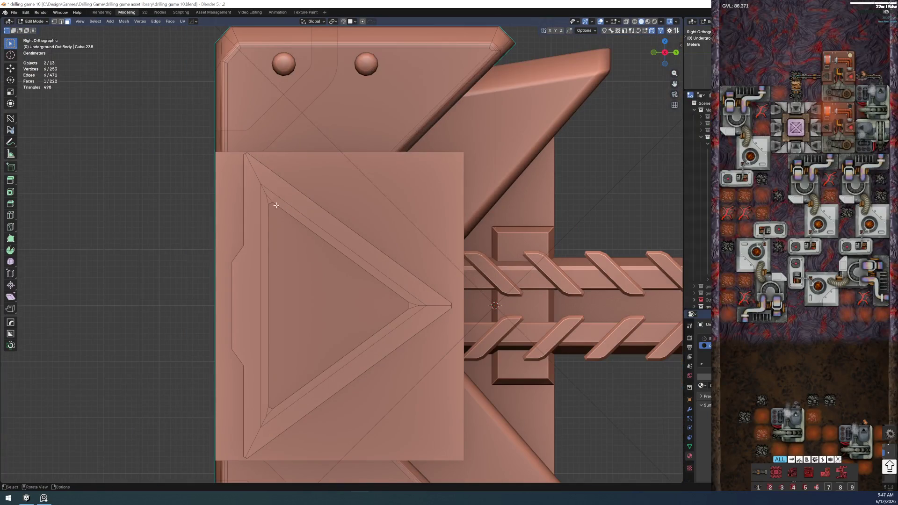
Step: Select the triangle's three bevelled rim strips, using circle select for the lower diagonal
click(267, 198)
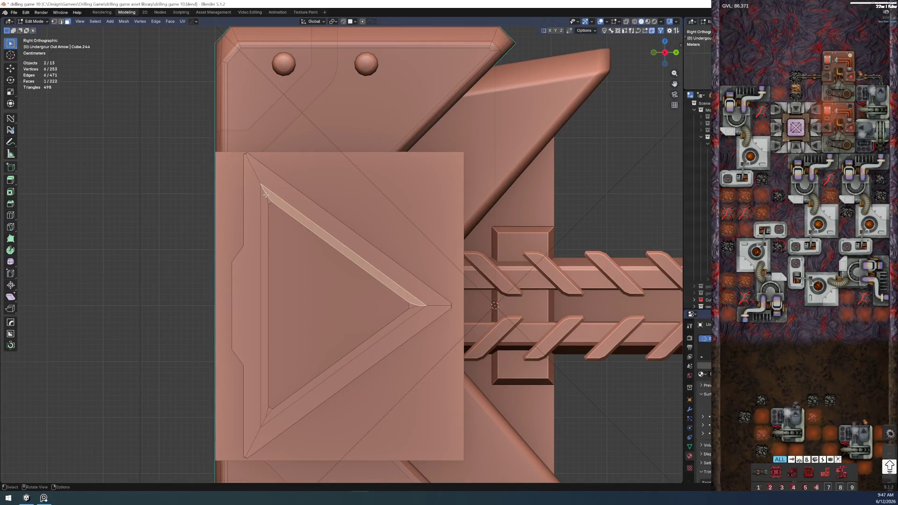
scroll(267, 197, up, 3)
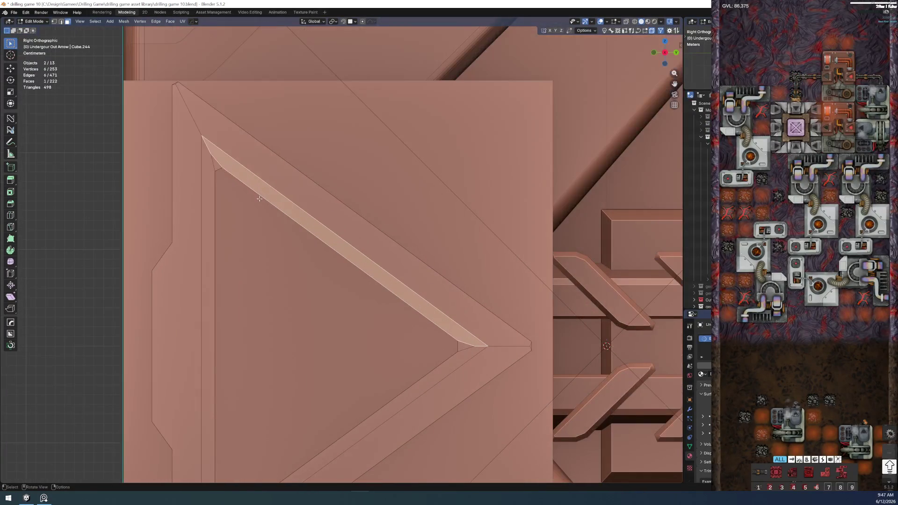
shift+click(211, 281)
scroll(329, 292, down, 2)
shift+middle_drag(329, 292, 402, 237)
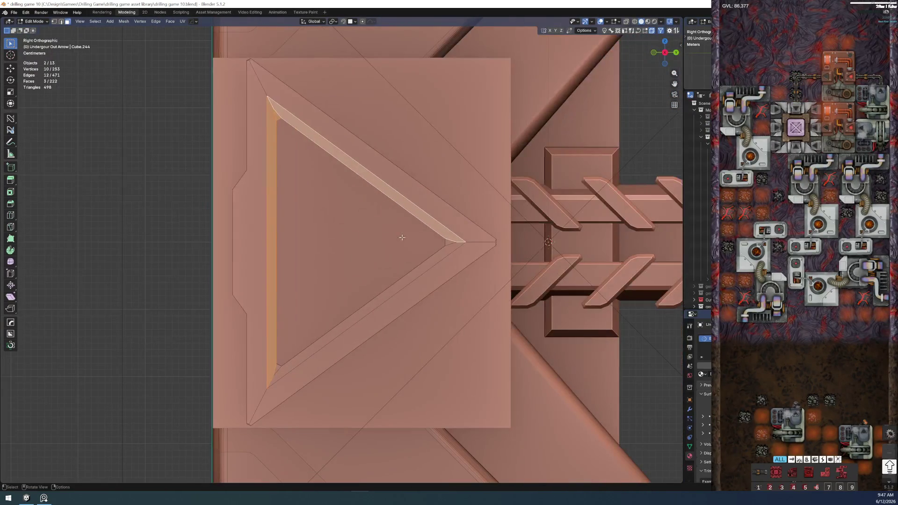
key(c)
drag(459, 241, 277, 371)
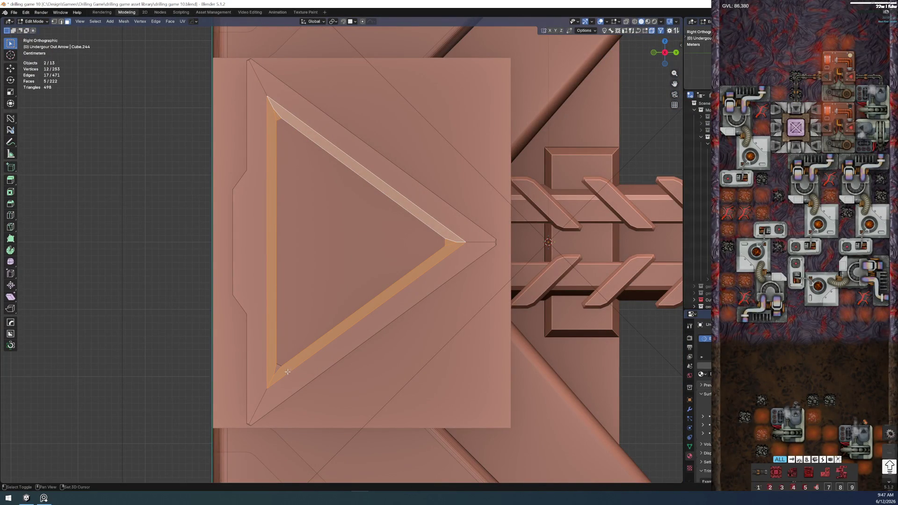
key(Escape)
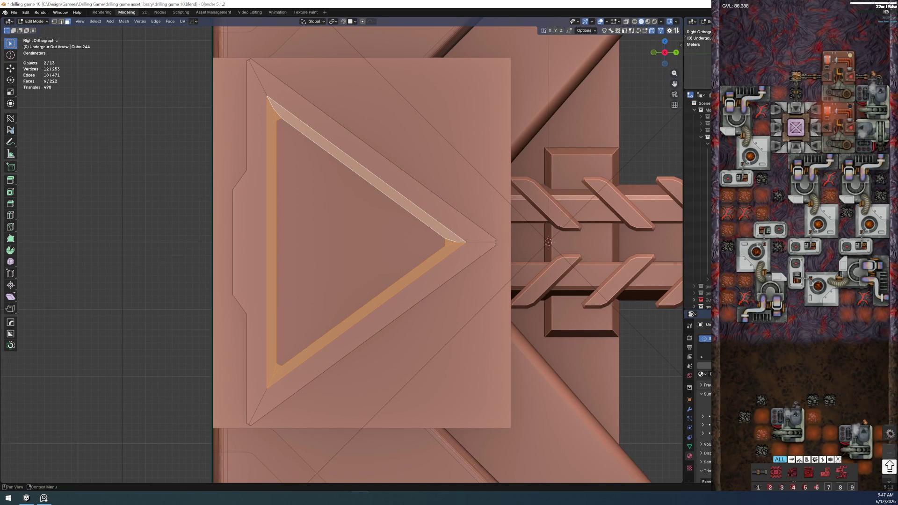
Step: Assign a material from the slot browser to the selected rim faces
middle_drag(431, 330, 444, 293)
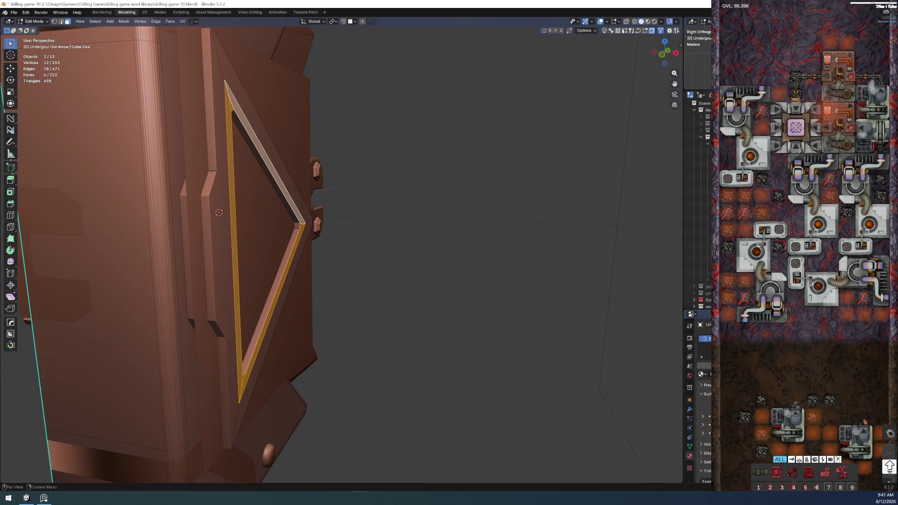
middle_drag(338, 322, 341, 321)
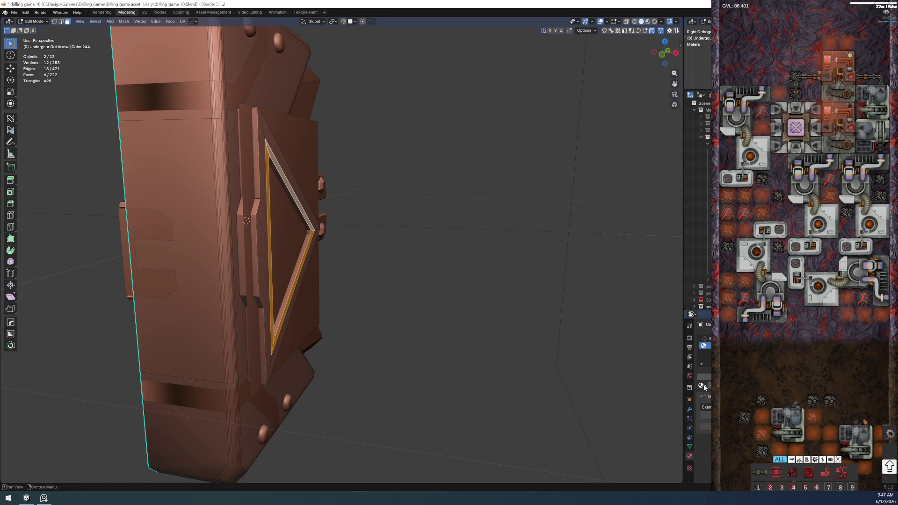
click(703, 386)
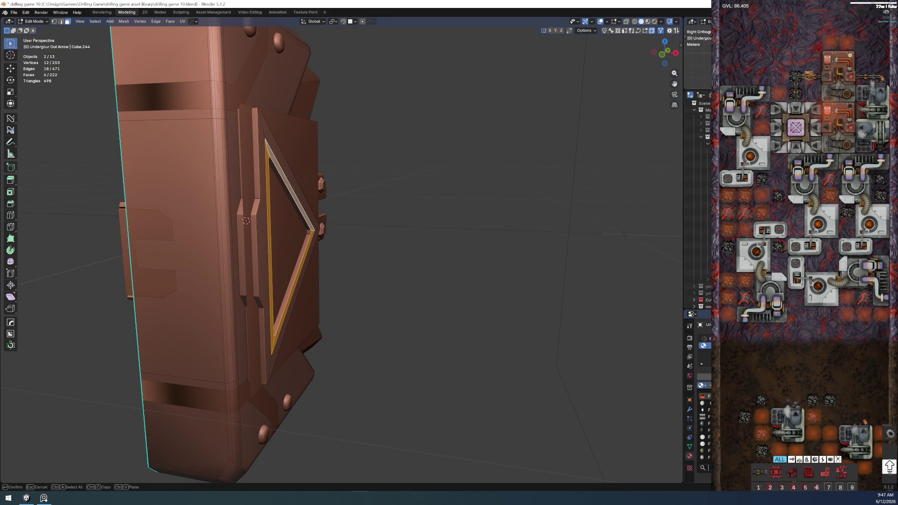
text(m)
key(Return)
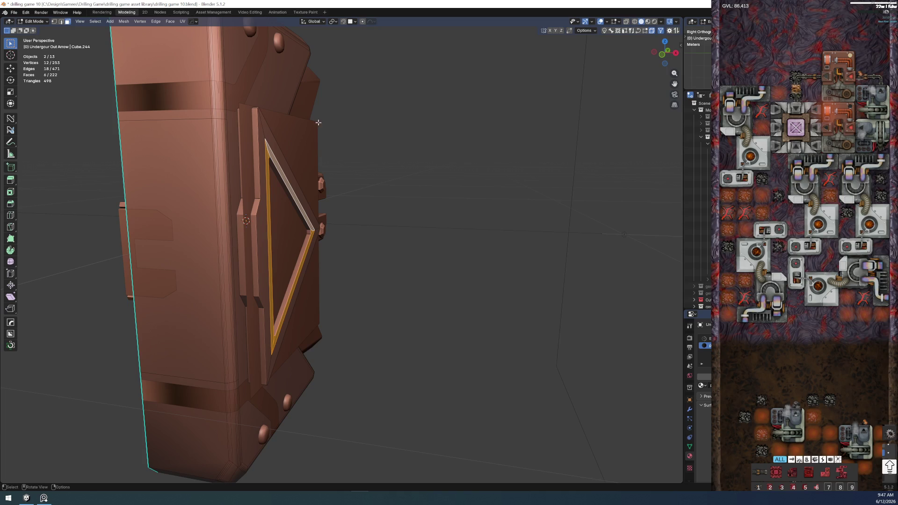
Step: Return to Object Mode and select the main housing body from the front
key(ctrl+Tab)
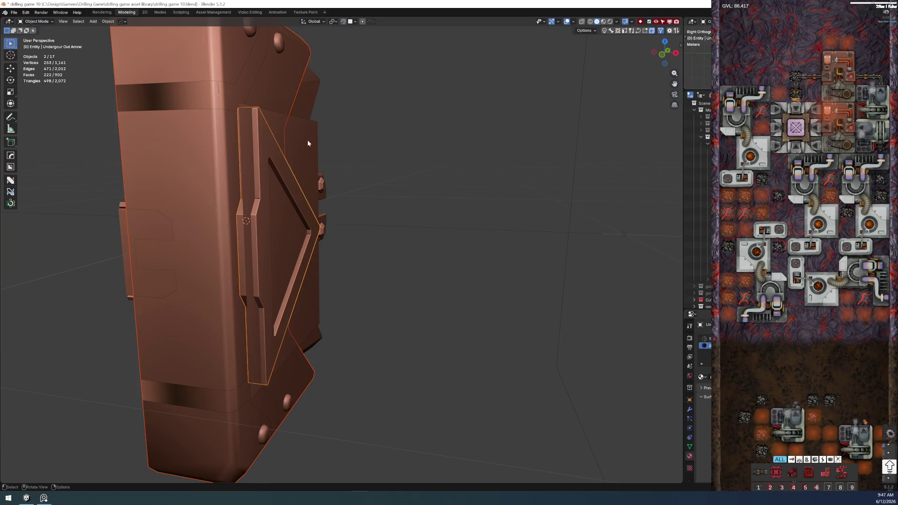
click(307, 143)
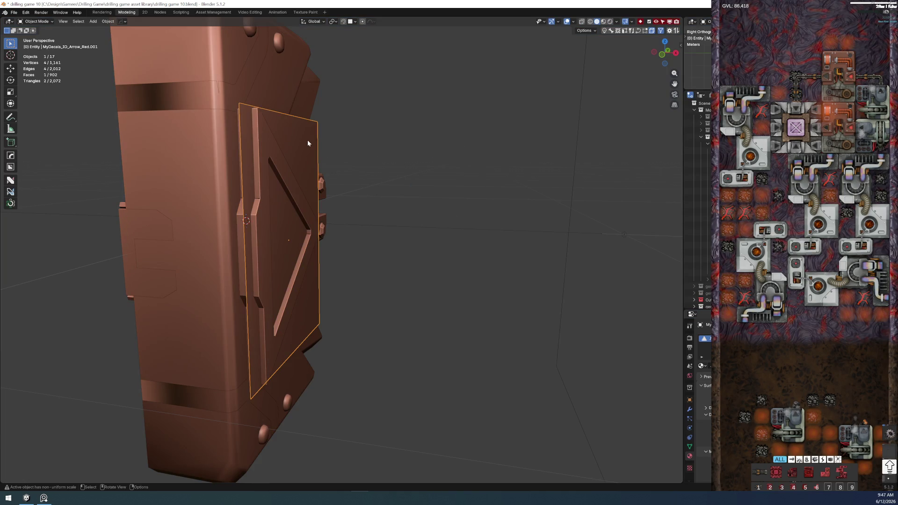
click(206, 191)
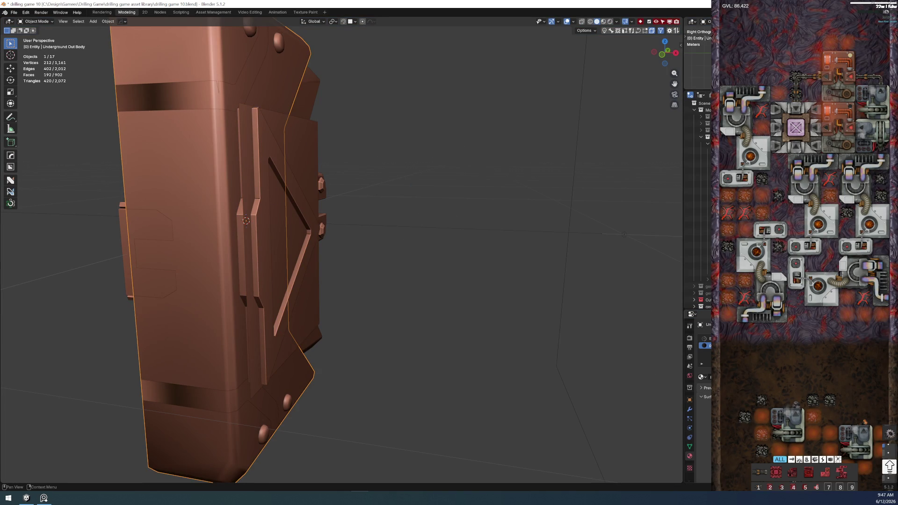
middle_drag(496, 283, 369, 216)
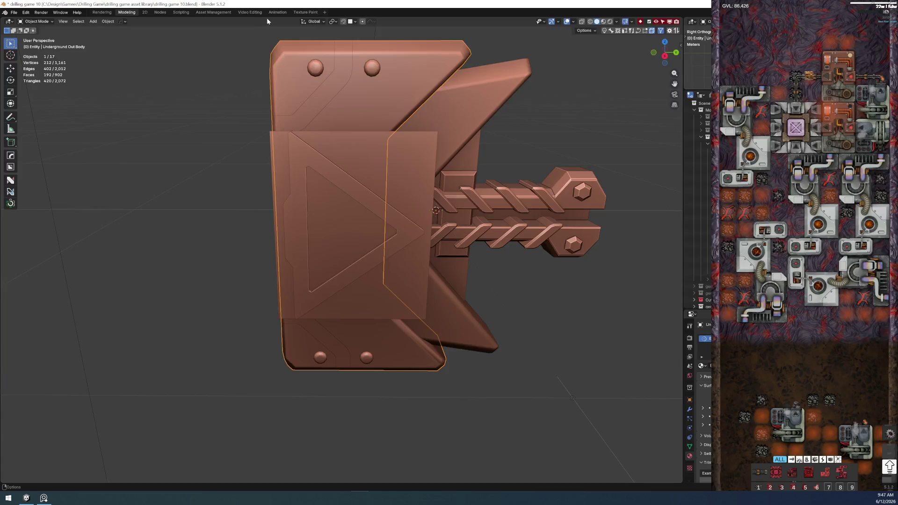
Step: Switch to the Nodes workspace, inspect the textured body, and select the triangle decal's MyDecals_3D_Arrow_Red.001 material
click(160, 11)
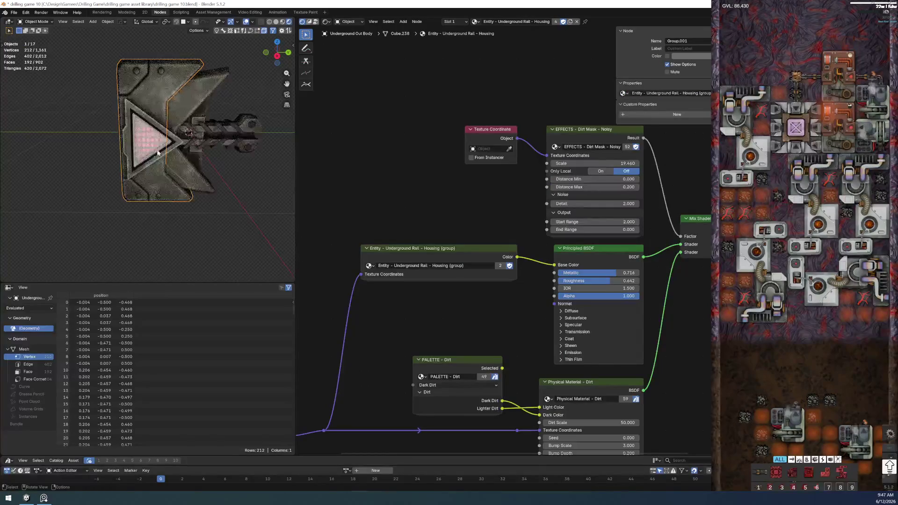
scroll(152, 163, up, 3)
middle_drag(152, 162, 181, 187)
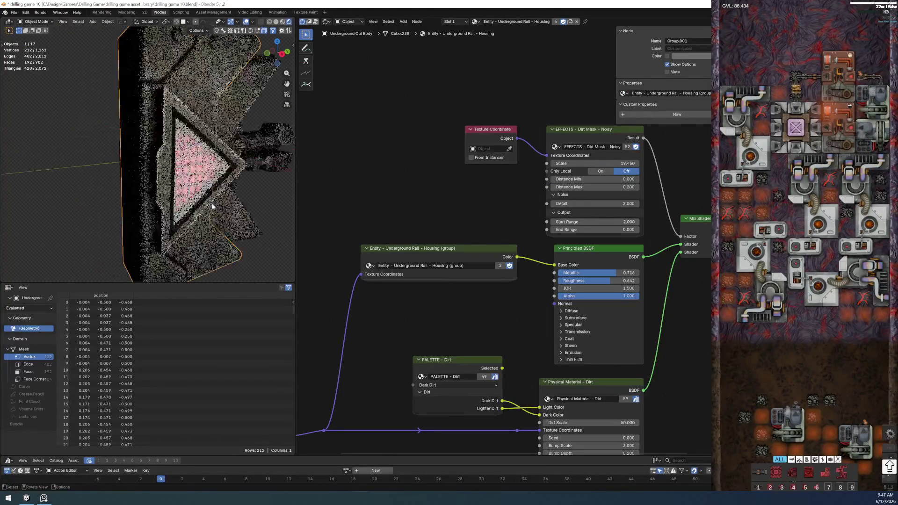
scroll(181, 189, down, 2)
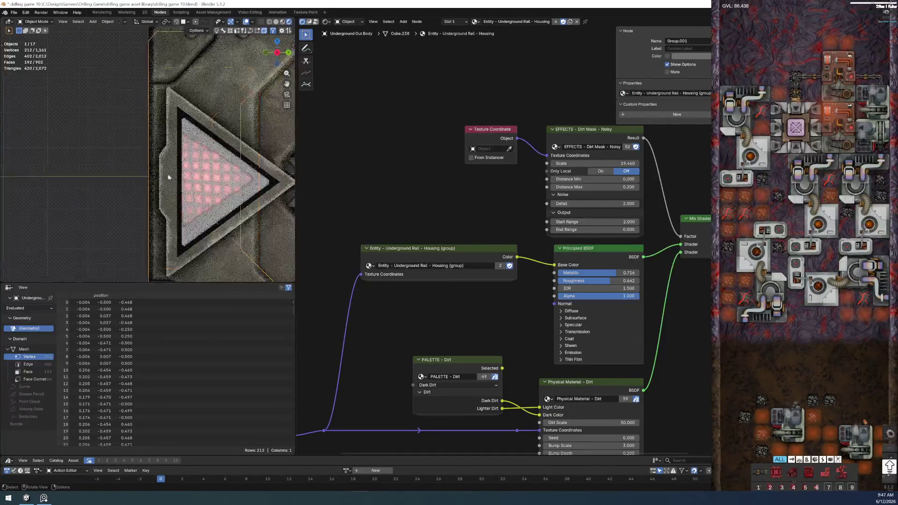
scroll(184, 154, down, 3)
mouse_move(183, 153)
middle_down()
mouse_move(209, 190)
mouse_move(125, 211)
mouse_move(200, 226)
middle_up()
click(219, 182)
scroll(220, 181, up, 4)
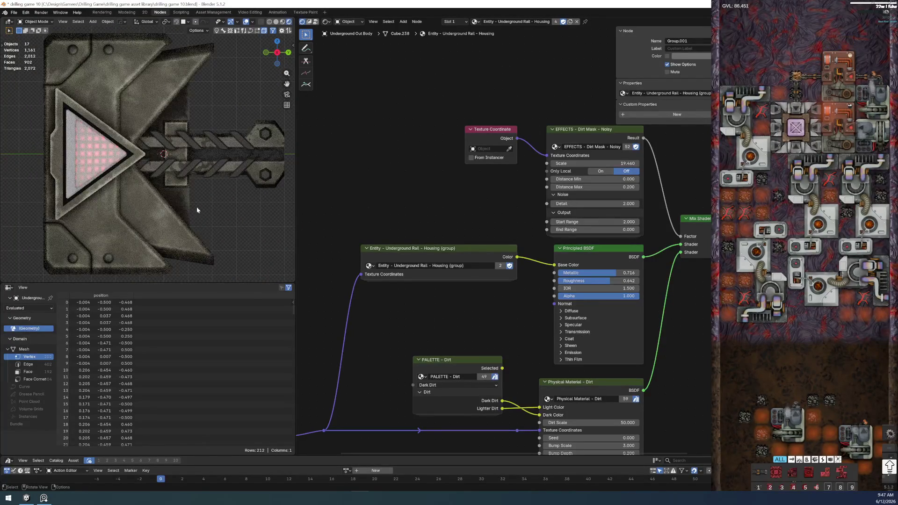
scroll(179, 197, down, 3)
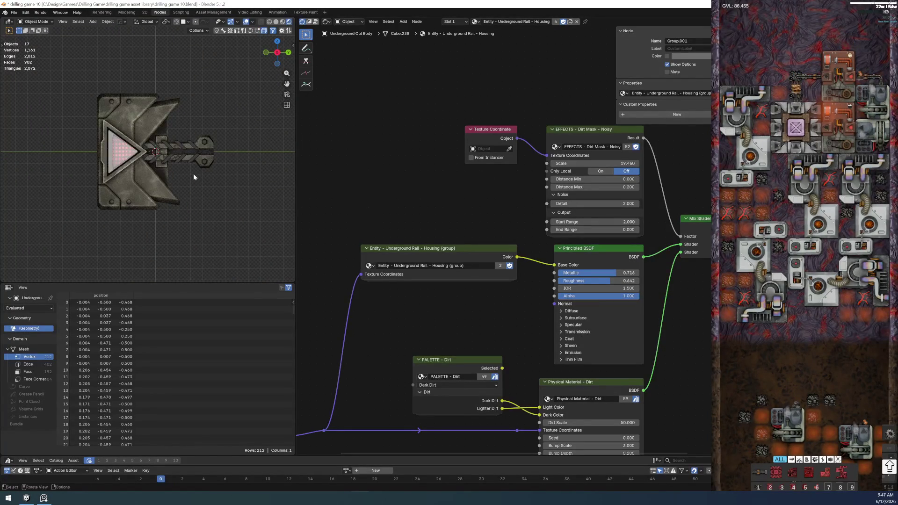
scroll(183, 172, up, 3)
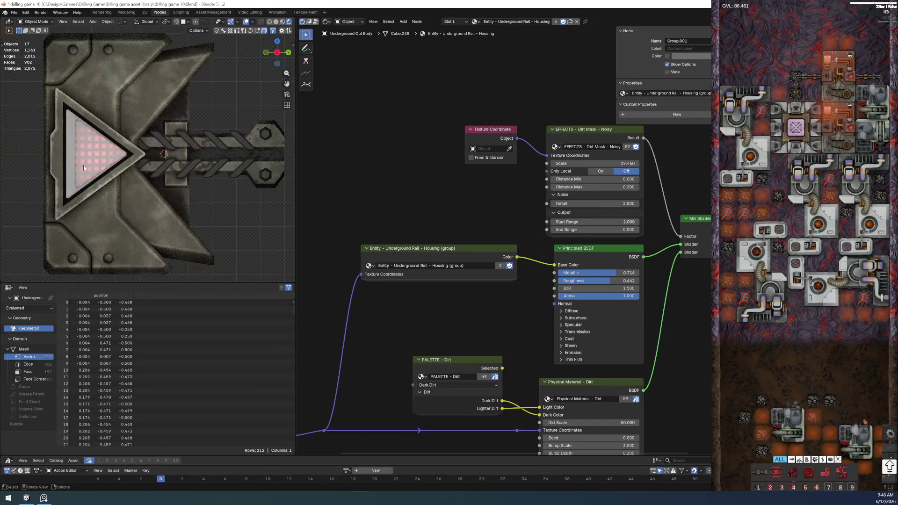
scroll(103, 159, down, 3)
scroll(126, 164, up, 1)
scroll(127, 165, up, 4)
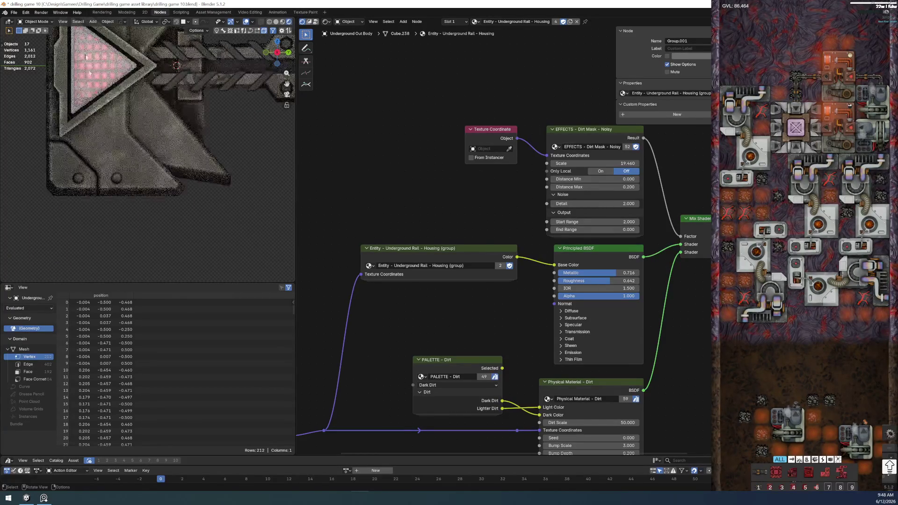
scroll(92, 141, down, 2)
scroll(88, 171, up, 1)
scroll(88, 171, down, 1)
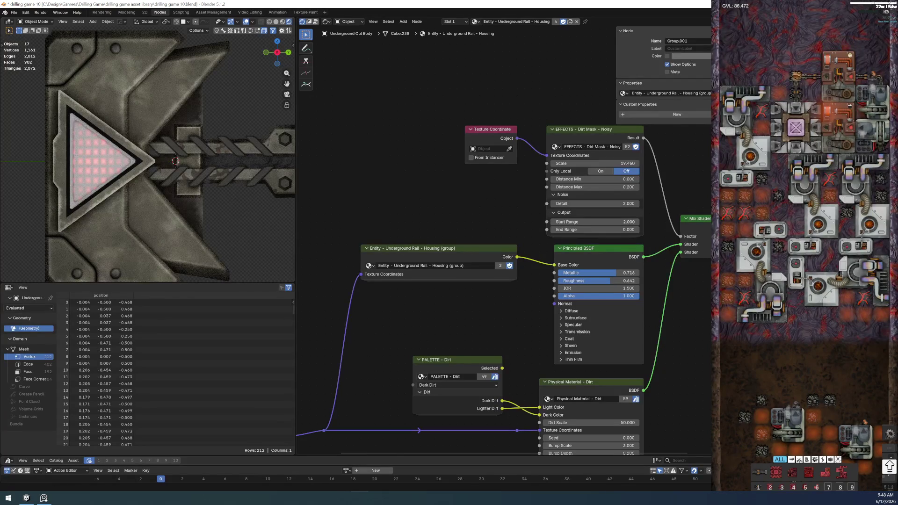
middle_drag(238, 224, 254, 232)
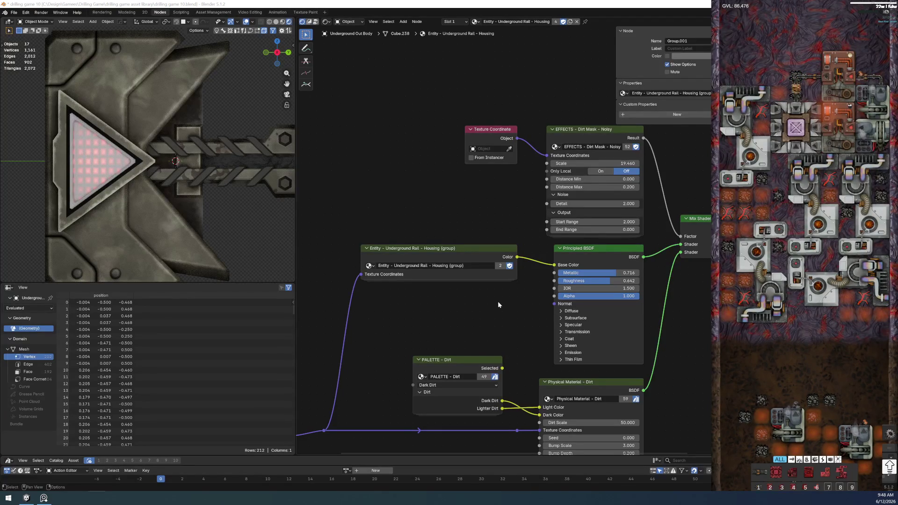
click(86, 162)
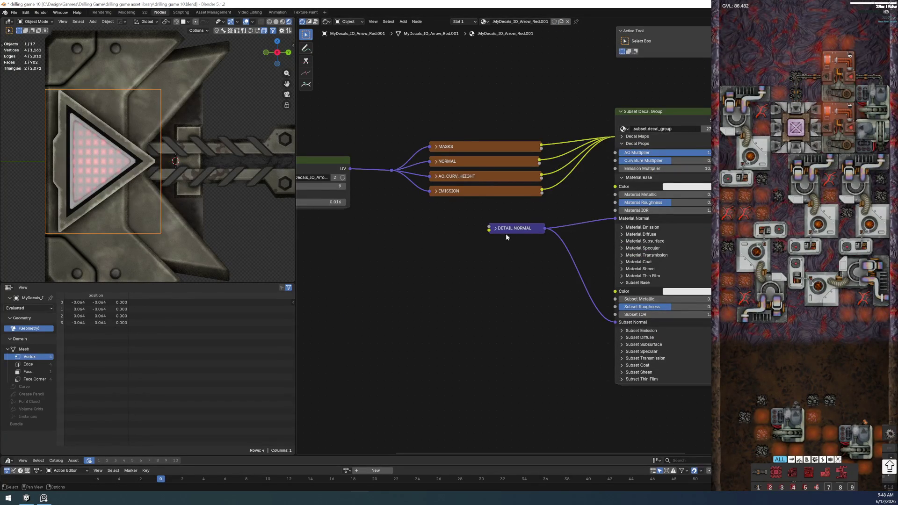
Step: Confirm Subset Roughness 1.000 on the decal group and revert a Material Roughness tweak, keeping 0.500
middle_drag(506, 234, 400, 288)
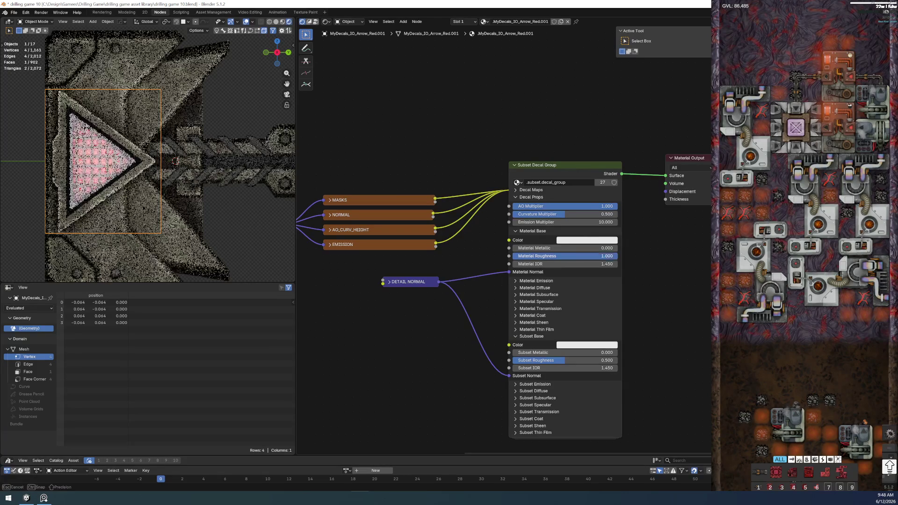
click(548, 360)
text(1)
key(Return)
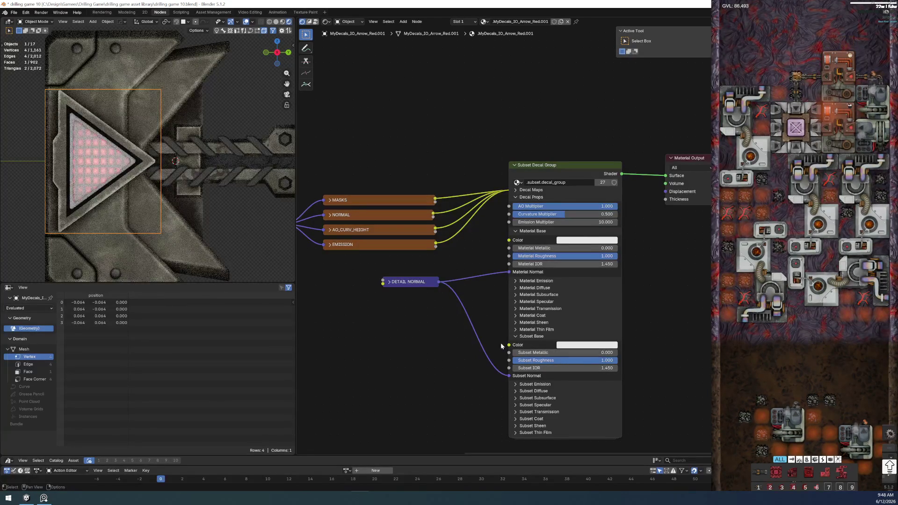
key(ctrl+z)
key(ctrl+z)
key(ctrl+z)
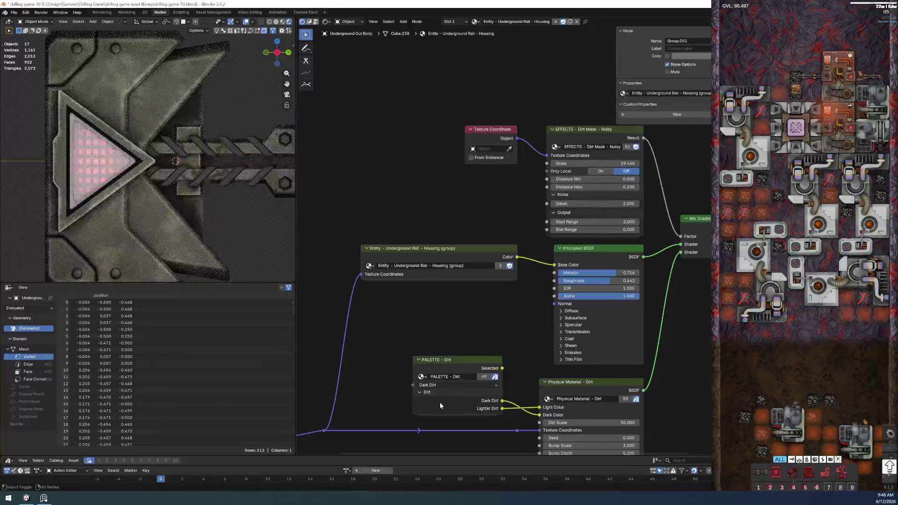
key(ctrl+shift+z)
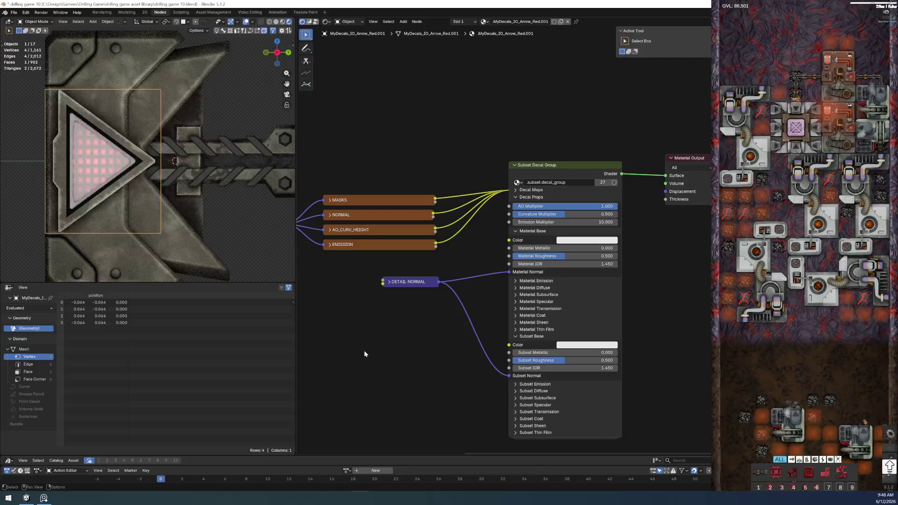
scroll(495, 231, up, 3)
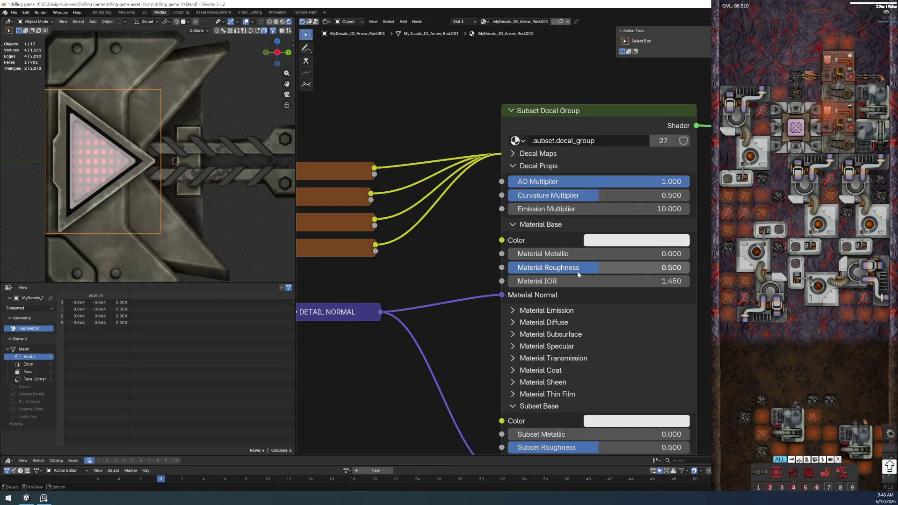
mouse_move(578, 271)
mouse_down()
mouse_move(519, 271)
mouse_move(631, 271)
mouse_up()
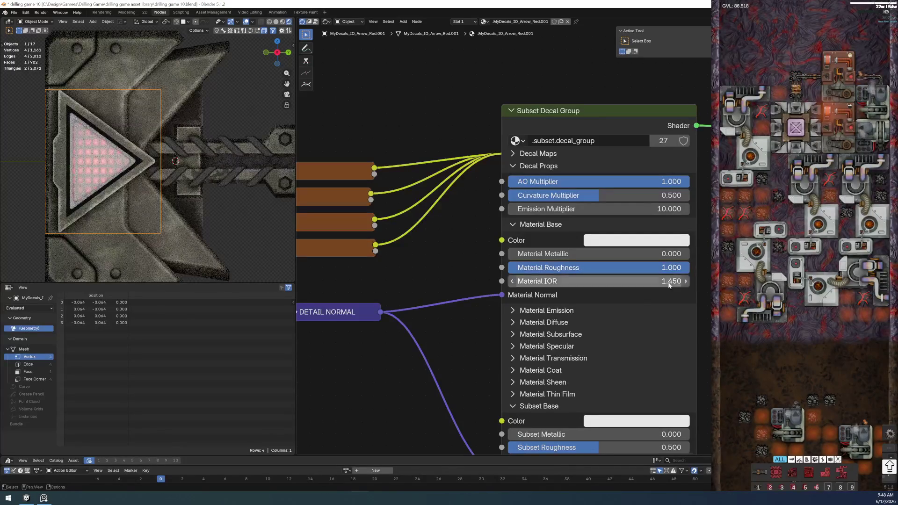
key(ctrl+z)
key(ctrl+z)
scroll(482, 368, down, 2)
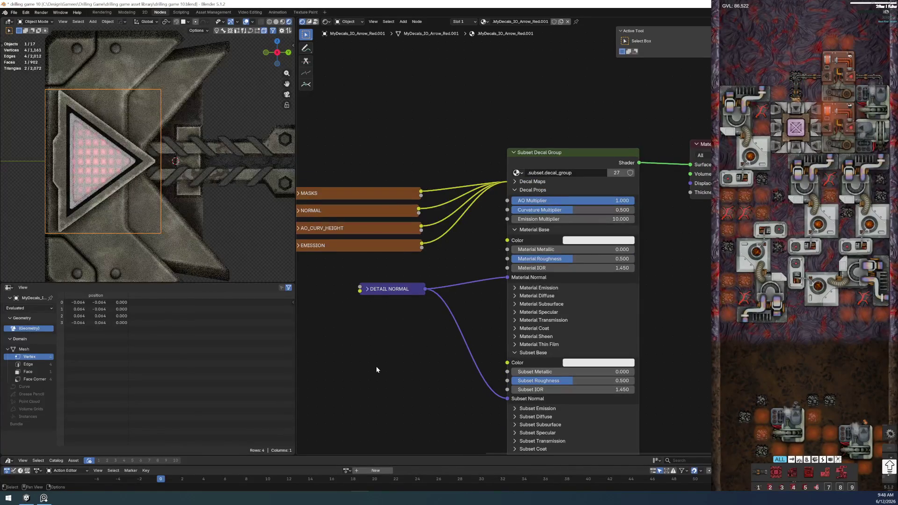
Step: Move the DETAIL NORMAL node lower and expand Decal Maps to reveal the Parallax Group
drag(401, 290, 407, 333)
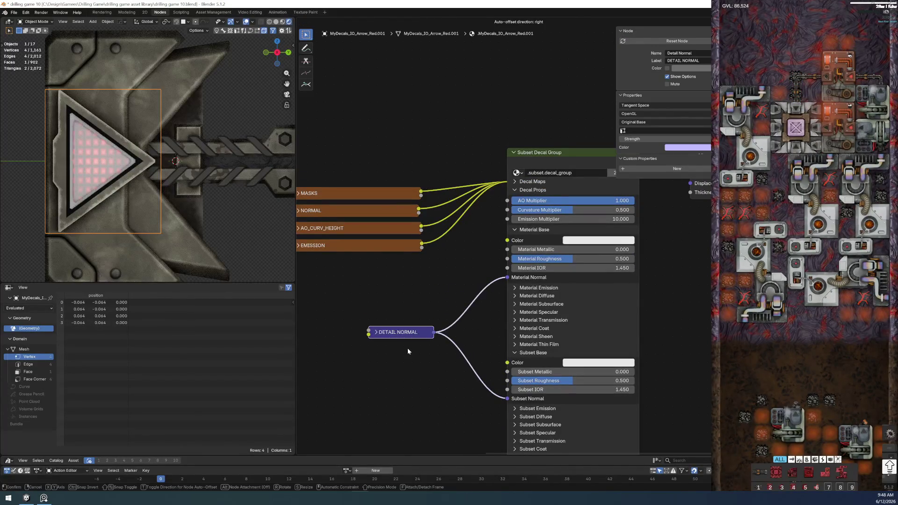
scroll(163, 221, down, 5)
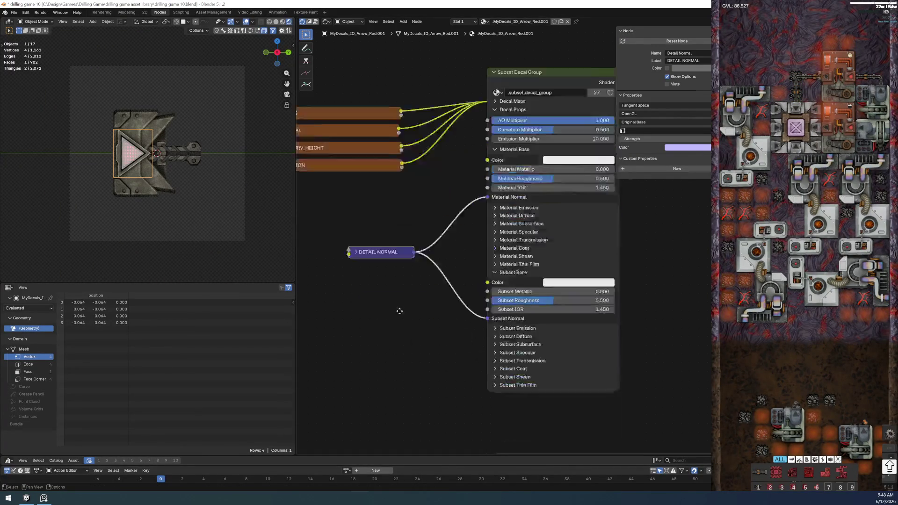
scroll(418, 320, up, 3)
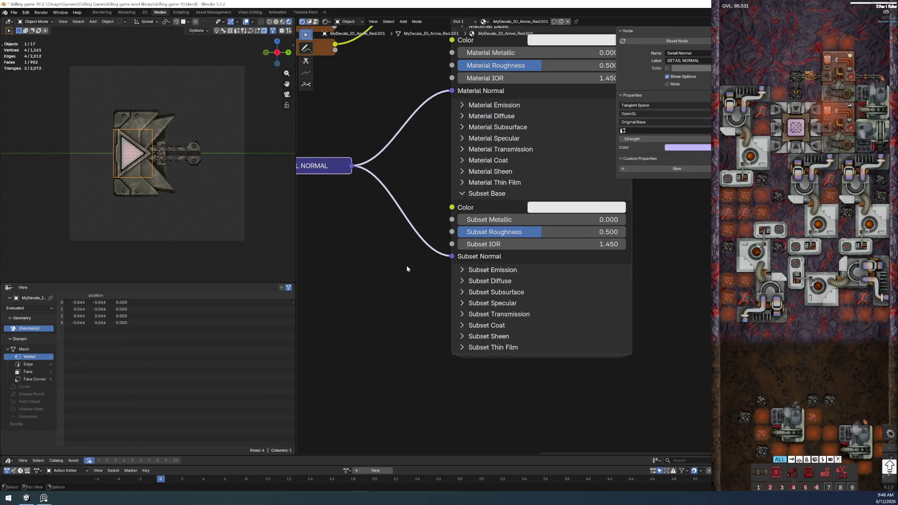
scroll(406, 265, down, 2)
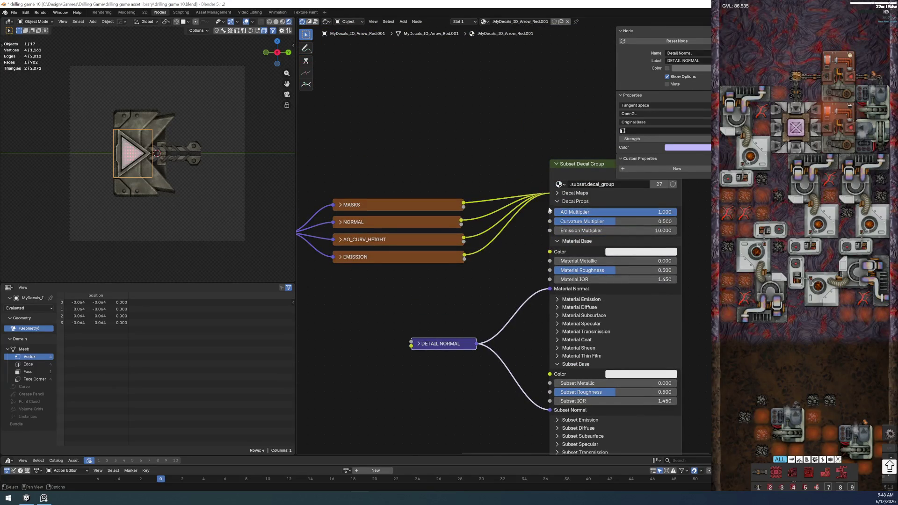
click(558, 194)
mouse_move(397, 300)
middle_down()
mouse_move(498, 283)
mouse_move(613, 305)
mouse_move(527, 340)
mouse_move(579, 335)
middle_up()
scroll(443, 310, up, 2)
scroll(525, 310, down, 2)
scroll(109, 161, up, 4)
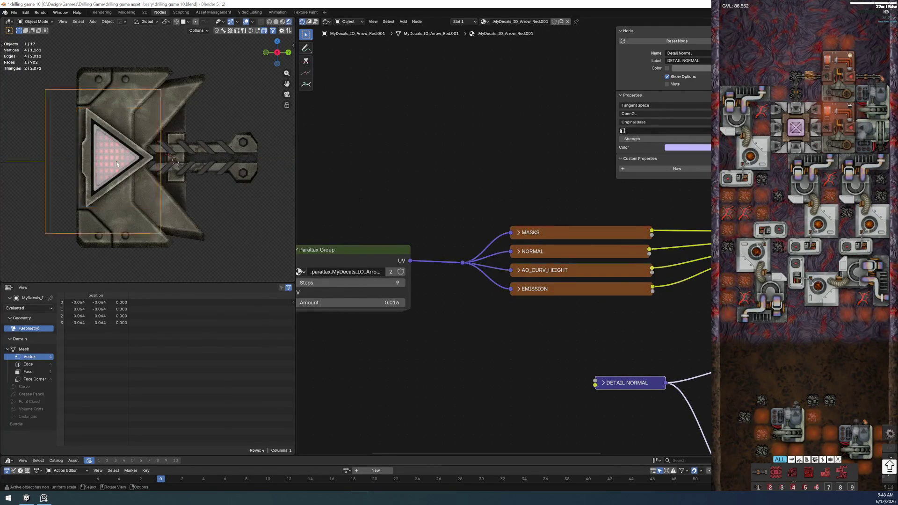
scroll(116, 160, up, 4)
scroll(117, 166, down, 5)
scroll(118, 166, down, 1)
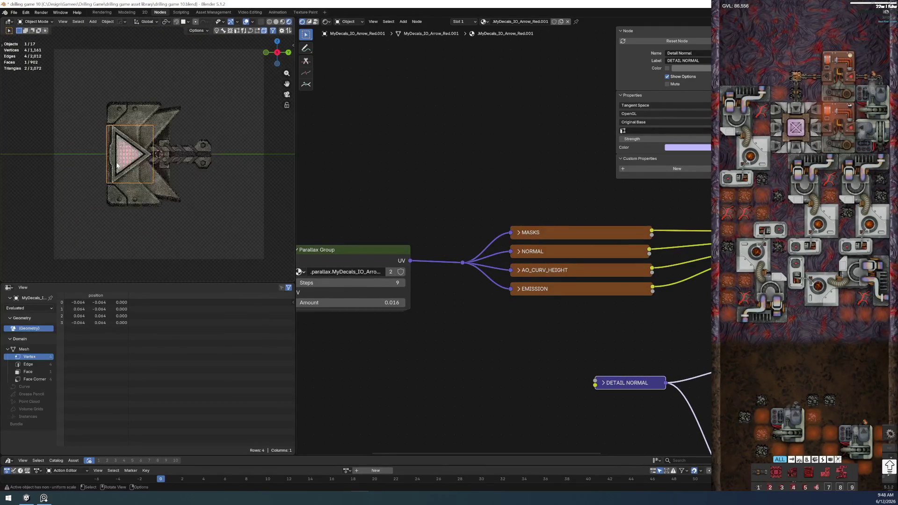
click(13, 12)
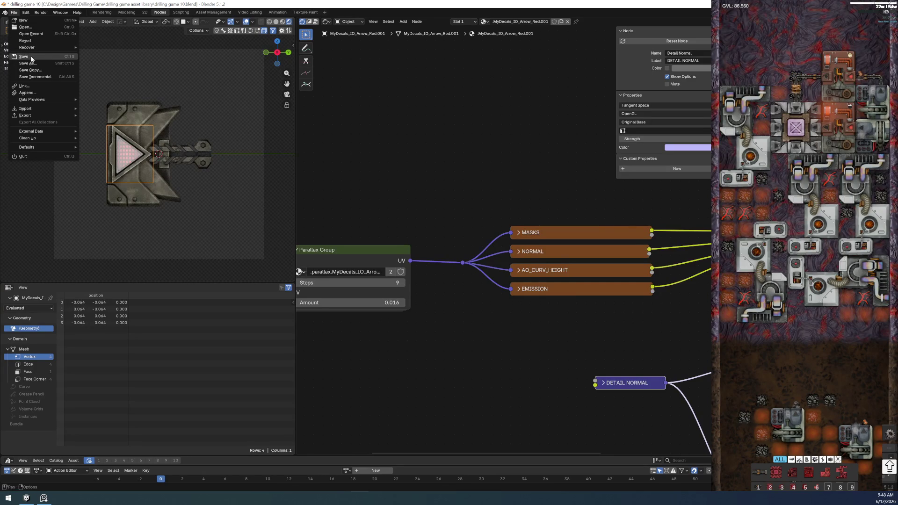
Step: Save the project, view the decal through the camera in the Rendering workspace, and render the frame with F12
click(27, 56)
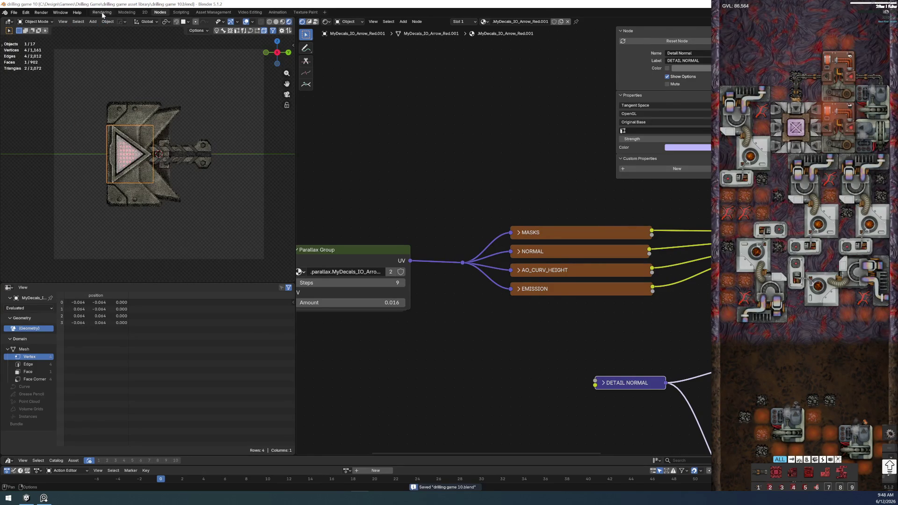
click(102, 12)
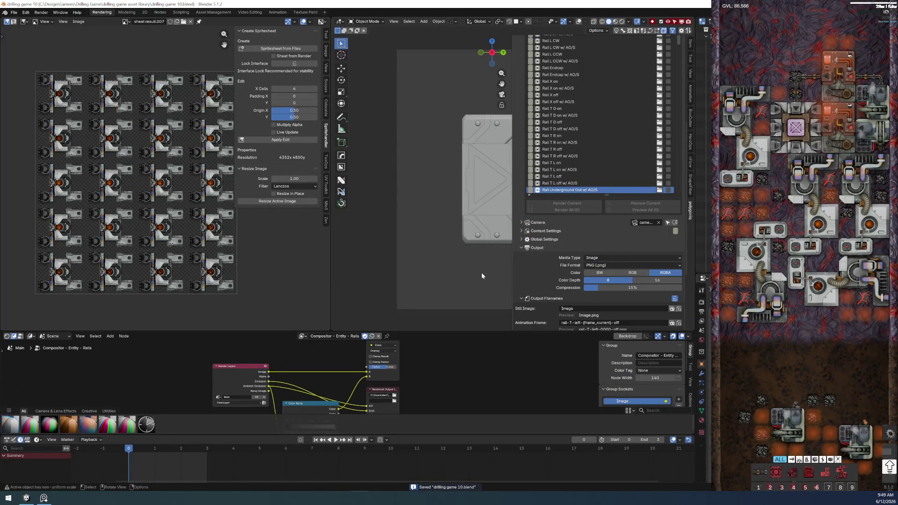
key(n)
key(Home)
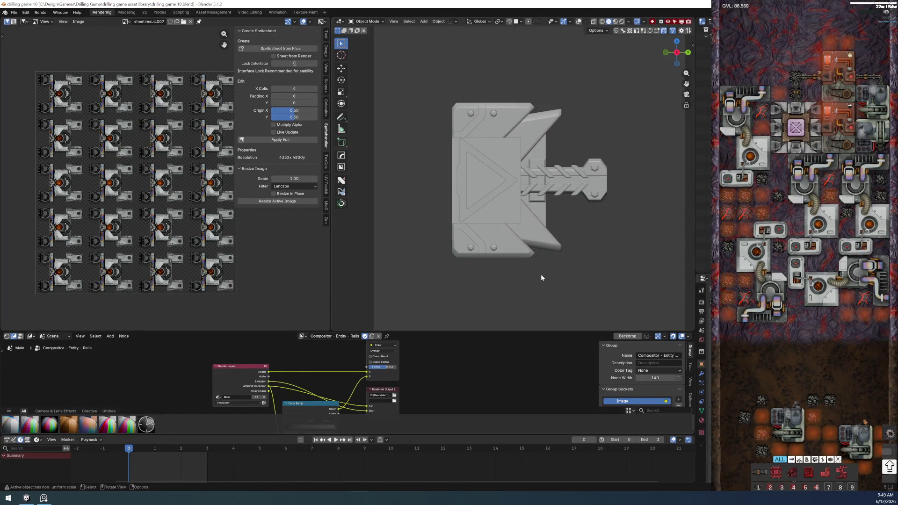
key(F12)
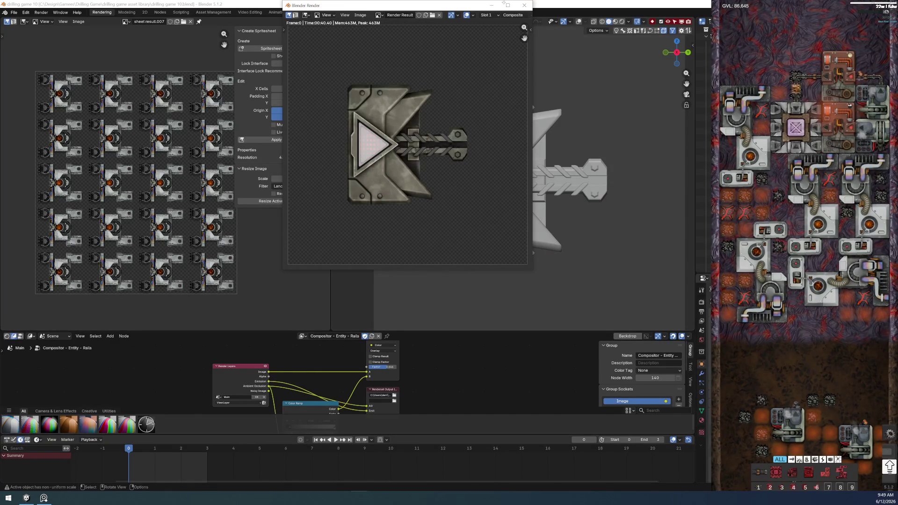
scroll(356, 149, up, 5)
scroll(356, 149, down, 2)
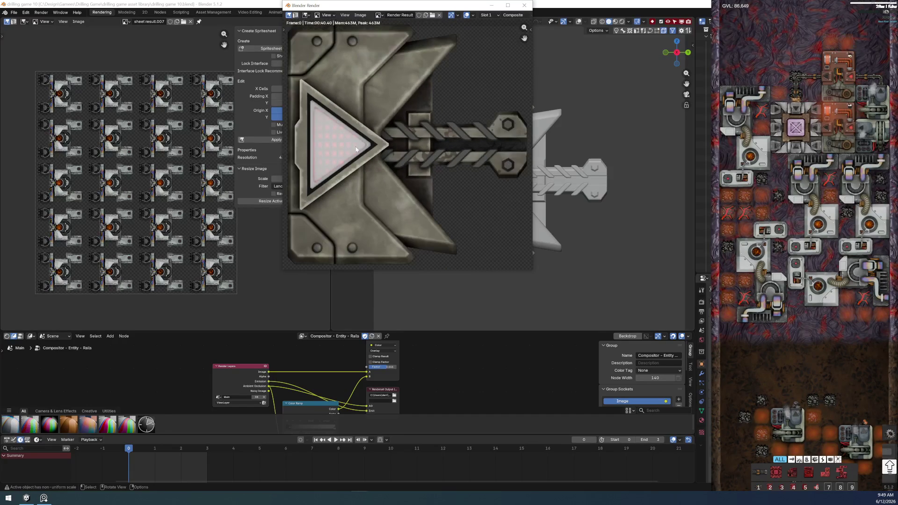
scroll(403, 181, down, 5)
scroll(401, 189, down, 4)
scroll(402, 188, up, 4)
scroll(387, 143, up, 6)
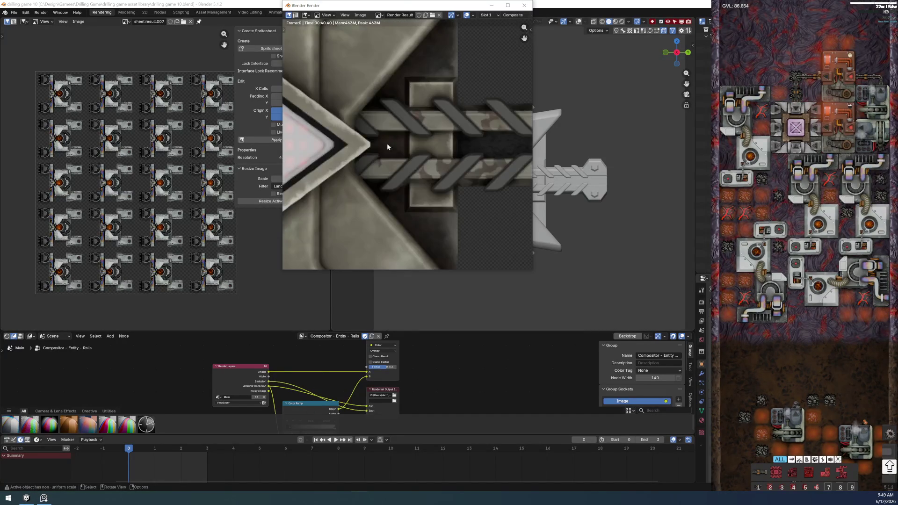
Step: Close the render window and show Render Result in the Image Editor, centred on the decal
middle_drag(352, 149, 474, 150)
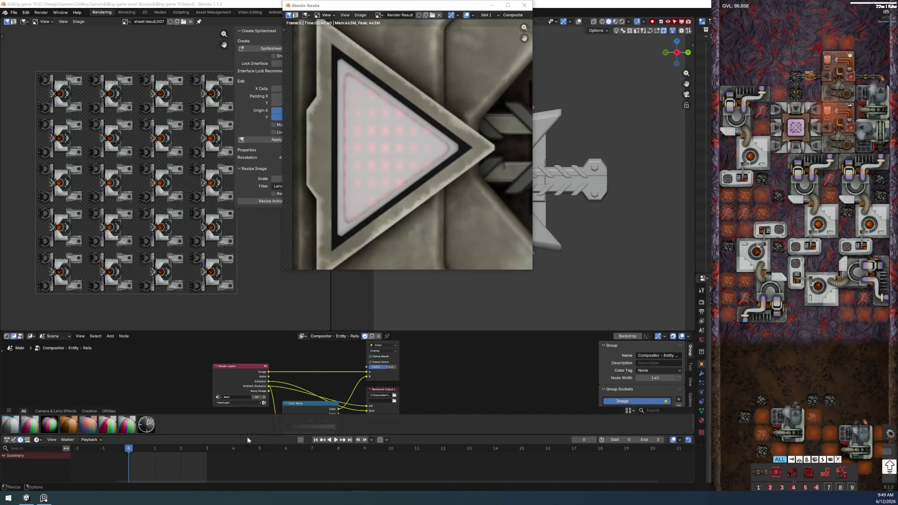
key(Escape)
drag(204, 435, 213, 389)
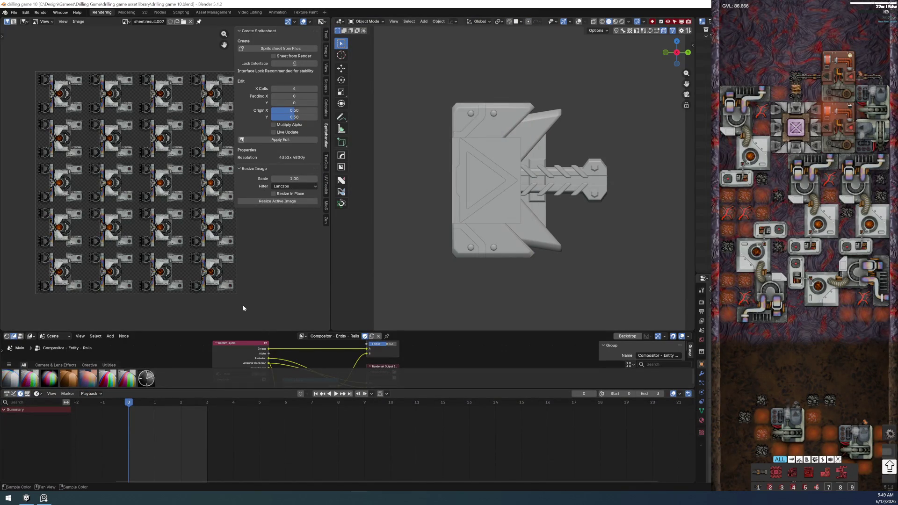
click(125, 21)
scroll(151, 63, up, 2)
text(nder)
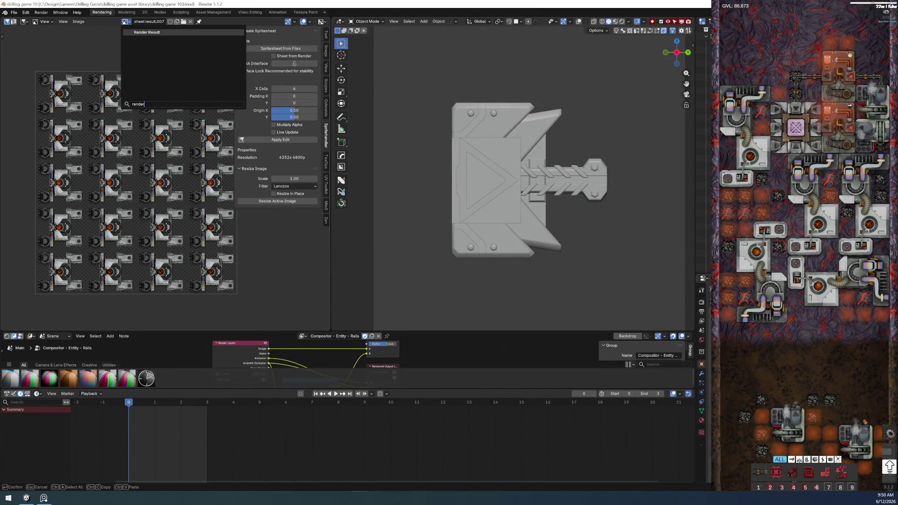
click(153, 31)
scroll(161, 179, up, 4)
mouse_move(91, 222)
middle_down()
mouse_move(172, 199)
mouse_move(161, 227)
middle_up()
scroll(173, 198, up, 2)
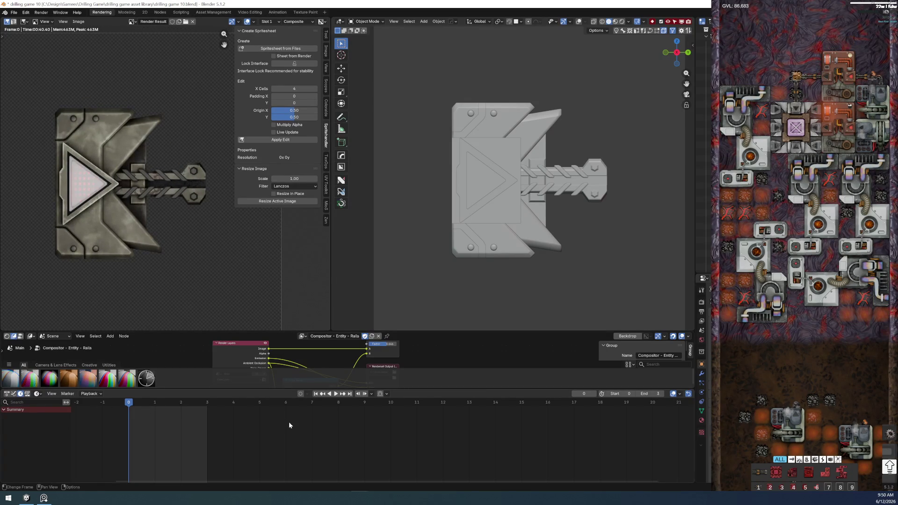
drag(252, 389, 253, 474)
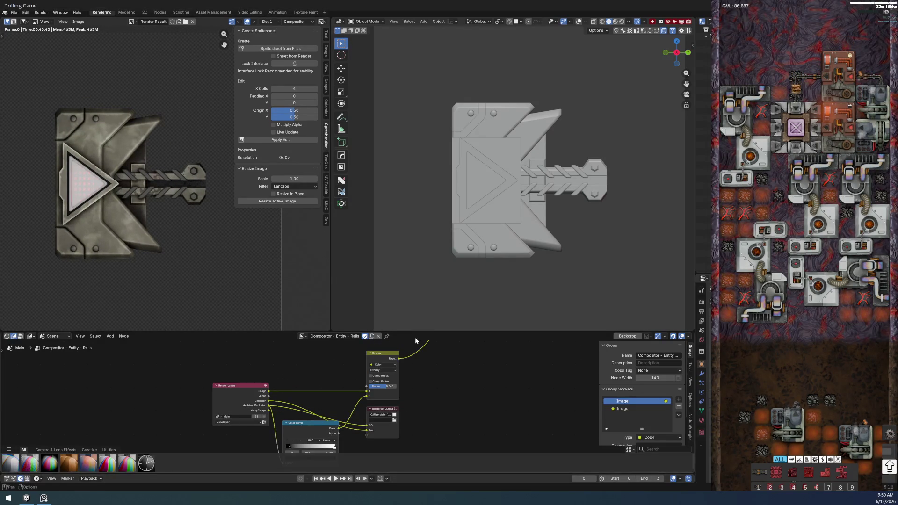
Step: Duplicate the rails compositor tree as Underground Rails, save the file, and go to the Modeling workspace
drag(404, 331, 404, 289)
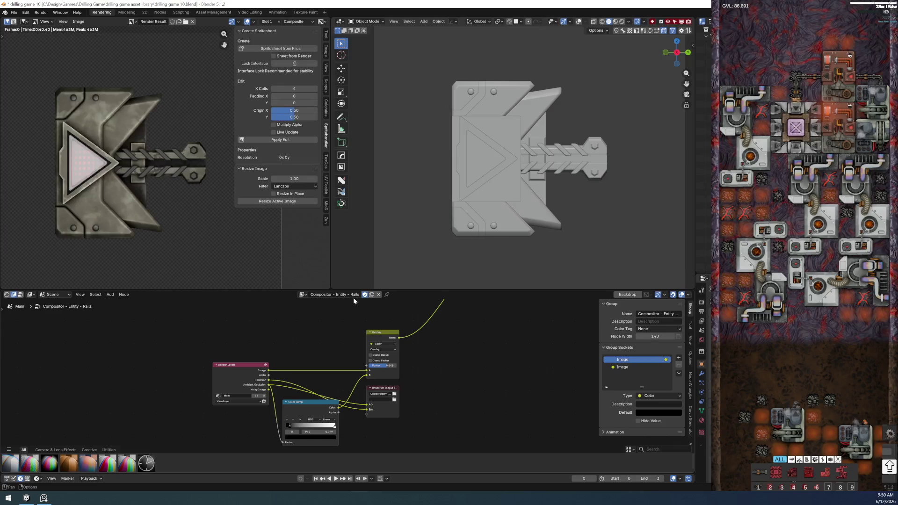
click(372, 295)
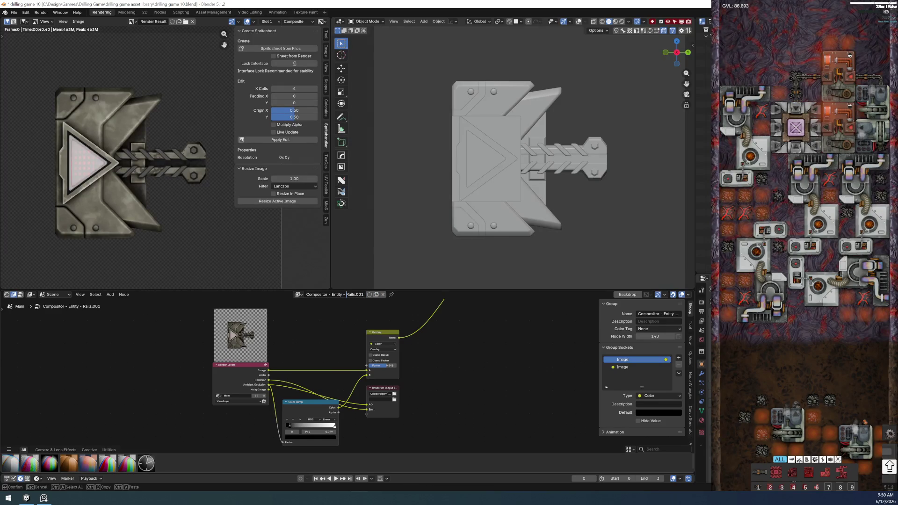
text(erground)
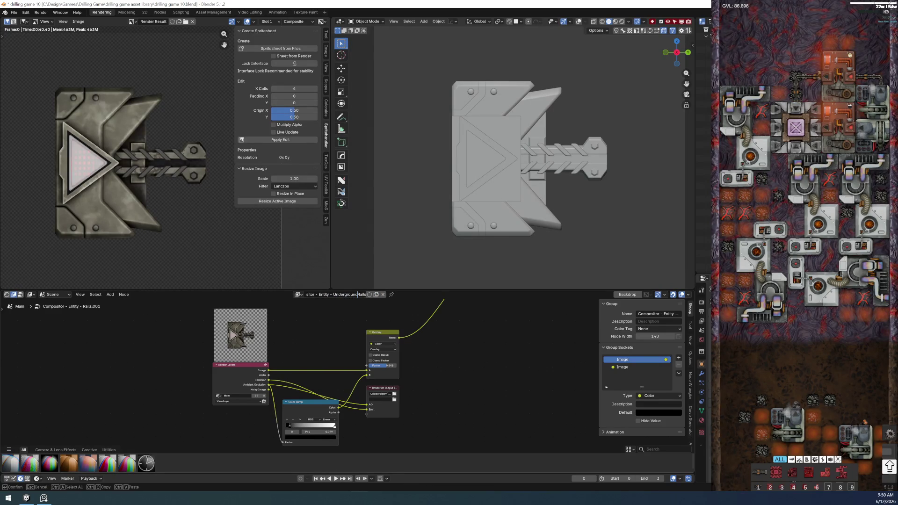
key(Return)
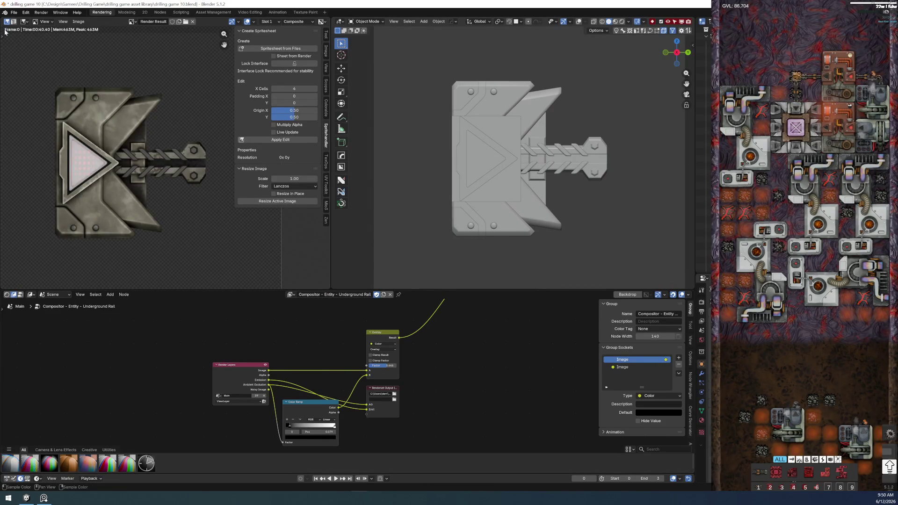
click(14, 12)
click(23, 56)
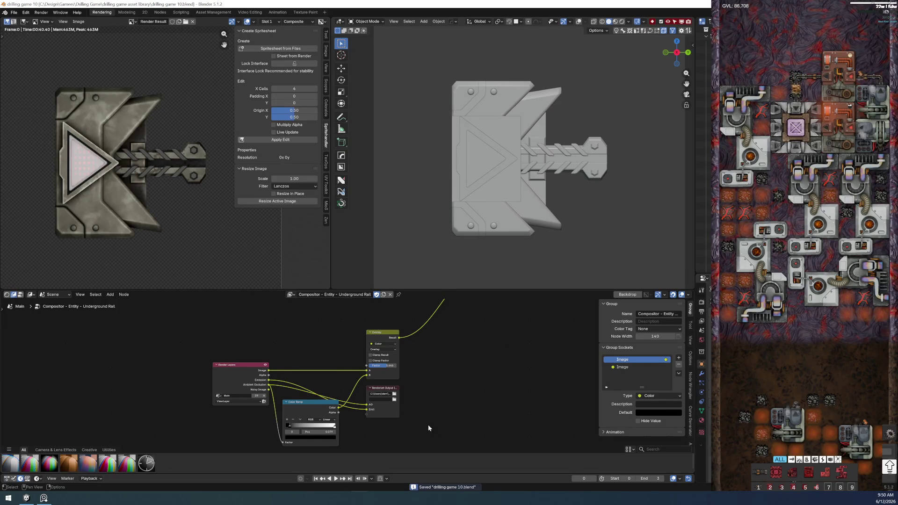
scroll(327, 376, up, 2)
middle_drag(327, 376, 222, 342)
scroll(223, 342, up, 2)
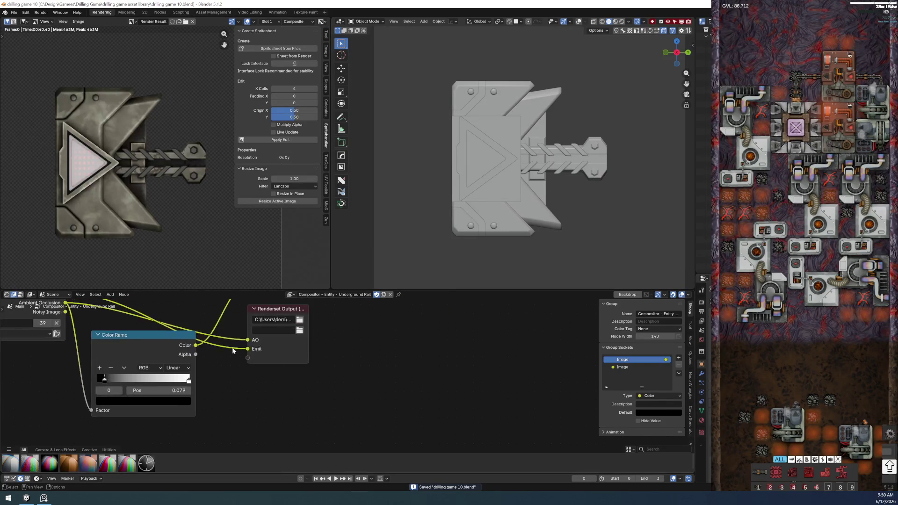
scroll(136, 305, down, 1)
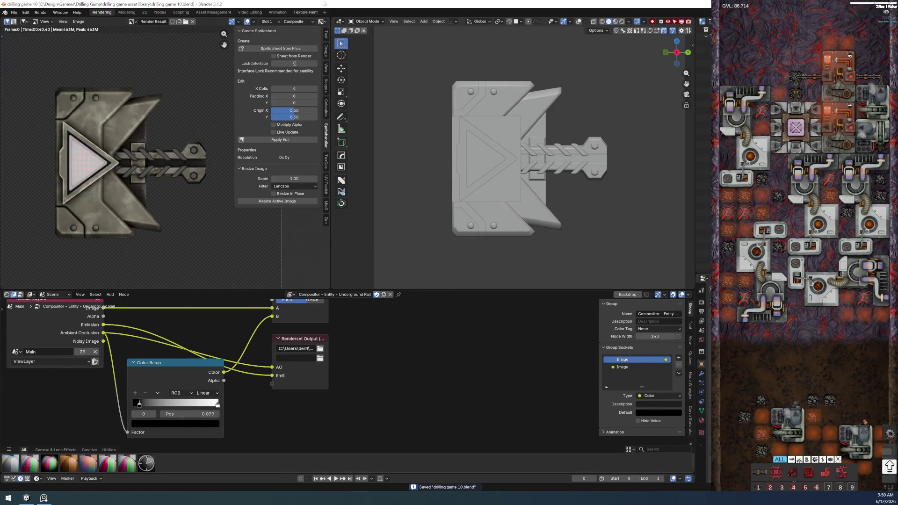
click(126, 13)
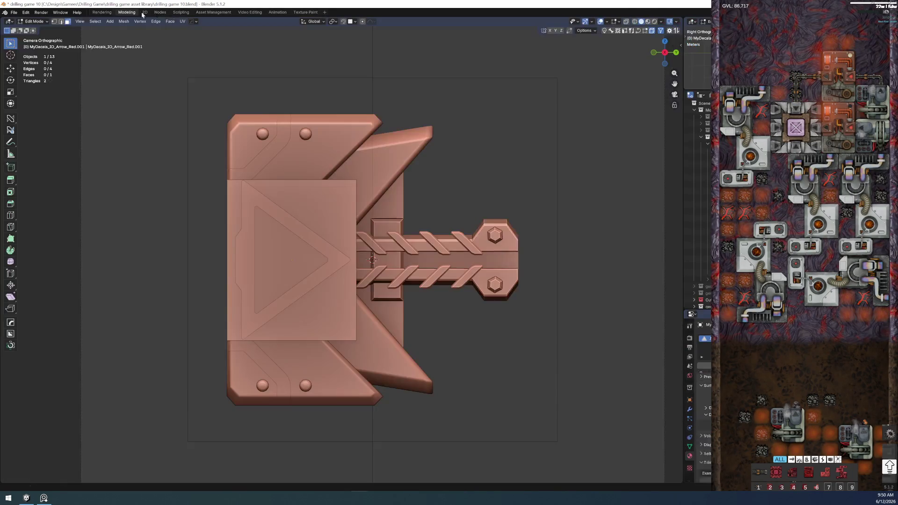
Step: Show the Compositor tree in the Nodes workspace with an Image Editor displaying Render Result beside it
click(160, 12)
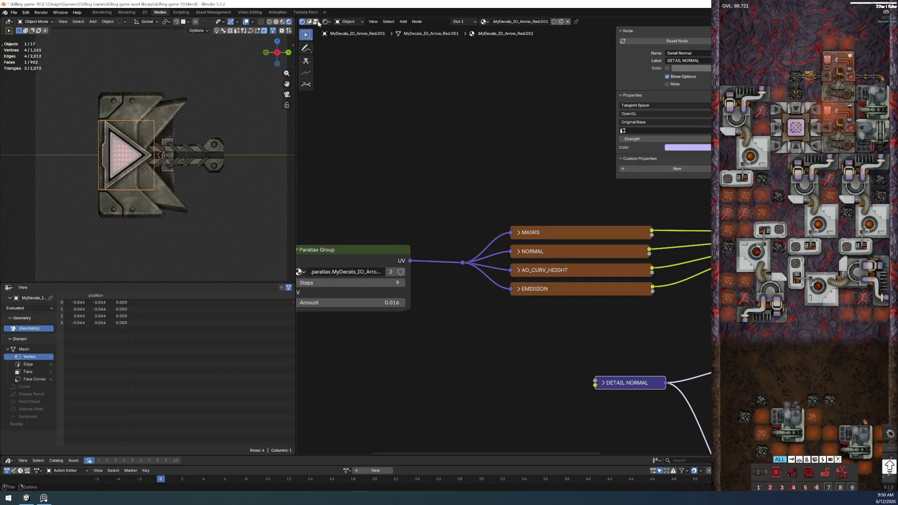
click(314, 21)
click(8, 288)
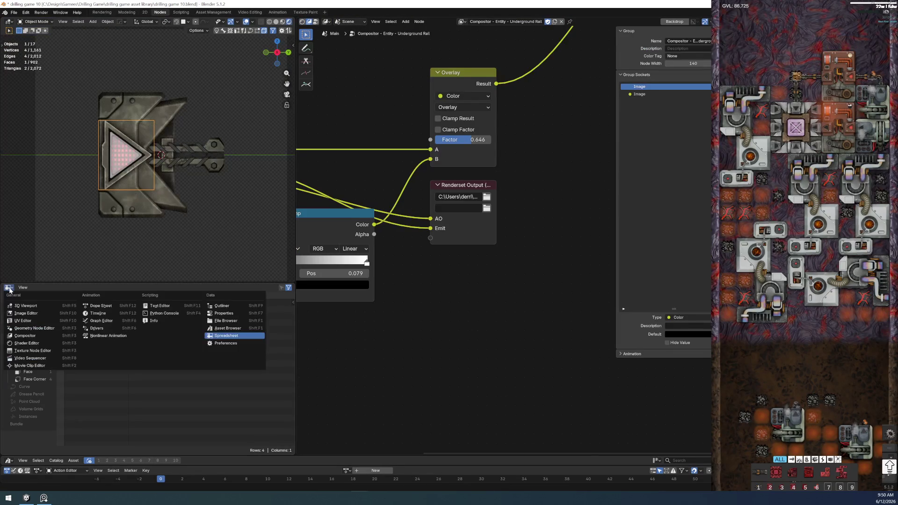
click(57, 301)
click(120, 288)
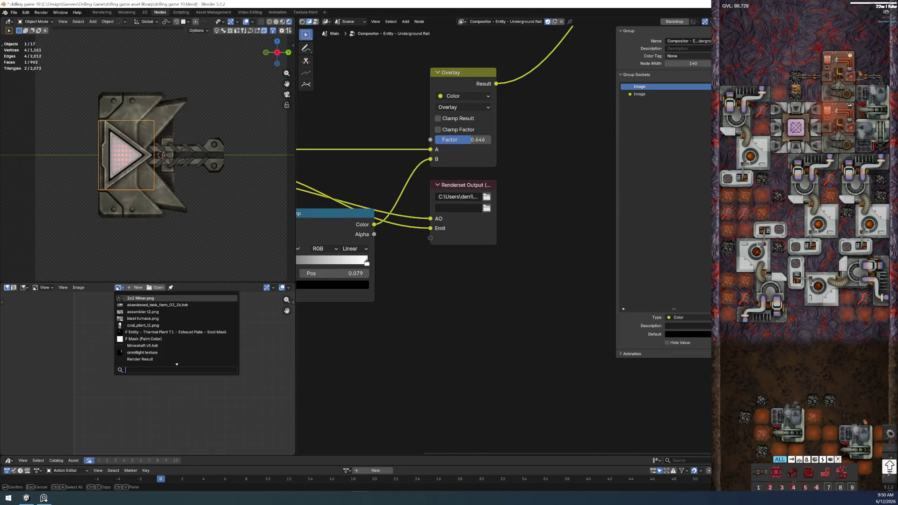
text(rend)
key(Return)
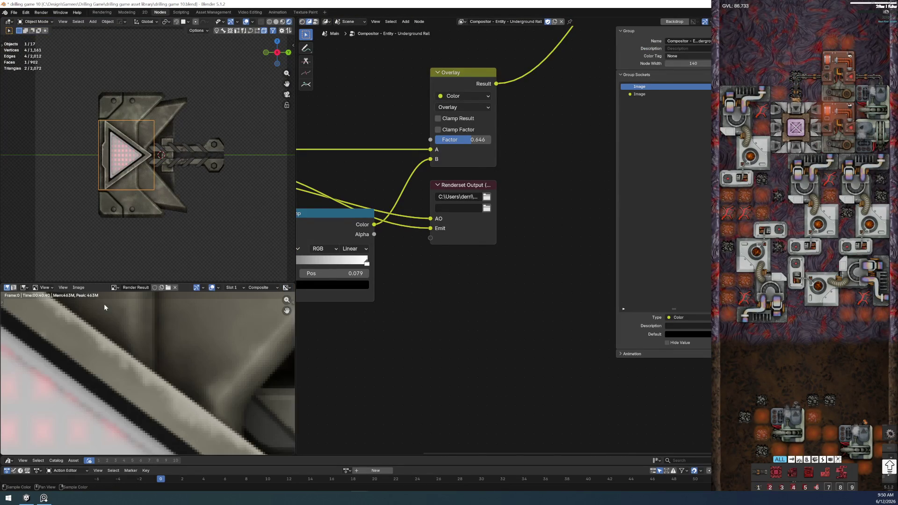
scroll(134, 369, down, 5)
middle_drag(137, 369, 113, 354)
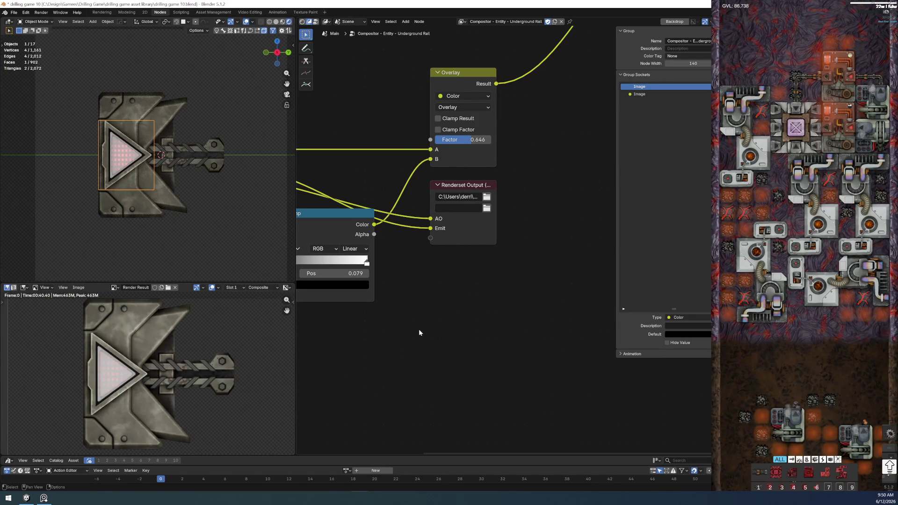
Step: Frame the whole node tree in a wider editor and move the Overlay node higher
key(n)
key(Home)
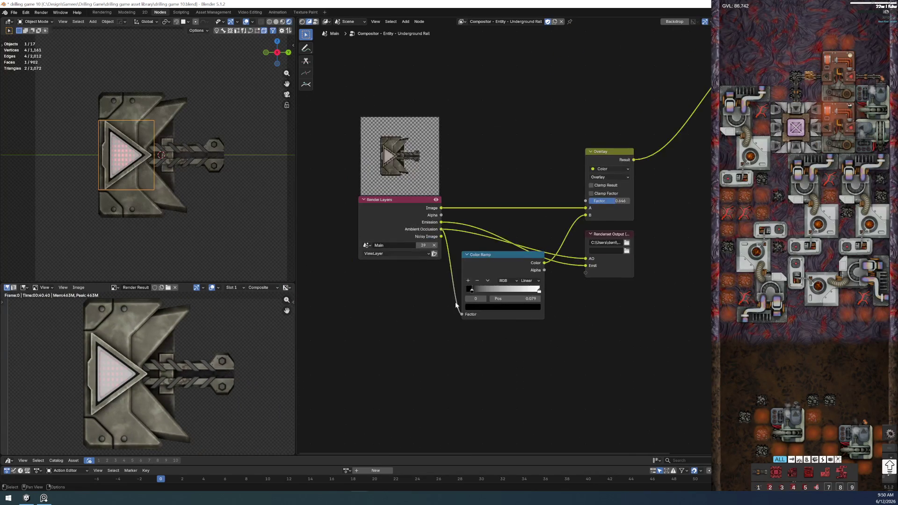
drag(291, 257, 189, 267)
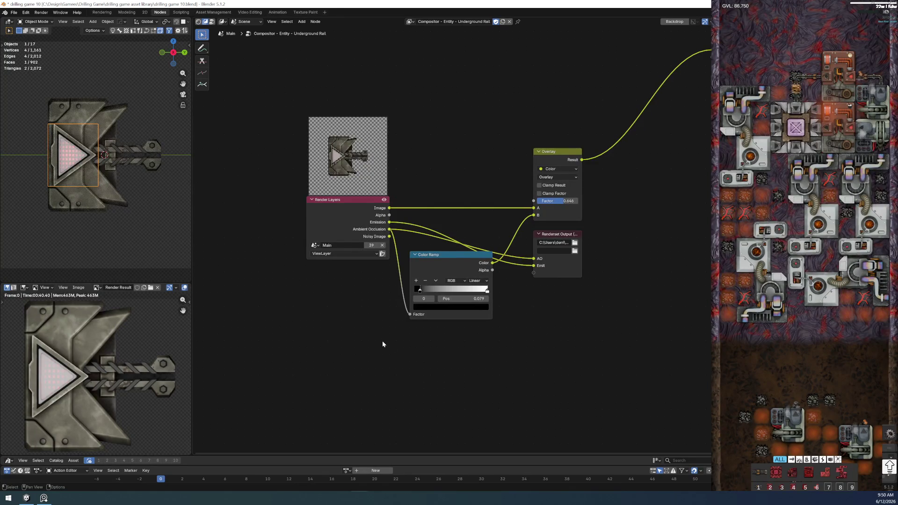
key(Home)
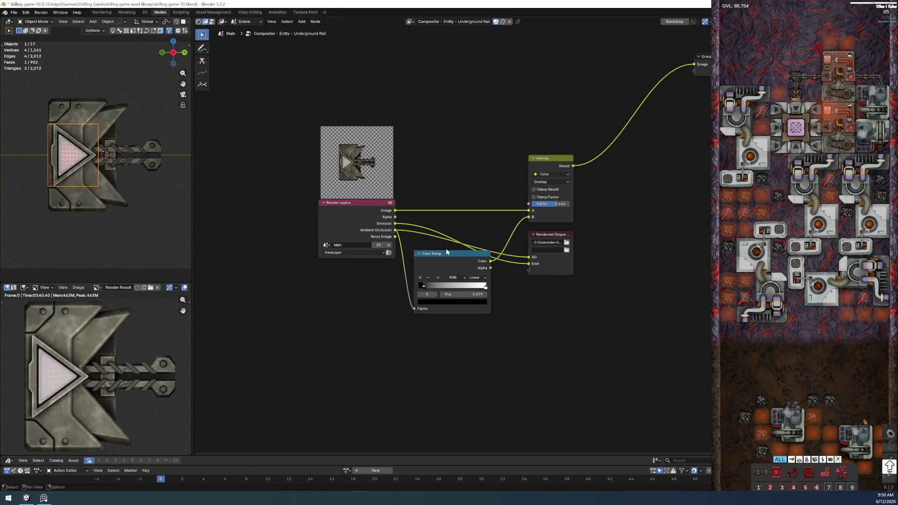
key(Home)
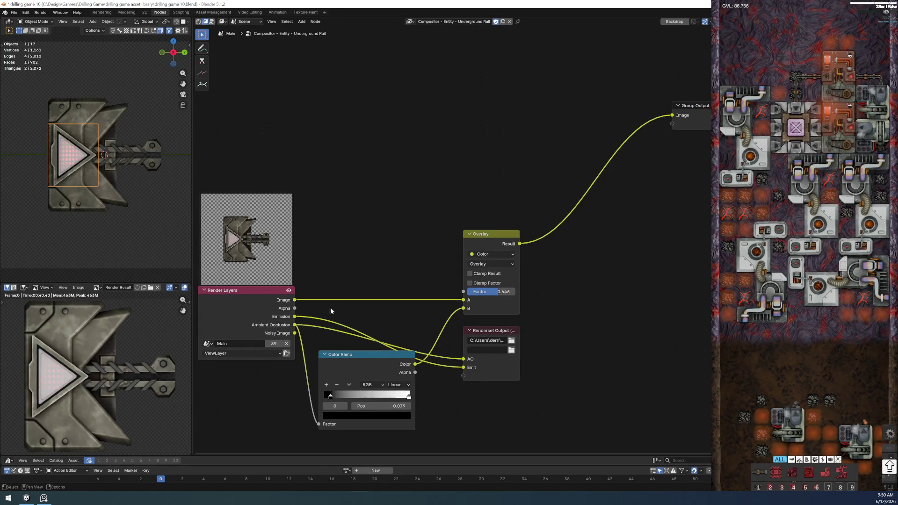
drag(485, 237, 485, 170)
key(KP_Decimal)
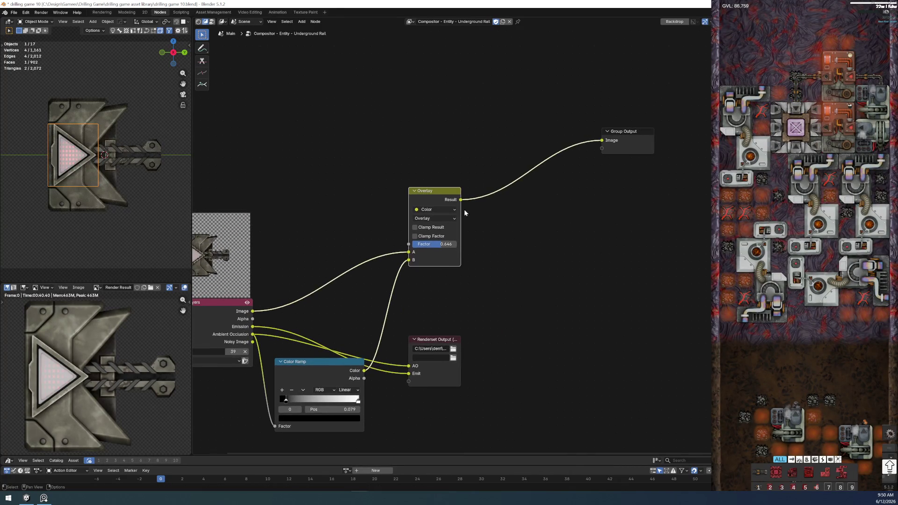
Step: Duplicate Overlay onto the output link, feed Emission into its B input, and set it to Add
key(shift+d)
click(524, 191)
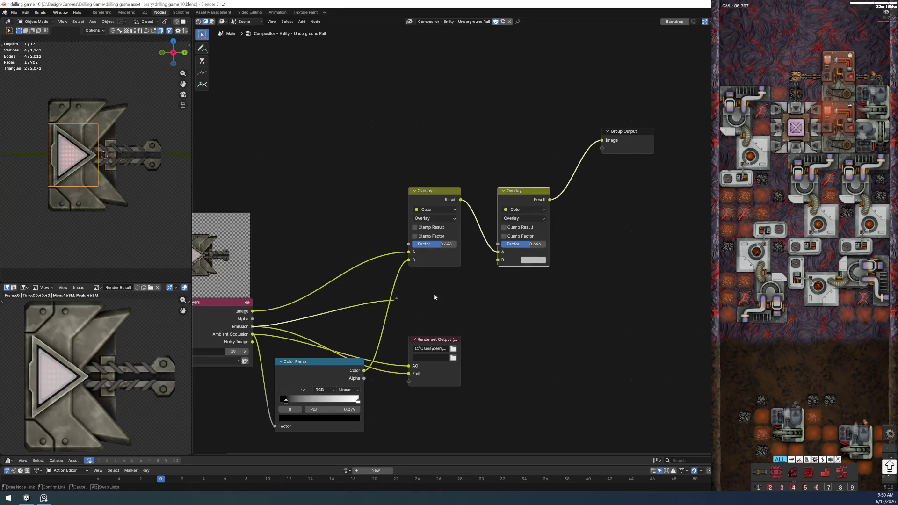
drag(253, 325, 533, 244)
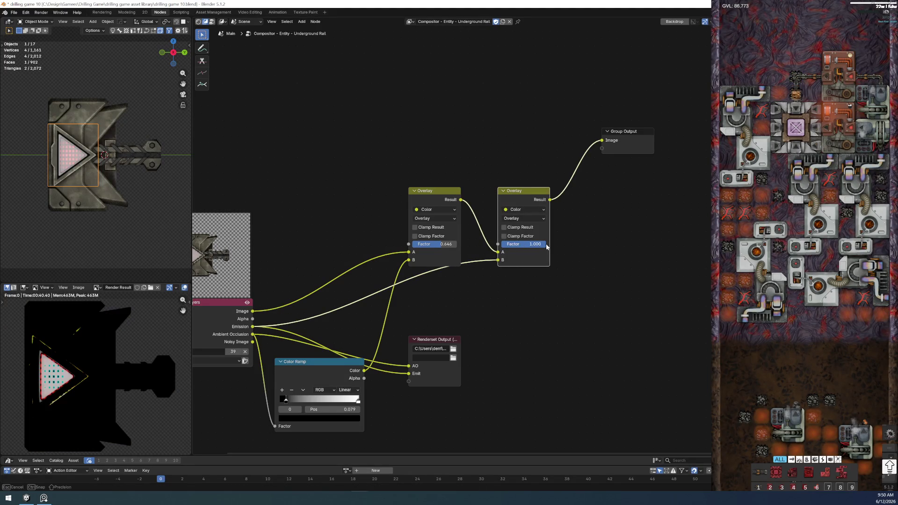
click(526, 218)
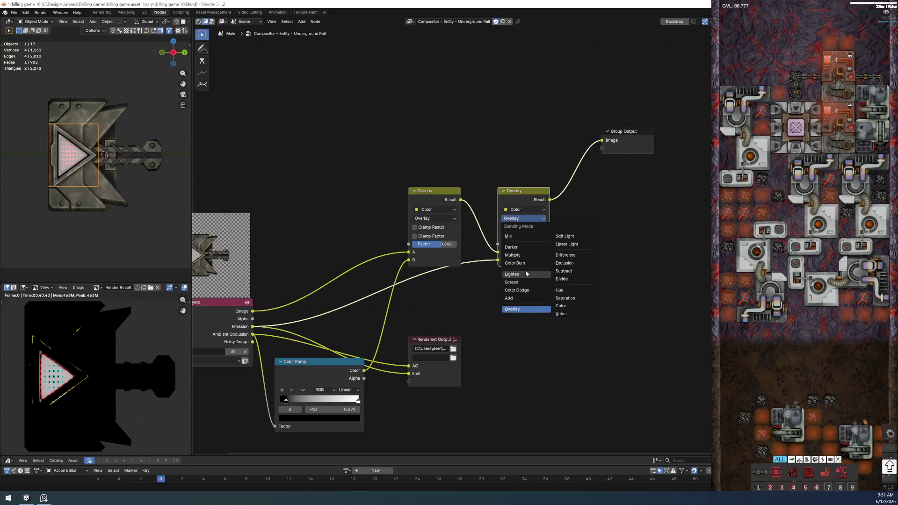
click(524, 298)
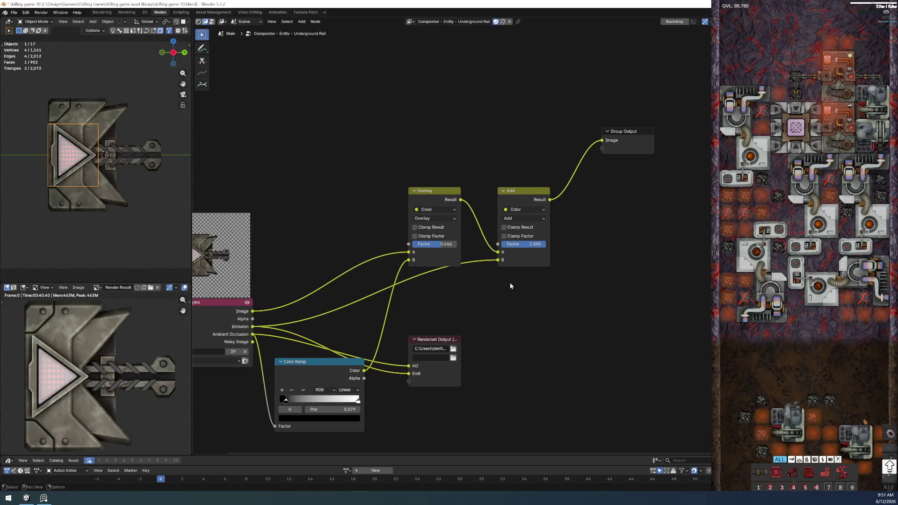
drag(460, 199, 601, 141)
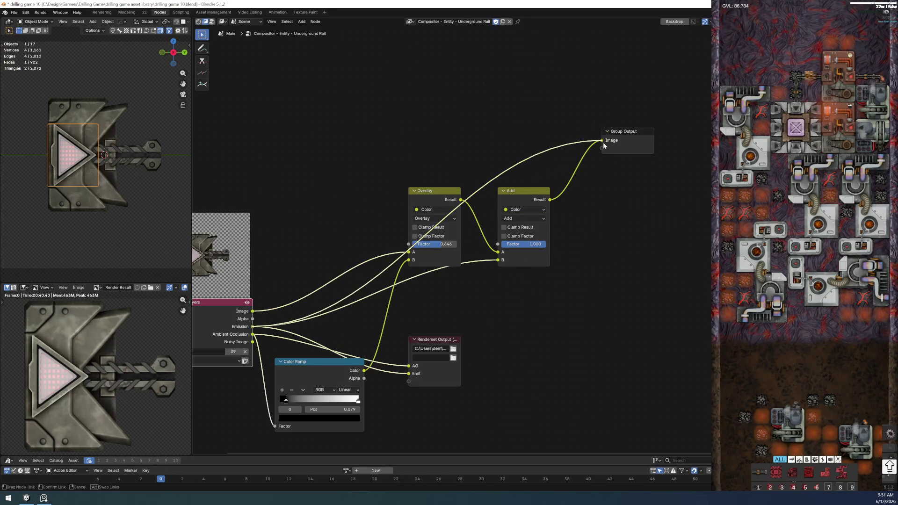
drag(522, 193, 523, 269)
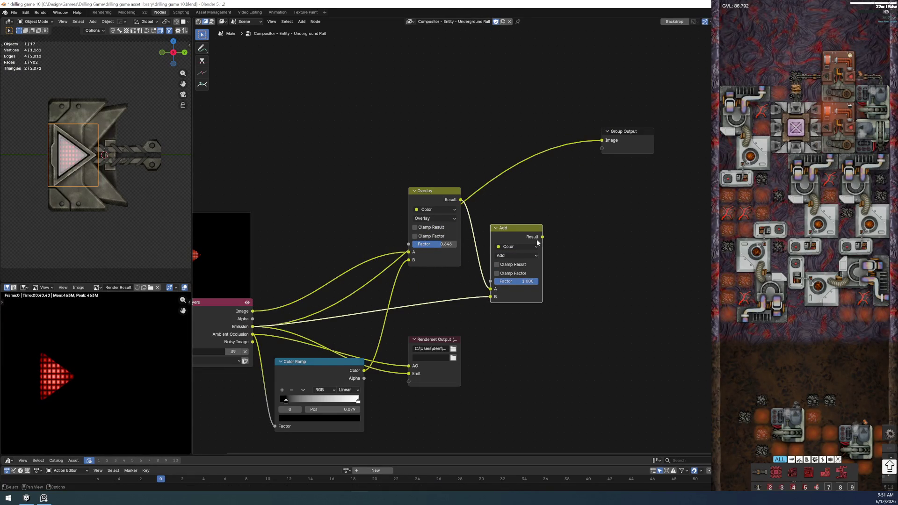
Step: Try Color then Saturation blends on the second node, routing its result to Group Output
click(514, 255)
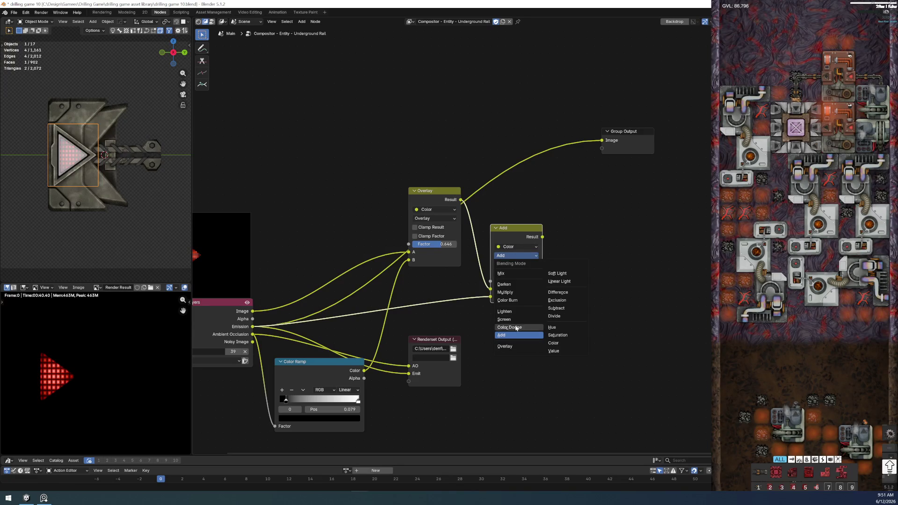
click(555, 343)
drag(542, 236, 600, 140)
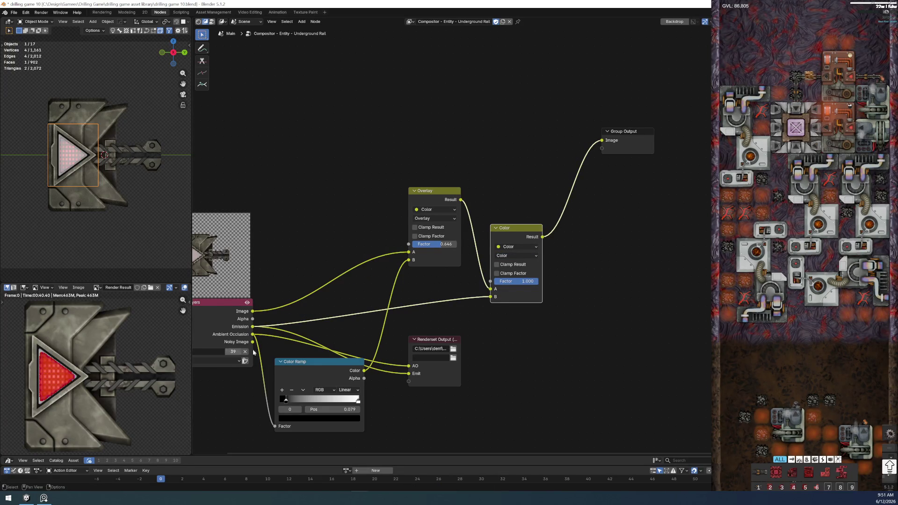
mouse_move(530, 281)
mouse_down()
mouse_move(498, 280)
mouse_move(539, 283)
mouse_up()
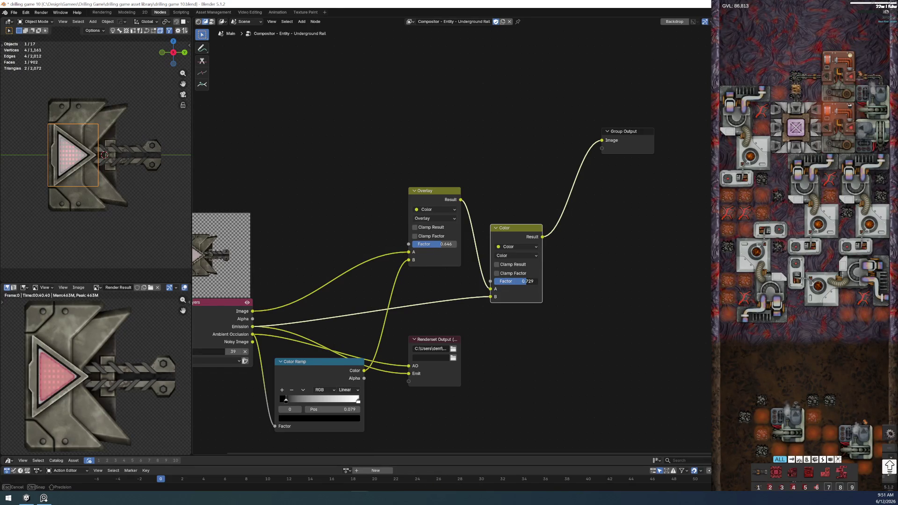
scroll(25, 363, down, 2)
scroll(78, 397, up, 3)
scroll(78, 397, up, 2)
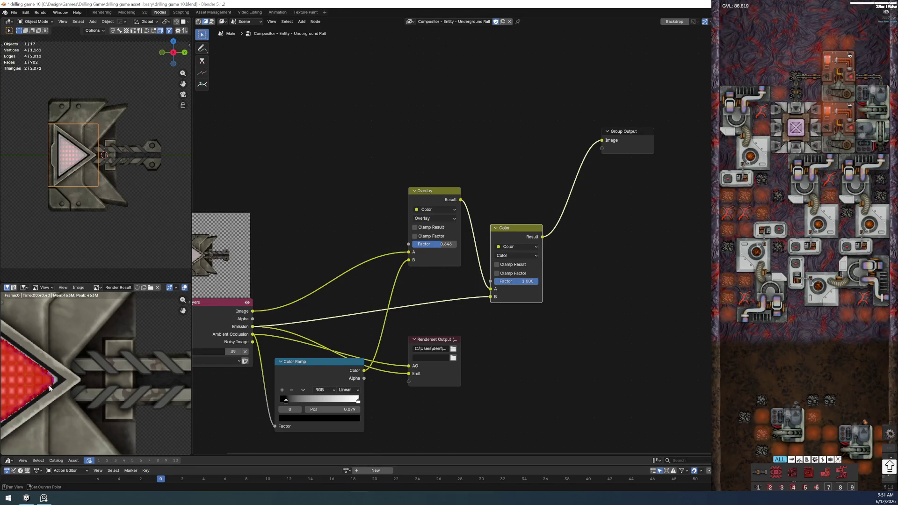
middle_drag(77, 398, 60, 384)
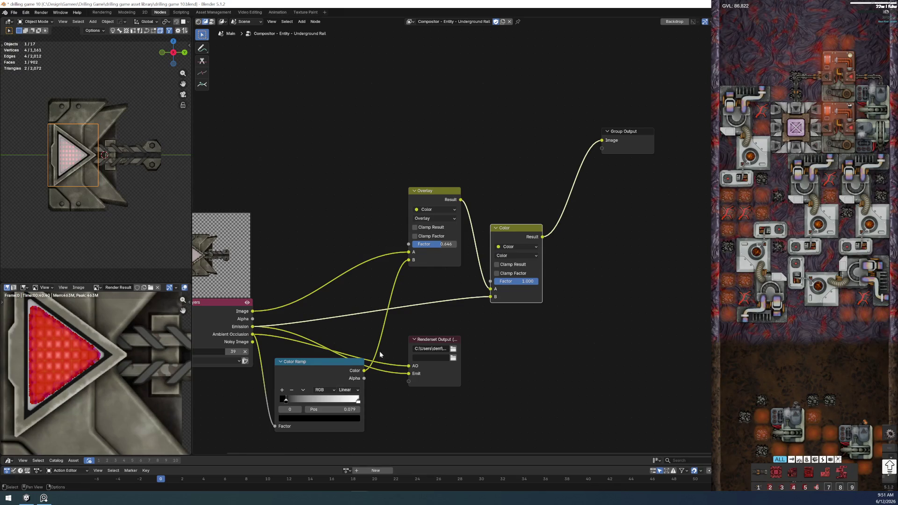
scroll(474, 338, up, 2)
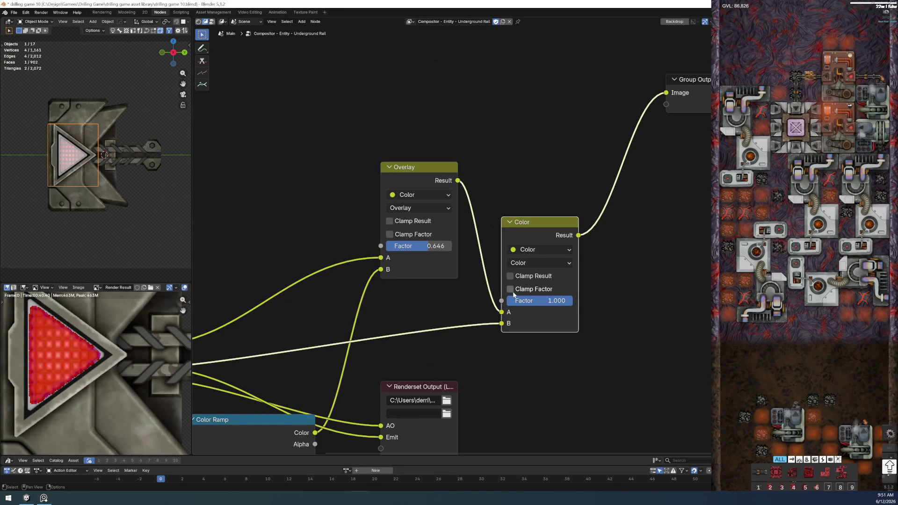
click(528, 264)
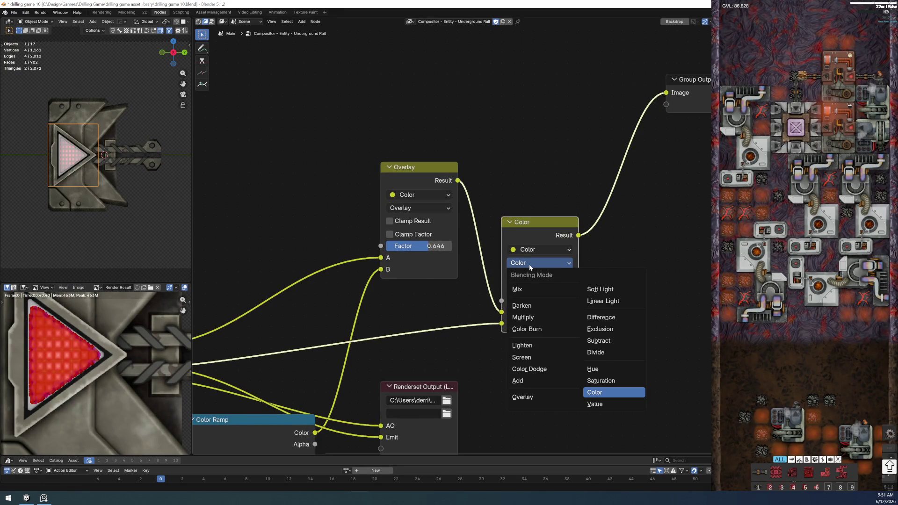
click(607, 382)
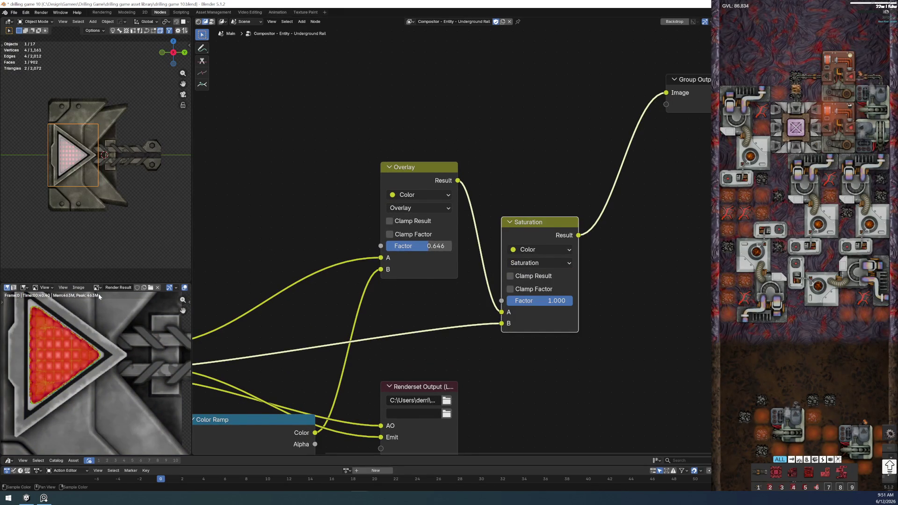
scroll(600, 386, down, 1)
scroll(71, 398, down, 3)
scroll(71, 398, down, 2)
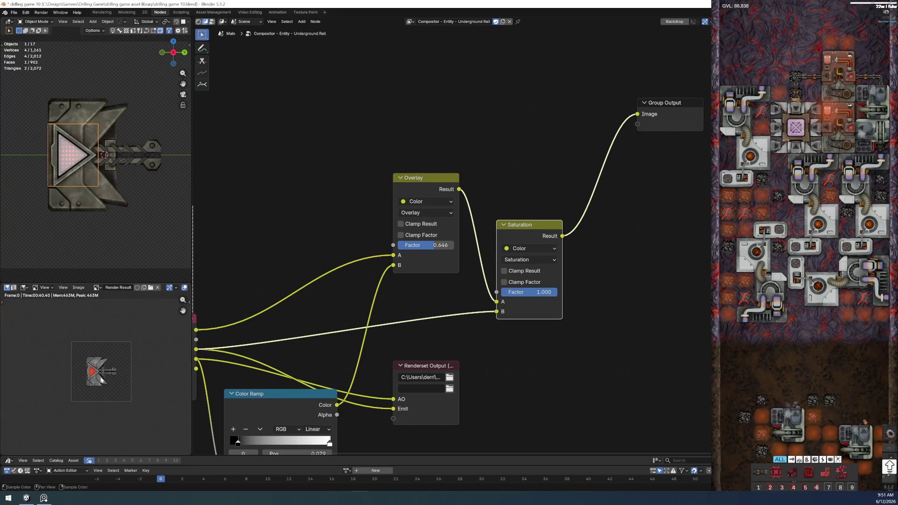
scroll(71, 395, up, 5)
Step: Cycle the blend through Hue, Value and Soft Light, settling on Linear Light
click(539, 258)
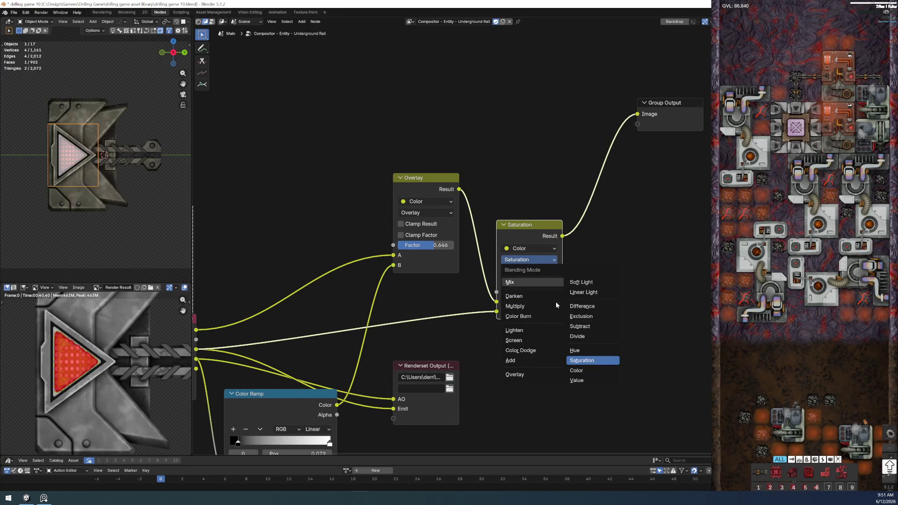
click(597, 350)
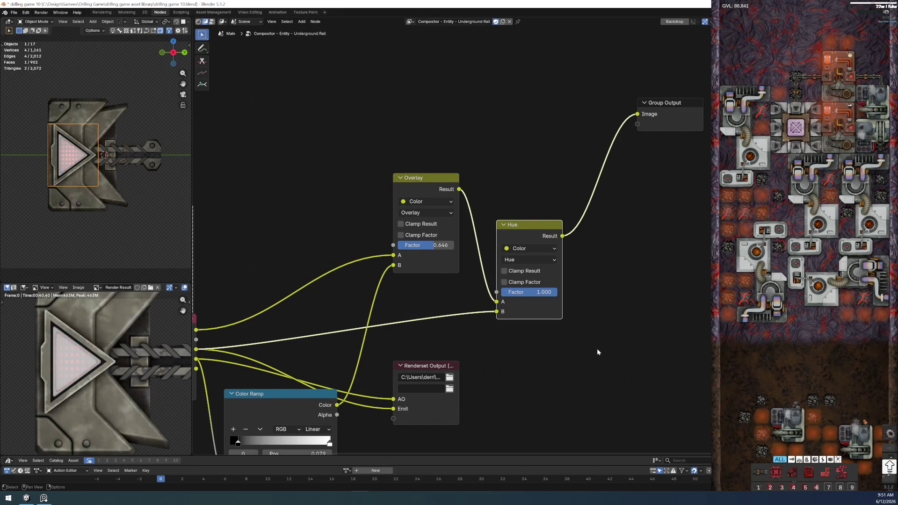
click(540, 259)
click(582, 380)
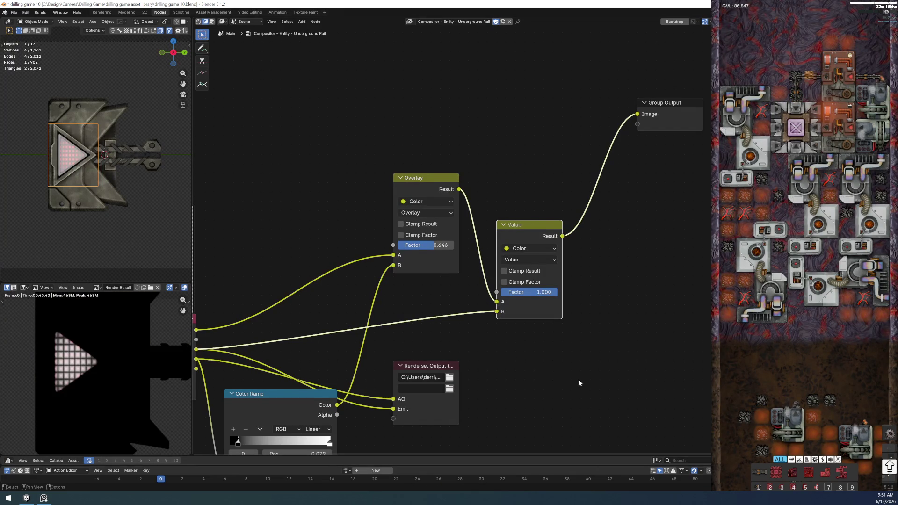
click(538, 257)
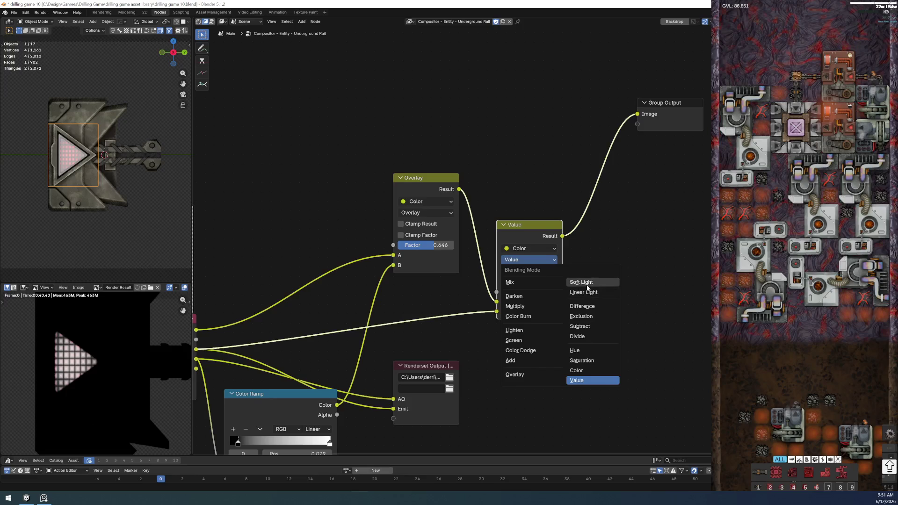
click(587, 284)
click(538, 259)
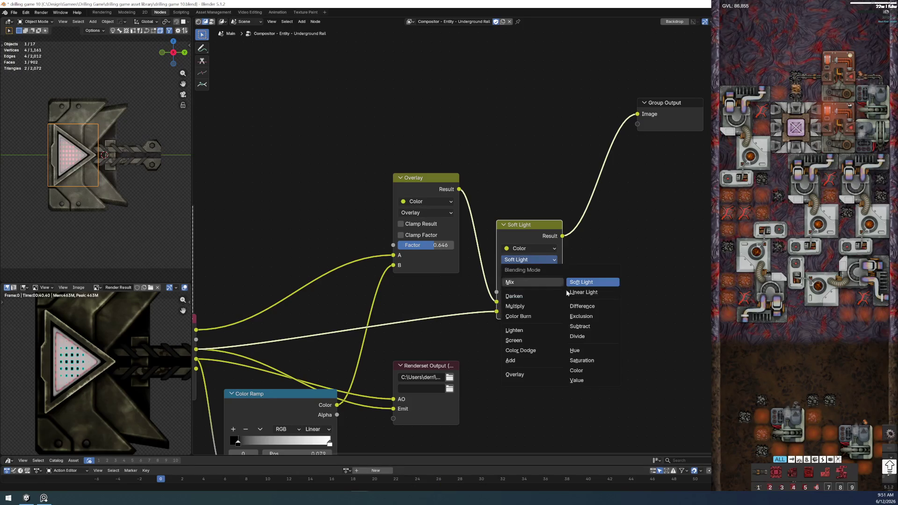
click(589, 292)
click(531, 259)
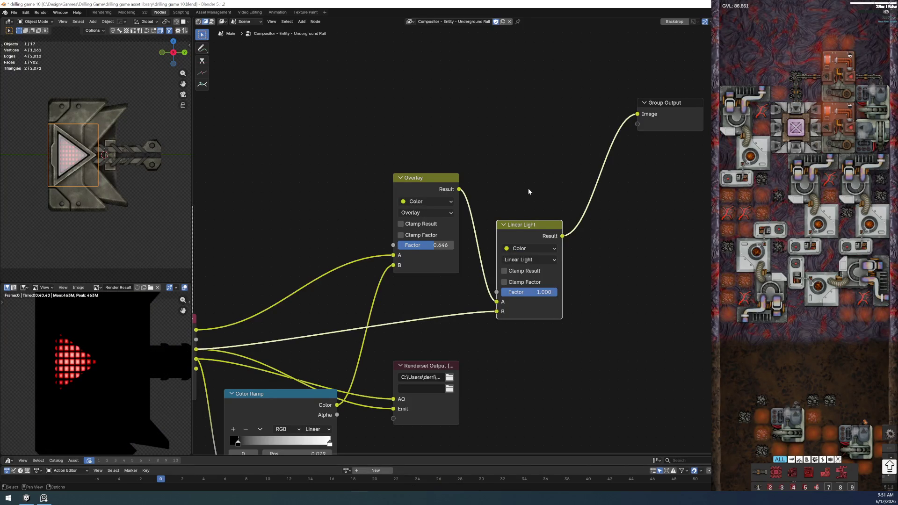
drag(520, 226, 519, 255)
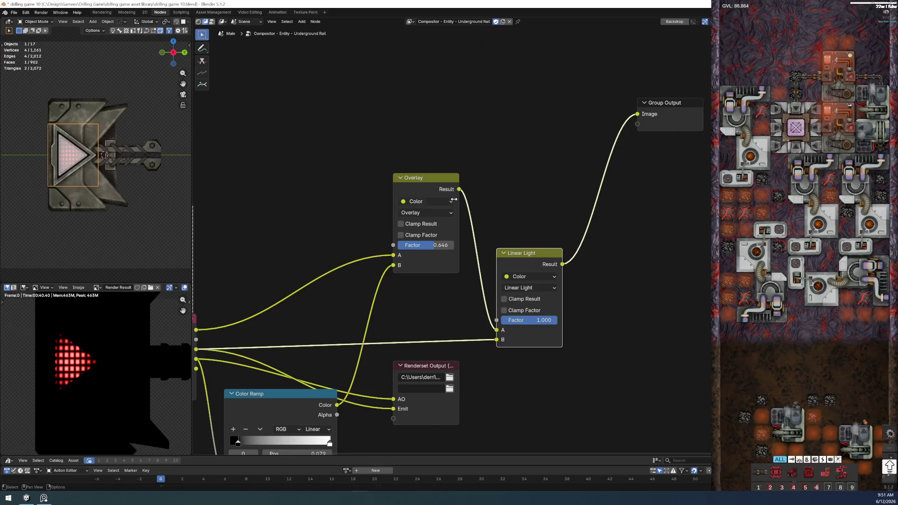
drag(574, 115, 674, 182)
scroll(631, 183, down, 3)
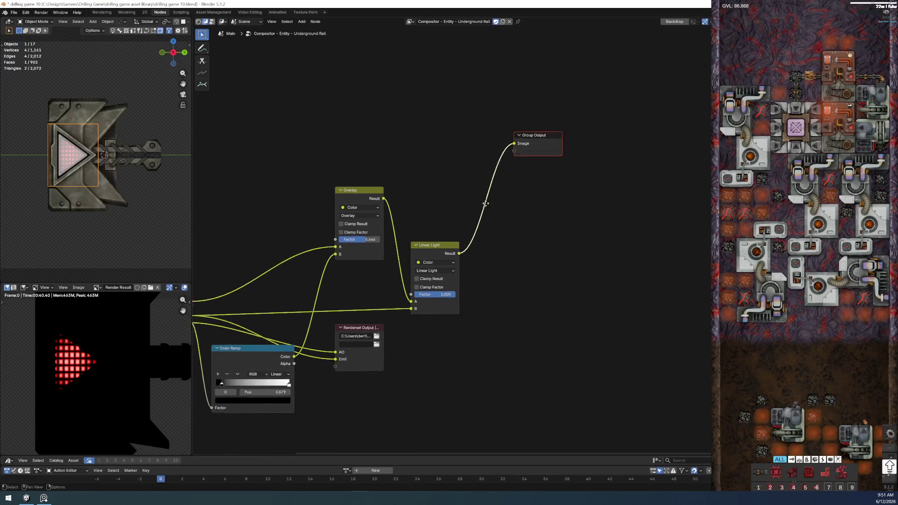
Step: Shift Group Output right and drop another Overlay copy onto its link, fed by the first Overlay result
key(g)
click(594, 194)
click(326, 184)
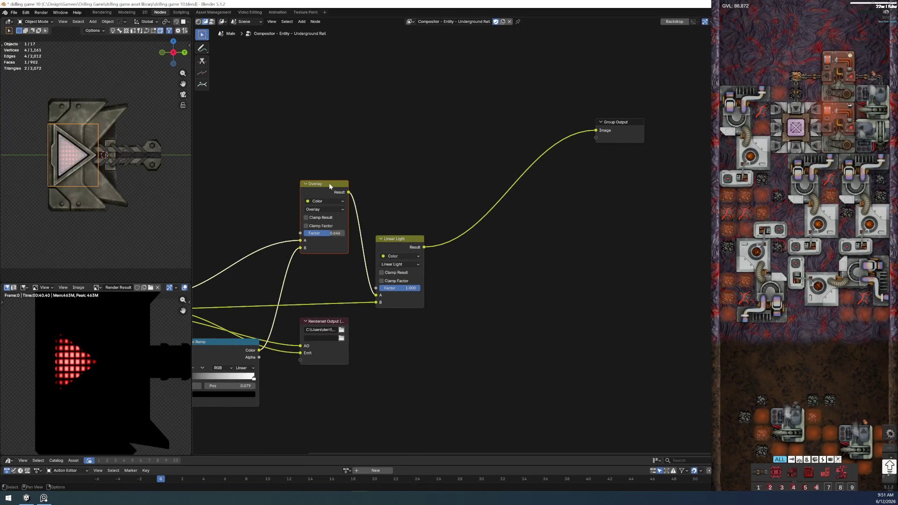
key(shift+d)
click(485, 185)
drag(346, 192, 460, 247)
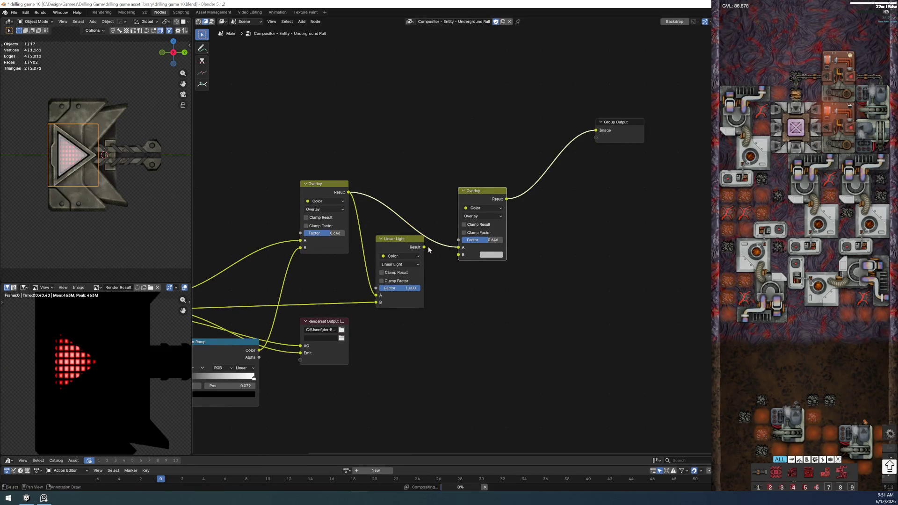
Step: Set the new node to Color blend at factor 1.000 and nudge it up-left
click(482, 217)
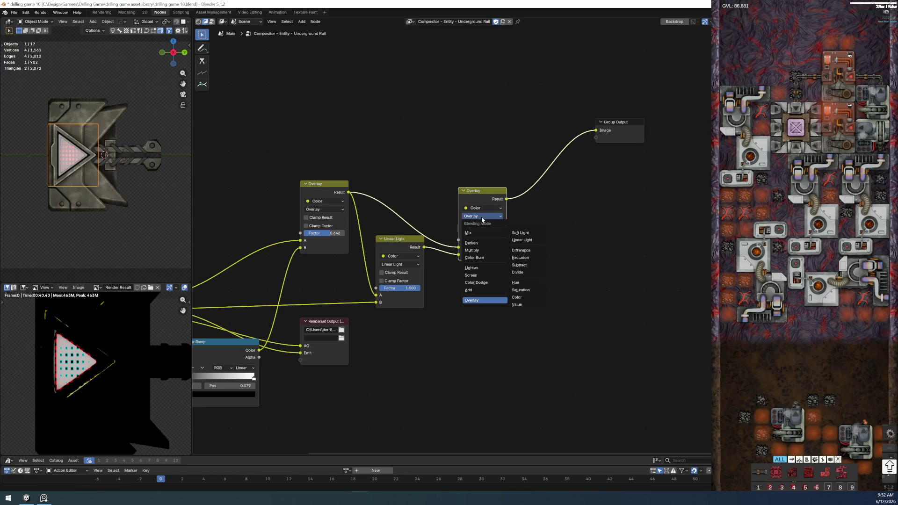
click(516, 298)
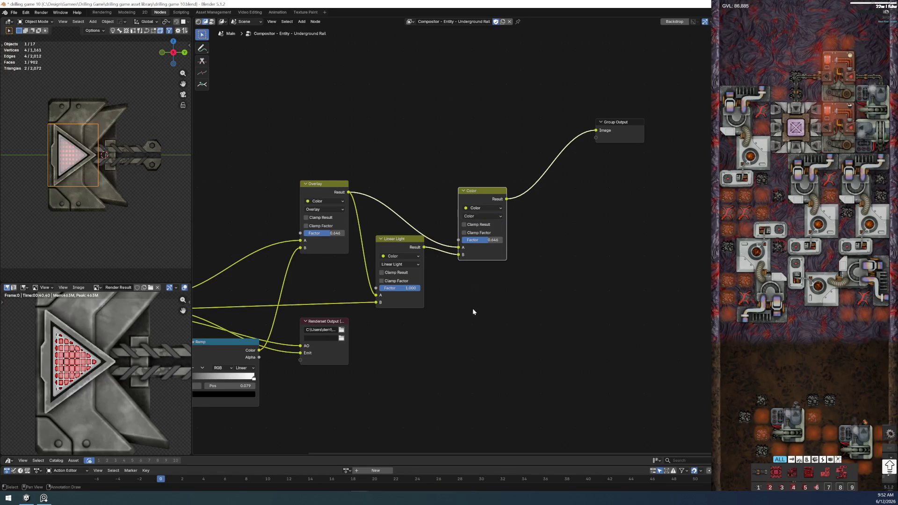
scroll(477, 240, up, 1)
drag(491, 239, 509, 240)
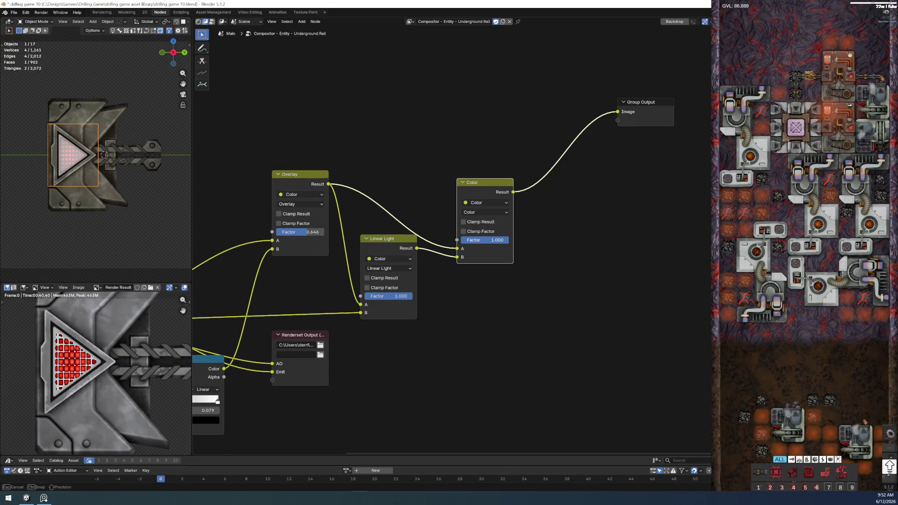
scroll(71, 355, up, 1)
scroll(71, 355, up, 1)
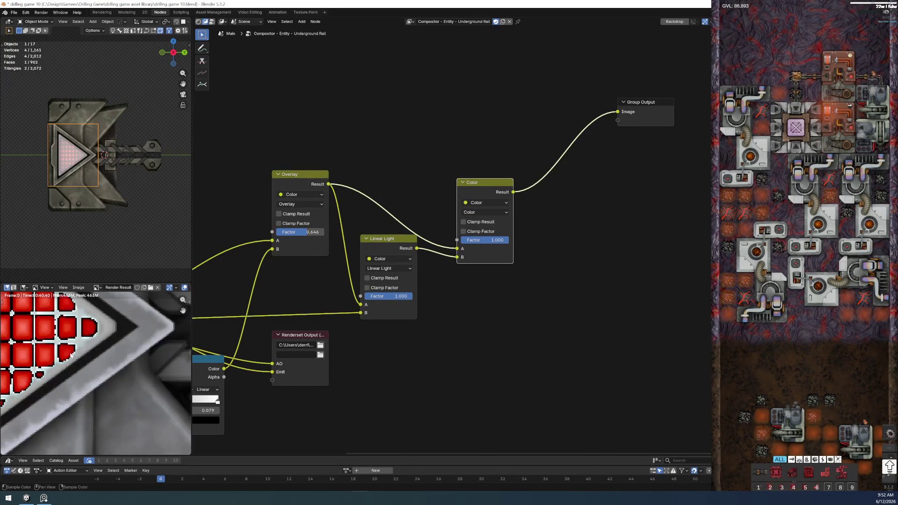
scroll(71, 355, down, 2)
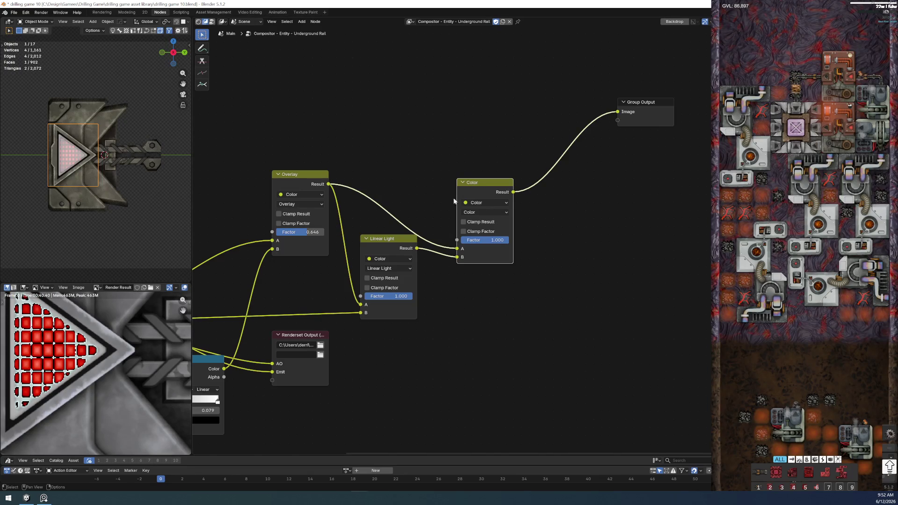
drag(501, 209, 493, 192)
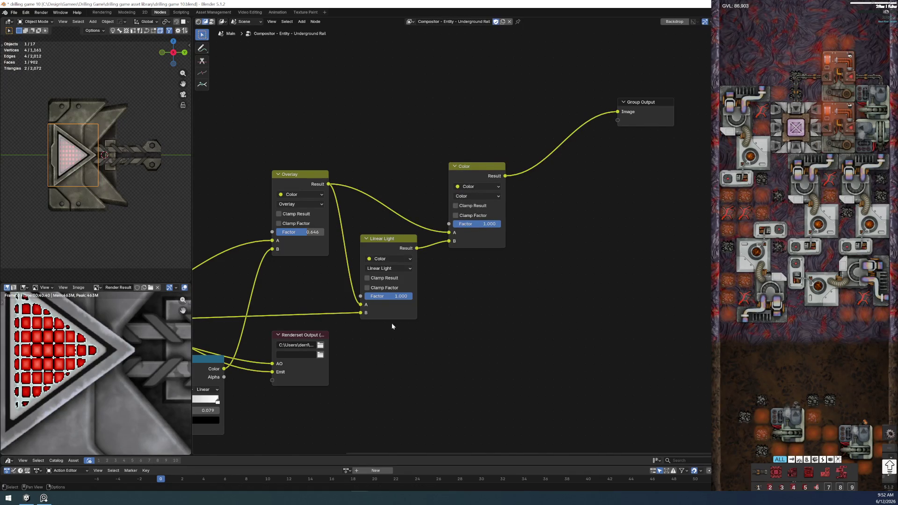
scroll(392, 322, up, 2)
middle_drag(410, 307, 440, 374)
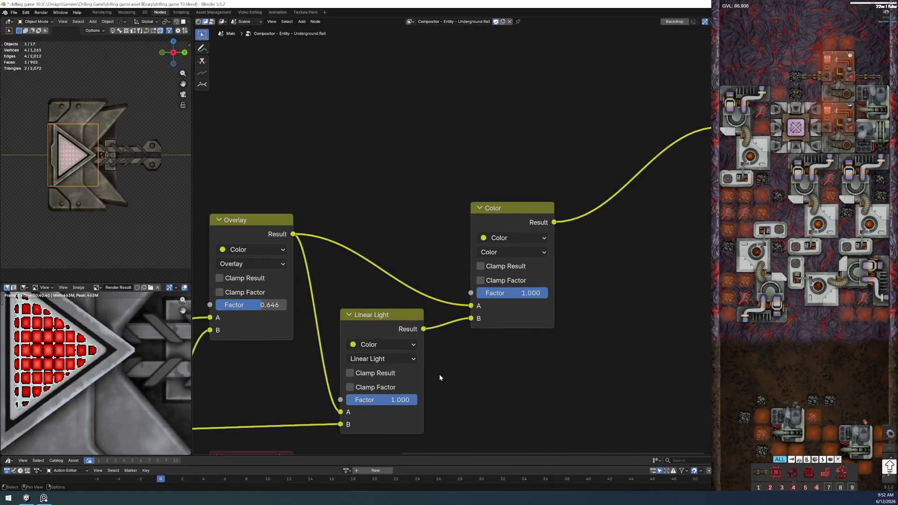
Step: Test lower Linear Light factors and connect the Color result to the Group Output Image
drag(423, 329, 710, 129)
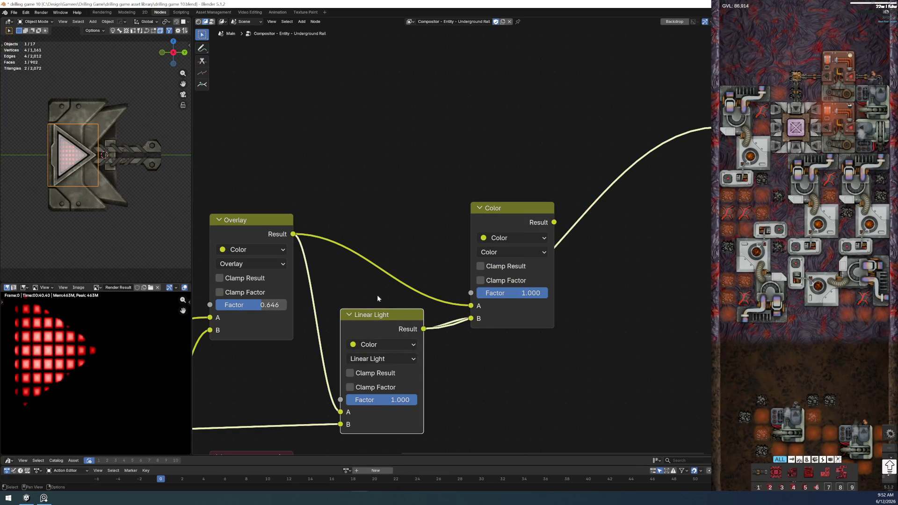
scroll(37, 379, down, 2)
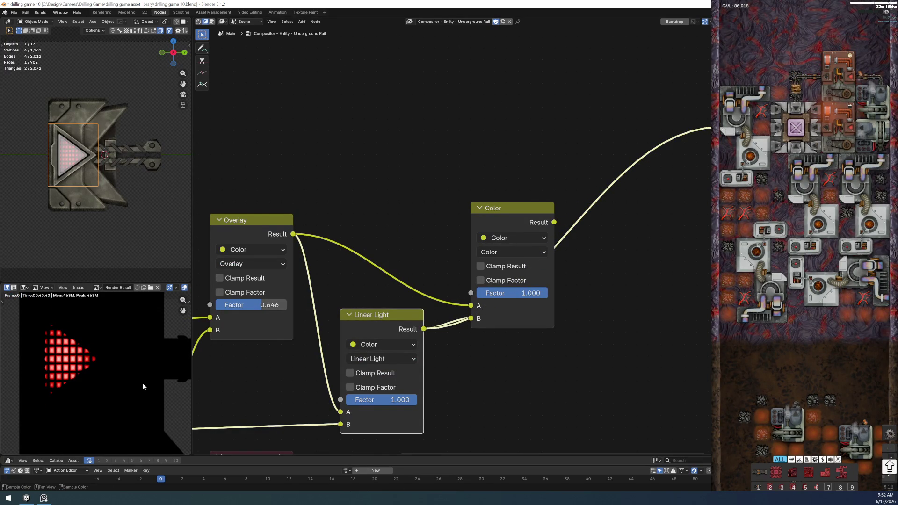
scroll(377, 412, up, 1)
drag(400, 414, 385, 414)
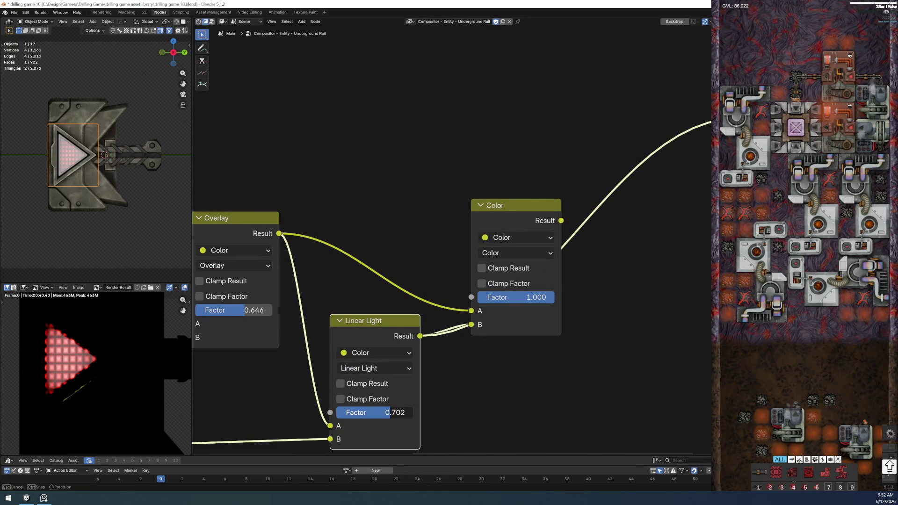
drag(385, 414, 395, 412)
middle_drag(534, 267, 491, 311)
drag(519, 263, 698, 161)
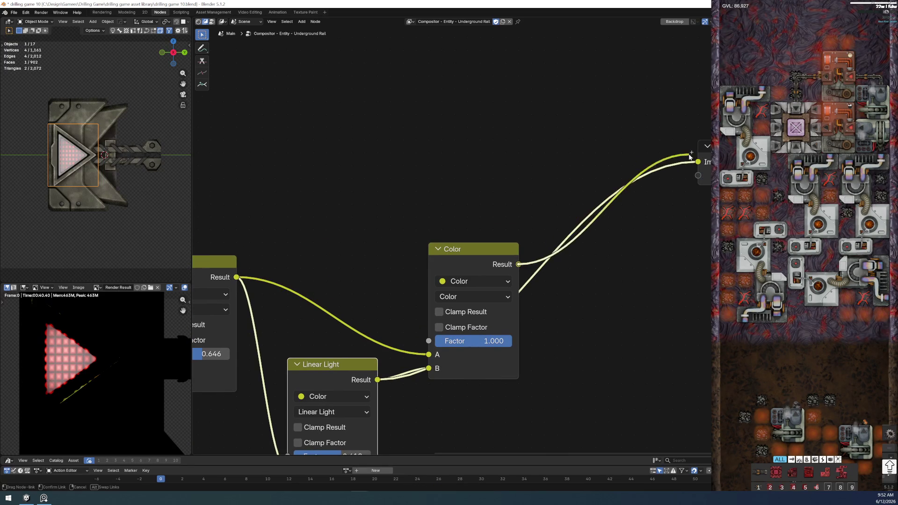
middle_drag(429, 412, 431, 273)
Step: Compare the Linear Light factor at 1.000 and 0.945, then select the Color and Linear Light nodes
mouse_move(346, 322)
mouse_down()
mouse_move(375, 322)
mouse_move(338, 317)
mouse_move(374, 320)
mouse_up()
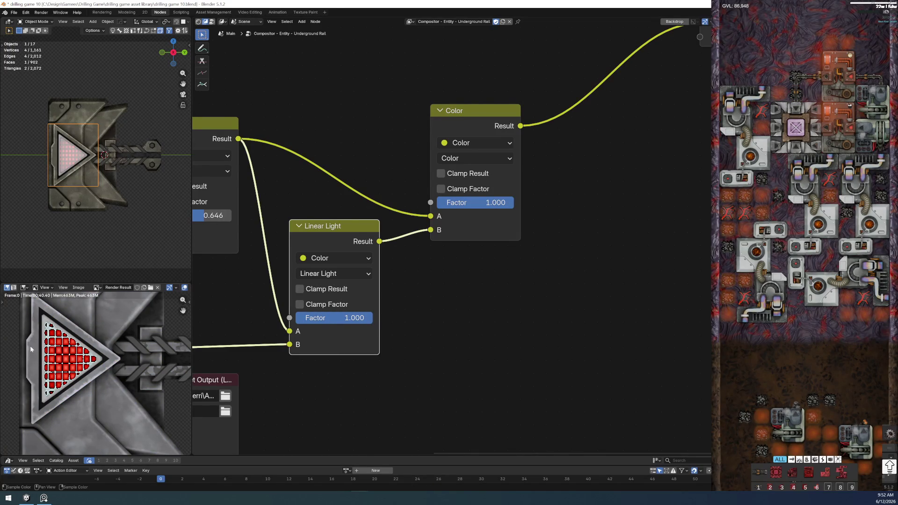
mouse_move(355, 325)
mouse_down()
mouse_move(323, 325)
mouse_move(362, 318)
mouse_up()
scroll(124, 356, down, 4)
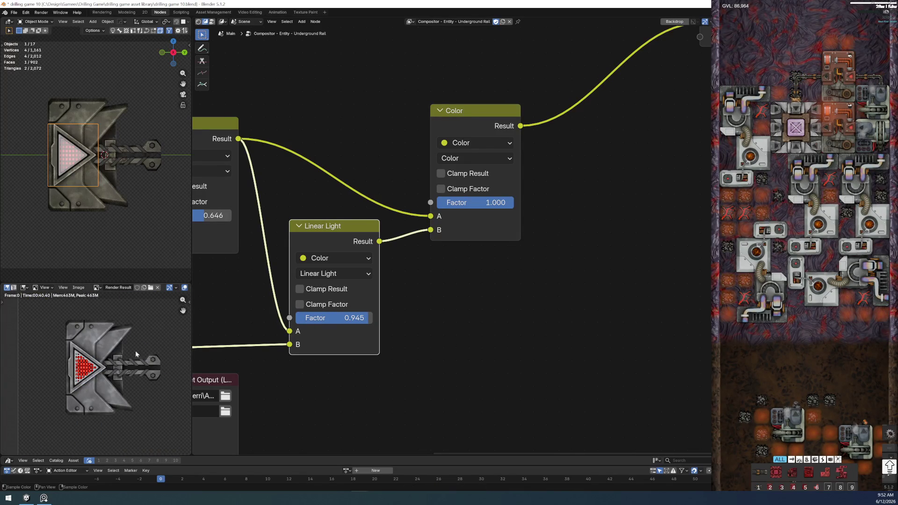
middle_drag(439, 333, 460, 393)
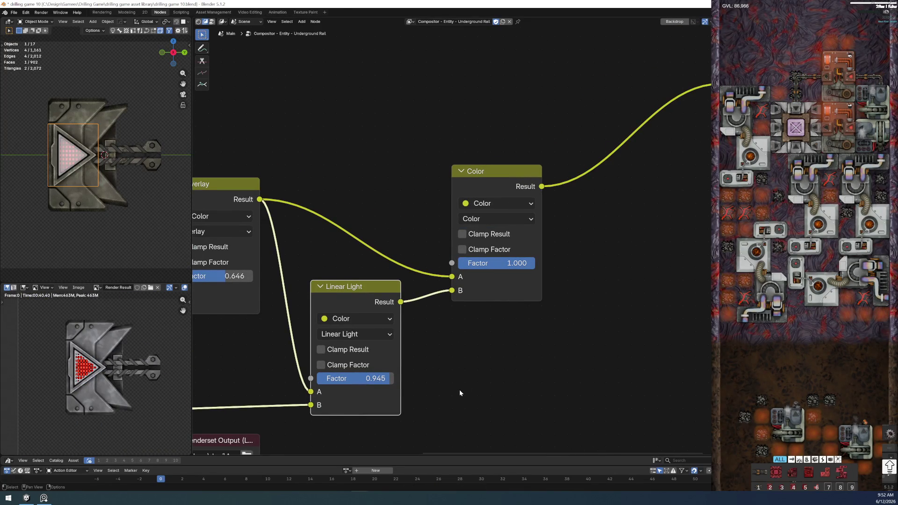
drag(382, 124, 545, 368)
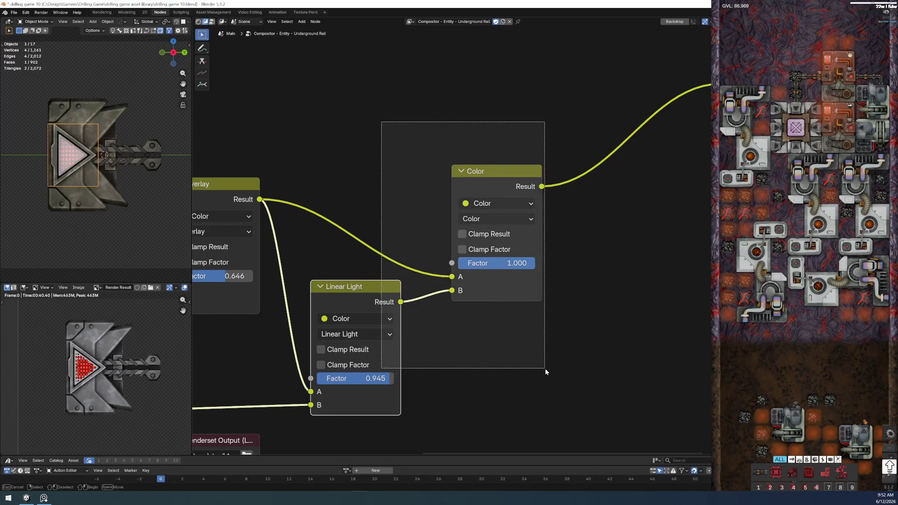
Step: Delete the Color and Linear Light nodes and wire the Overlay result straight to Group Output
key(x)
scroll(512, 367, down, 1)
mouse_move(512, 367)
shift+middle_down()
mouse_move(493, 219)
mouse_move(370, 321)
shift+middle_up()
scroll(402, 223, down, 1)
drag(391, 236, 657, 168)
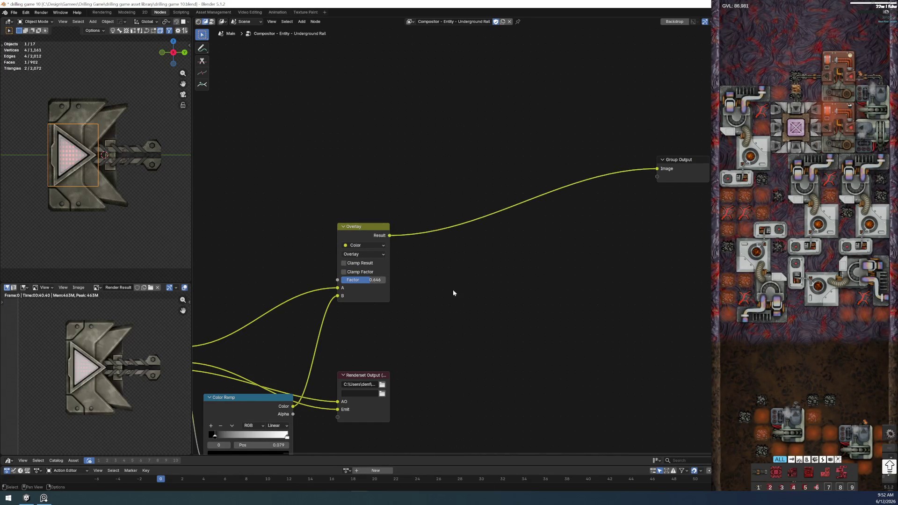
shift+scroll(452, 290, down, 3)
key(shift+a)
key(space)
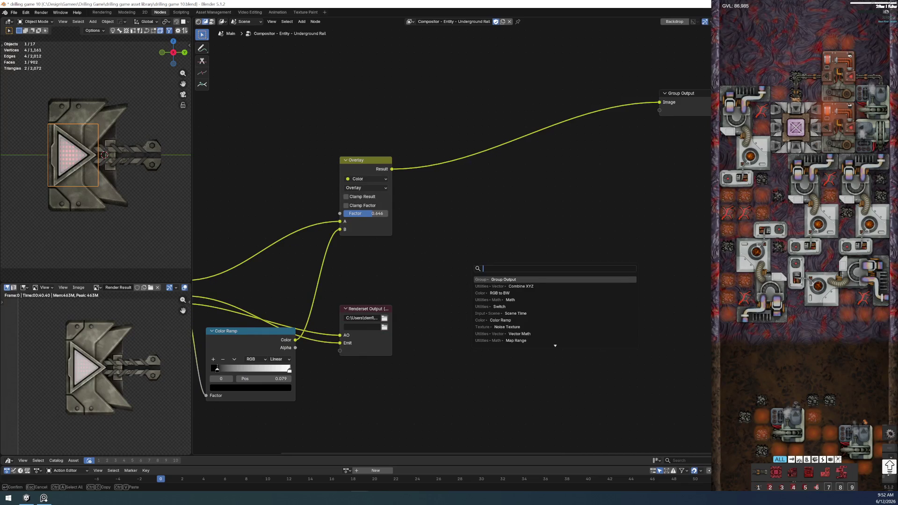
text(blglare)
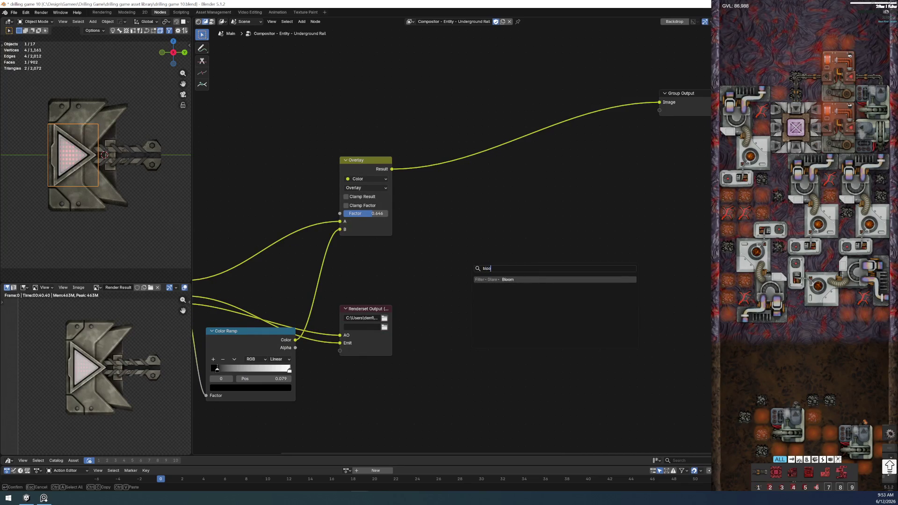
Step: Insert a Glare node between Overlay and Group Output with the Emission pass feeding its Tint
key(Return)
click(446, 157)
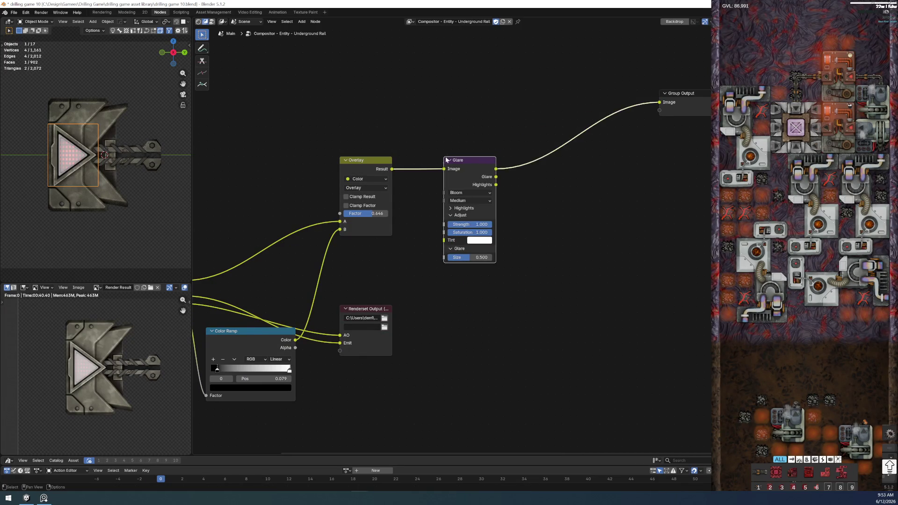
scroll(418, 243, up, 2)
mouse_move(349, 295)
middle_down()
mouse_move(393, 315)
mouse_move(436, 312)
middle_up()
middle_drag(308, 327, 444, 330)
drag(284, 323, 677, 243)
middle_drag(611, 292, 376, 349)
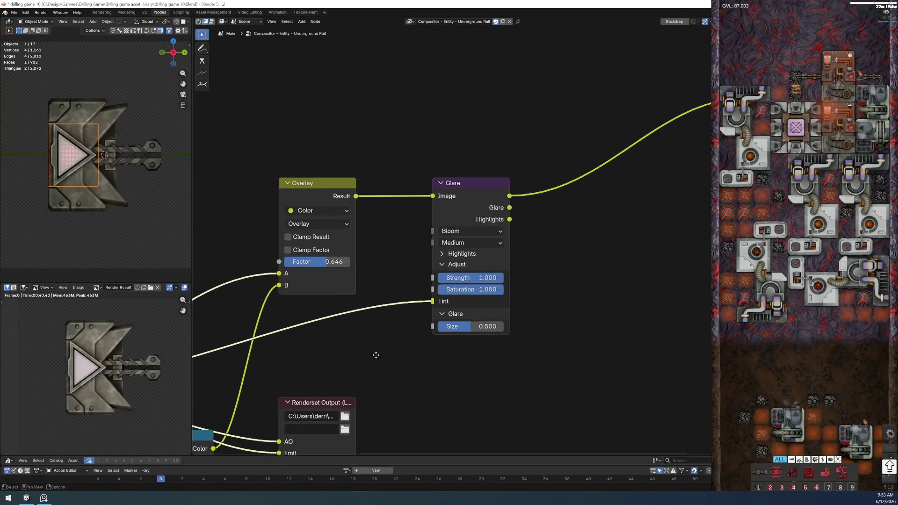
scroll(484, 345, up, 2)
Step: Tweak and revert the Glare size to 0.500, then delete the Glare node
drag(456, 359, 451, 382)
key(ctrl+z)
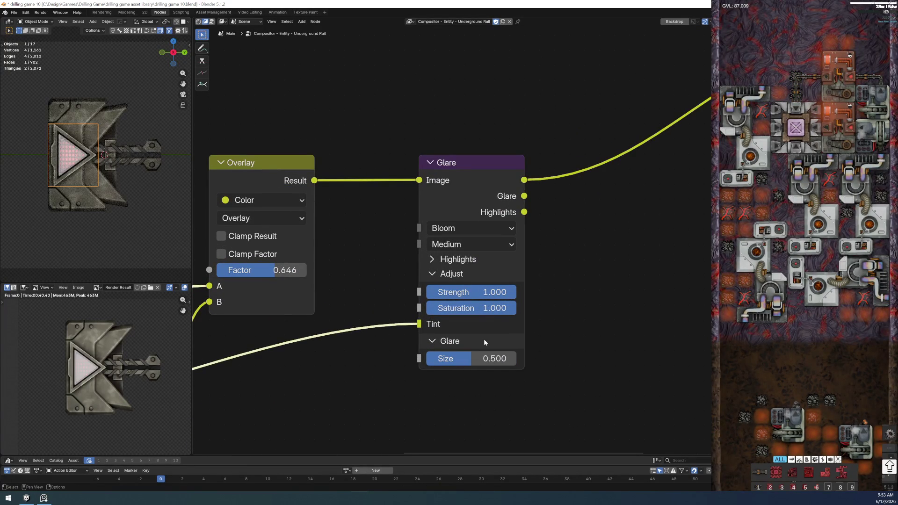
scroll(441, 319, down, 3)
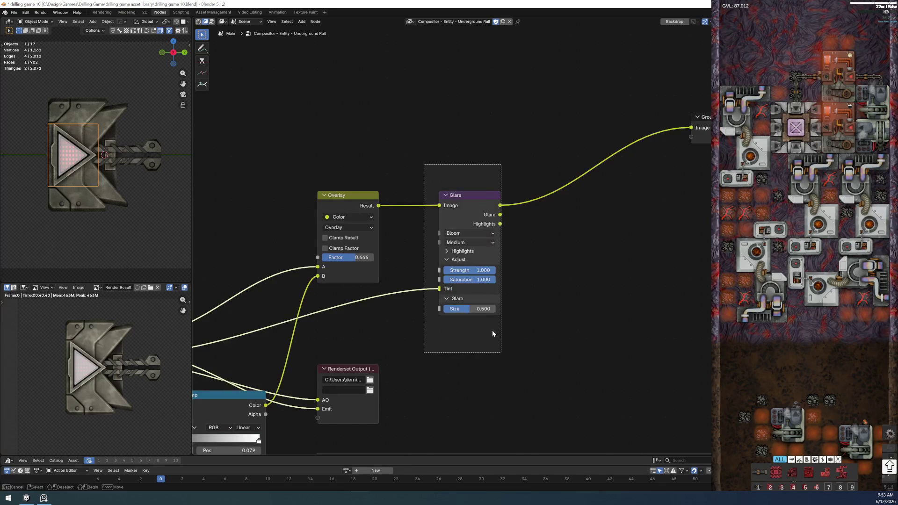
key(x)
scroll(479, 317, down, 3)
Step: Reconnect Overlay's Result to the Group Output Image and place Group Output right beside Overlay
drag(419, 221, 586, 179)
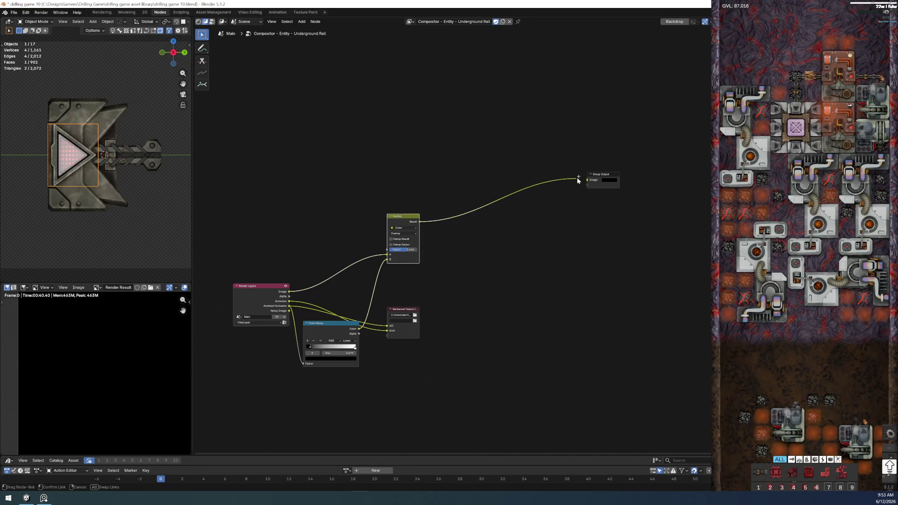
drag(574, 150, 609, 237)
key(g)
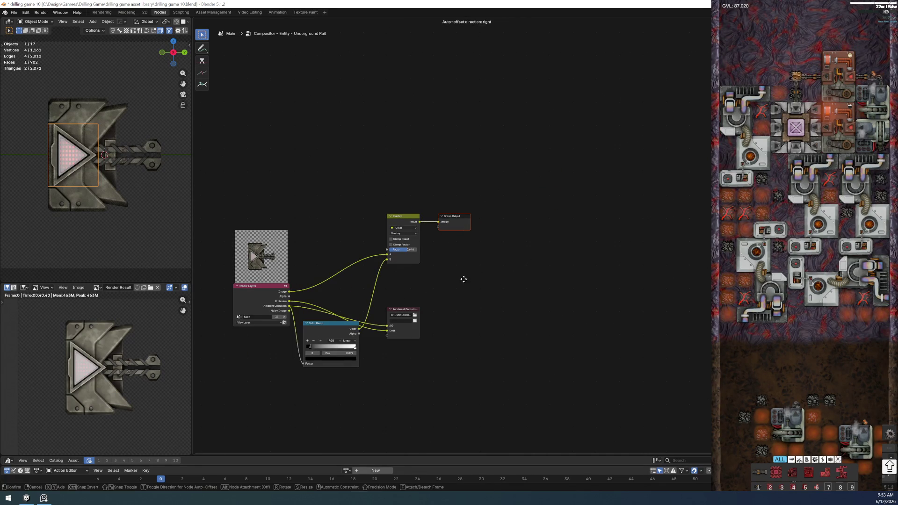
click(463, 278)
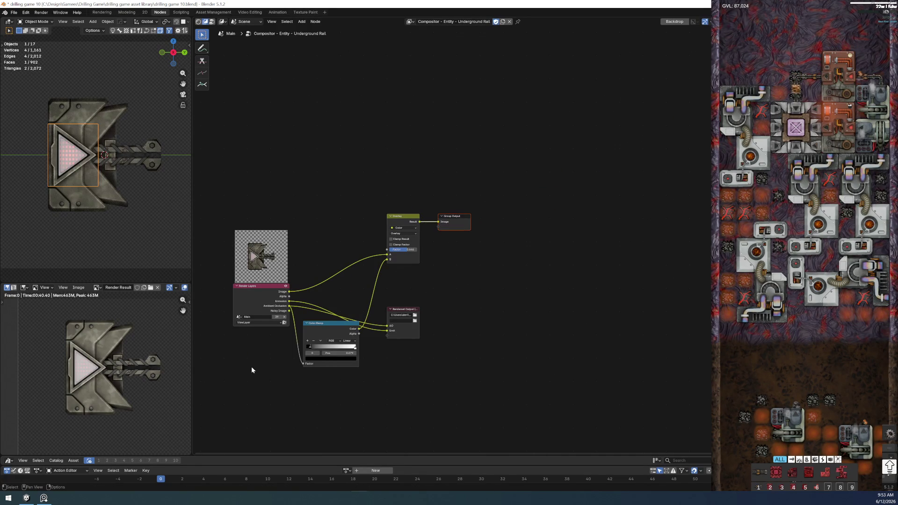
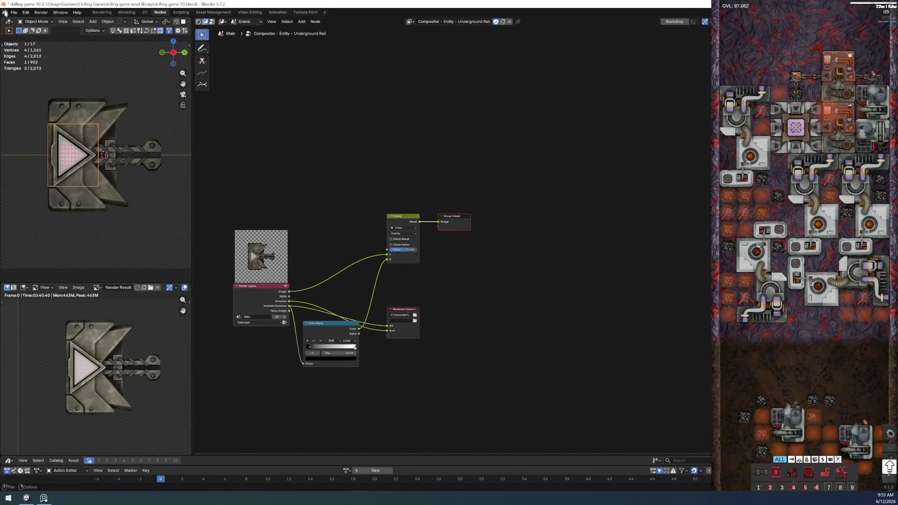
Step: Save the Blender file from the File menu
click(10, 13)
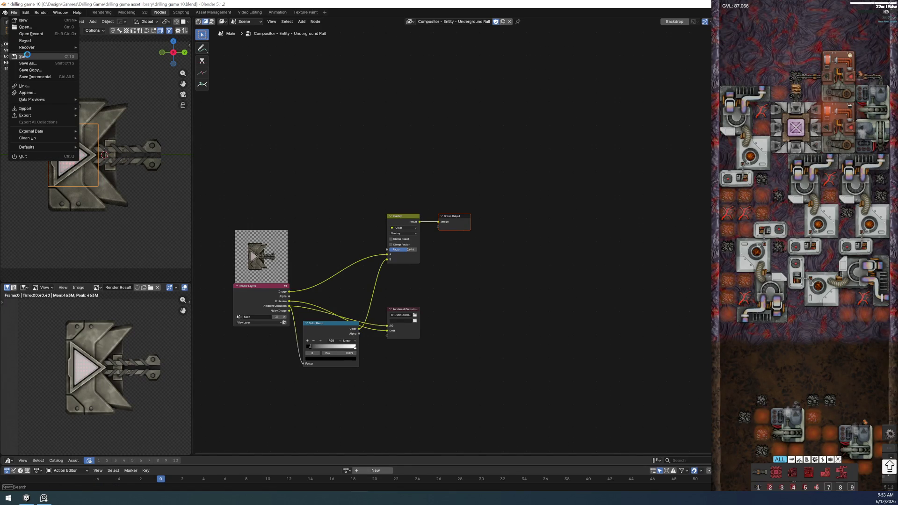
click(28, 55)
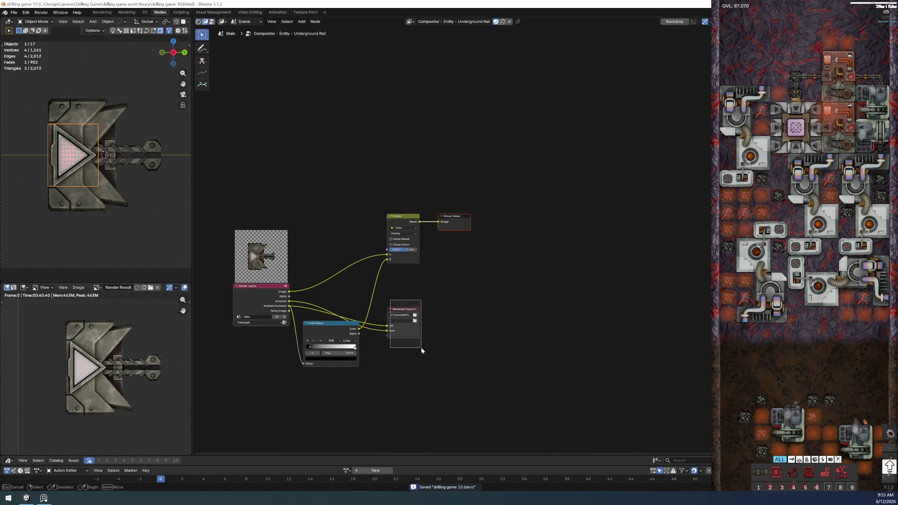
Step: Place the Renderset Output node directly below the Overlay node in the compositor
drag(392, 307, 394, 270)
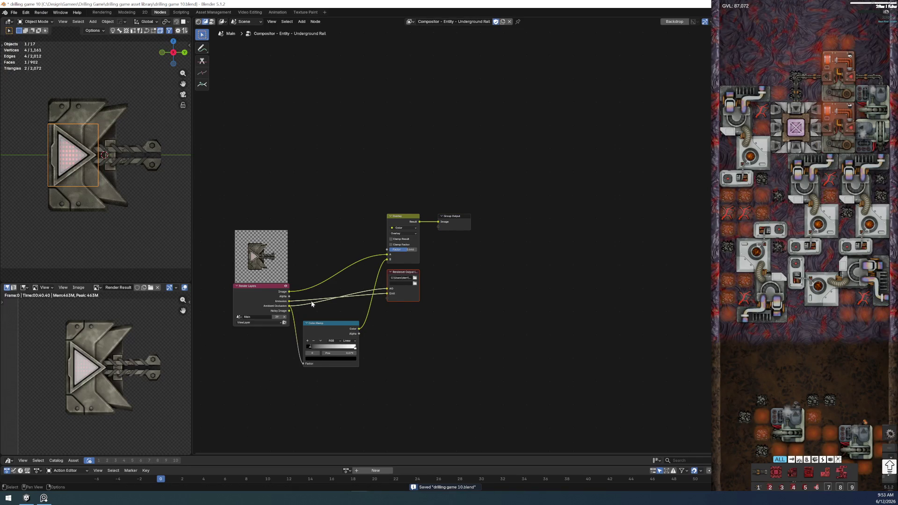
scroll(312, 303, up, 1)
scroll(300, 306, up, 2)
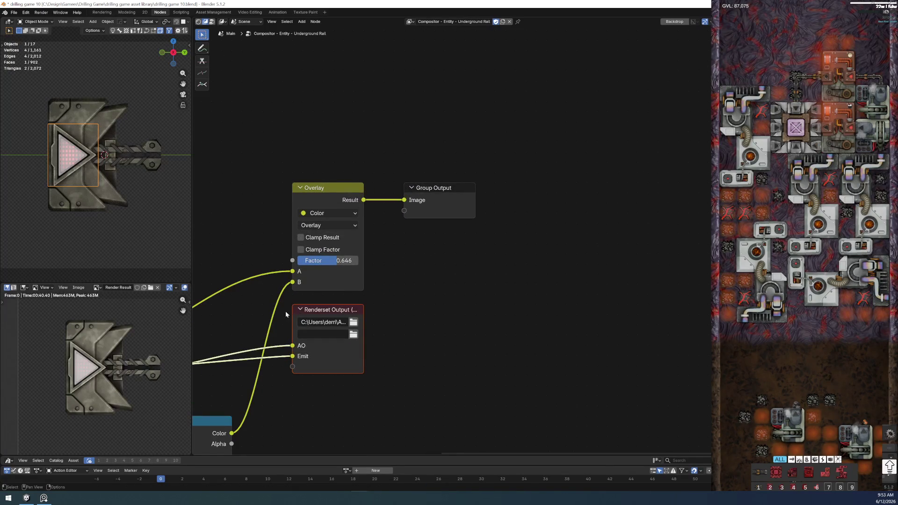
middle_drag(215, 329, 478, 244)
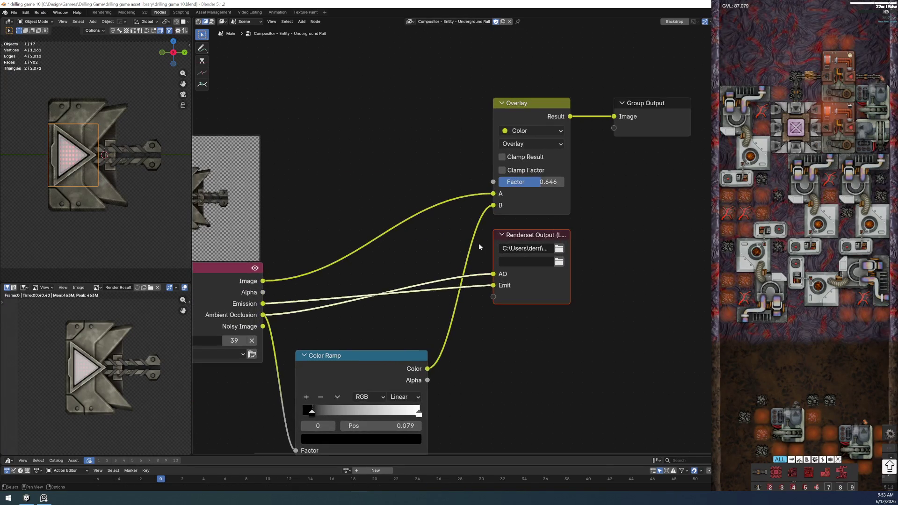
scroll(80, 358, up, 2)
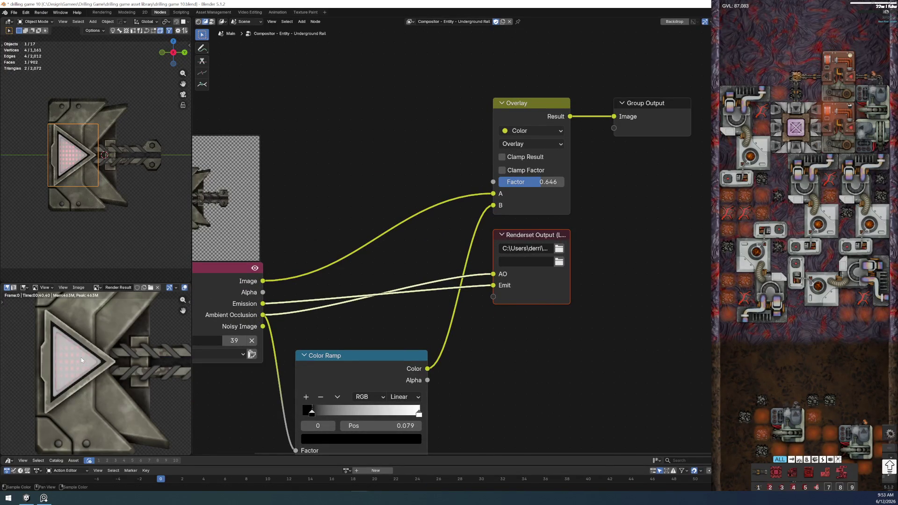
scroll(80, 357, down, 1)
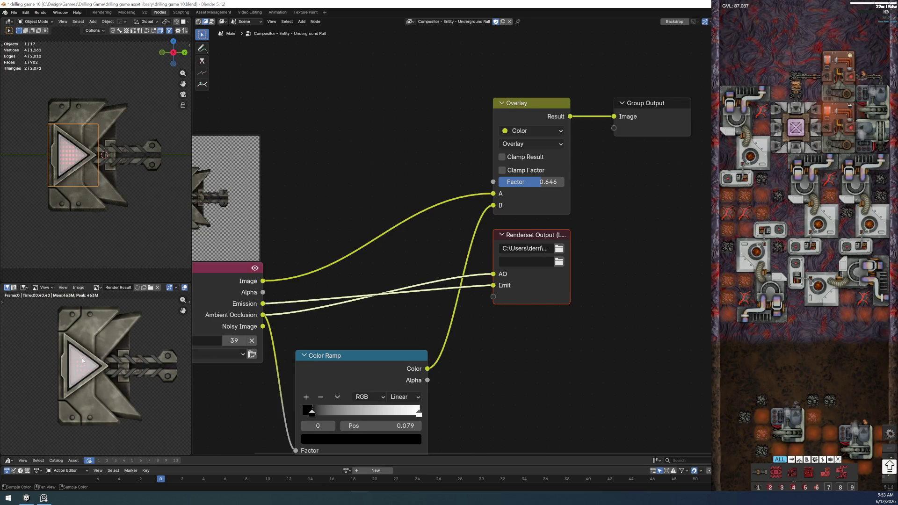
click(115, 216)
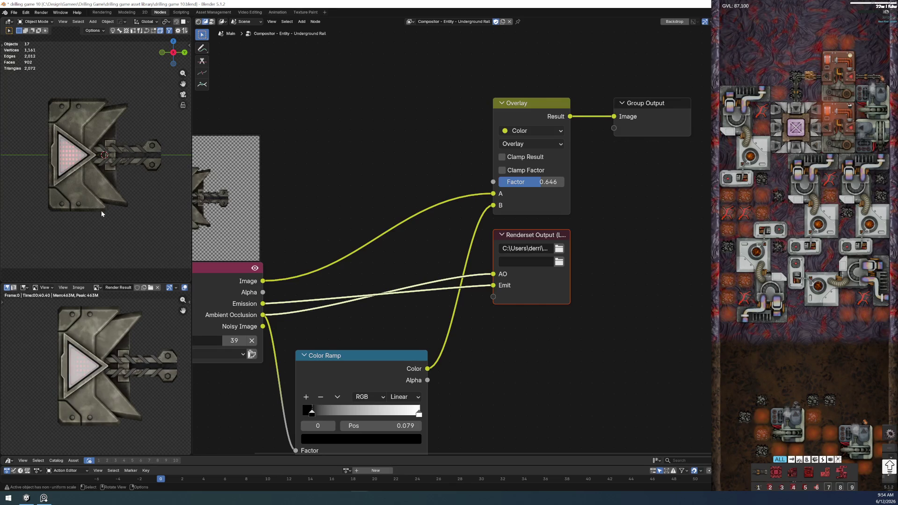
Step: Select the backplate object in the viewport among the drill parts
click(102, 146)
click(102, 145)
click(110, 136)
scroll(106, 144, up, 7)
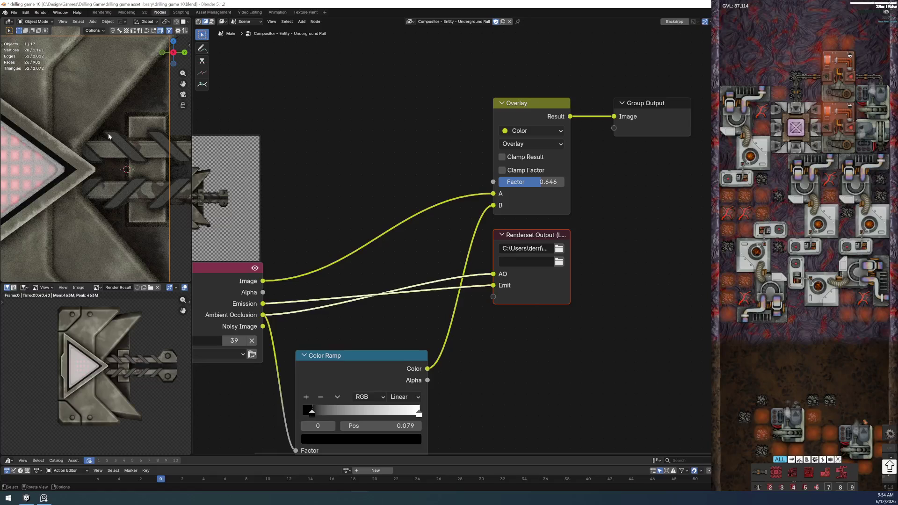
scroll(130, 161, down, 5)
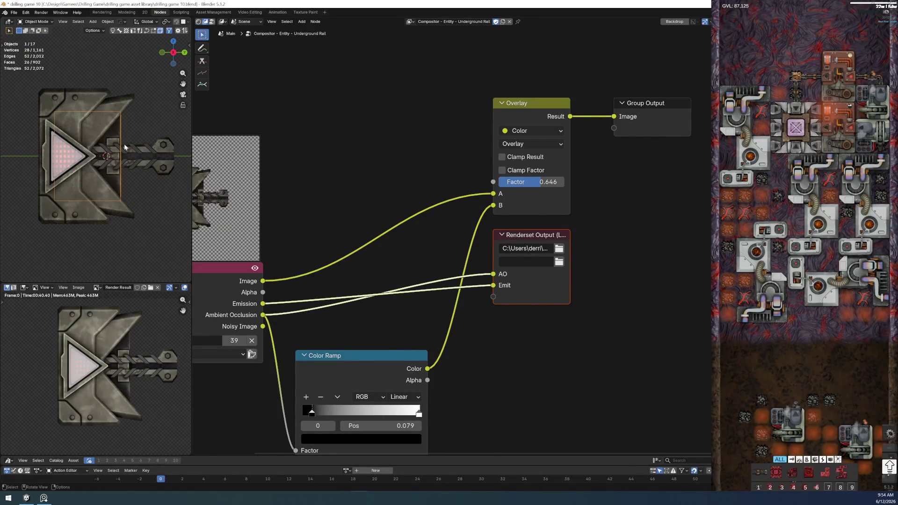
Step: Switch to the Modeling workspace with the backplate shown in the 3D viewport
click(126, 12)
mouse_move(295, 231)
middle_down()
mouse_move(348, 278)
mouse_move(272, 307)
mouse_move(373, 275)
mouse_move(171, 243)
middle_up()
scroll(349, 278, up, 3)
key(z)
Step: Inspect the backplate edges in wireframe, then clear the selection
click(373, 274)
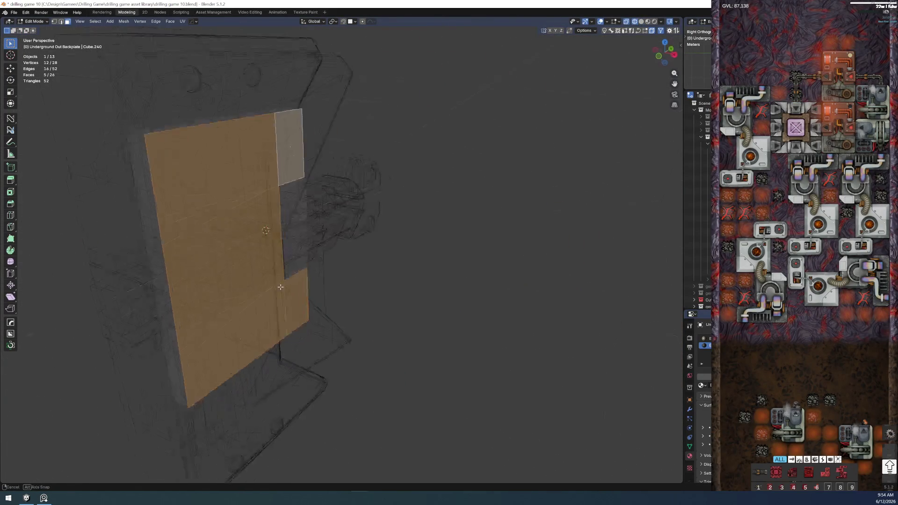
click(177, 260)
shift+click(193, 345)
shift+click(205, 382)
mouse_move(204, 382)
middle_down()
mouse_move(180, 244)
mouse_move(236, 232)
middle_up()
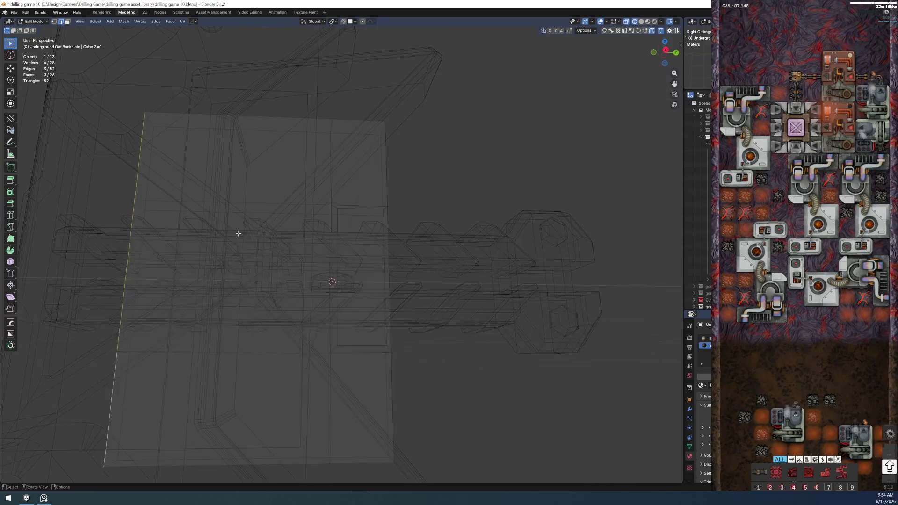
key(3)
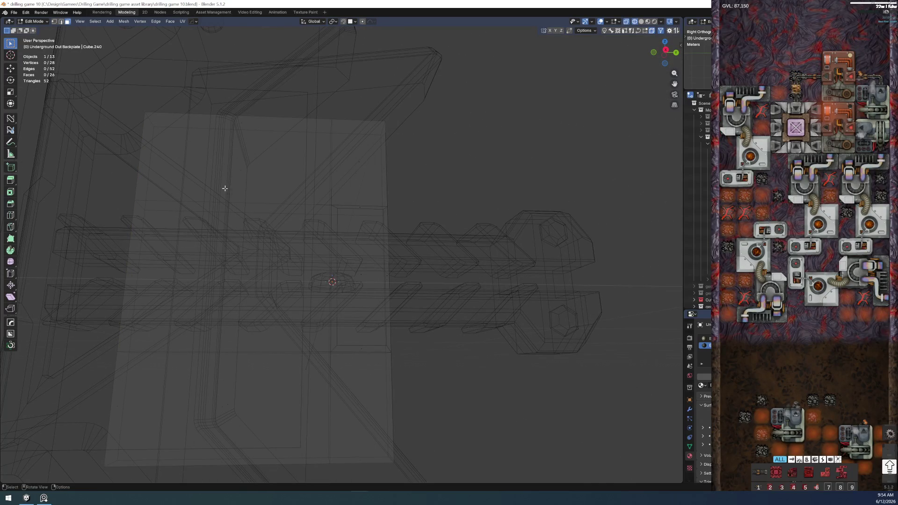
Step: Isolate the backplate in solid shading in local view, cancelling a tentative loop cut
key(z)
click(274, 210)
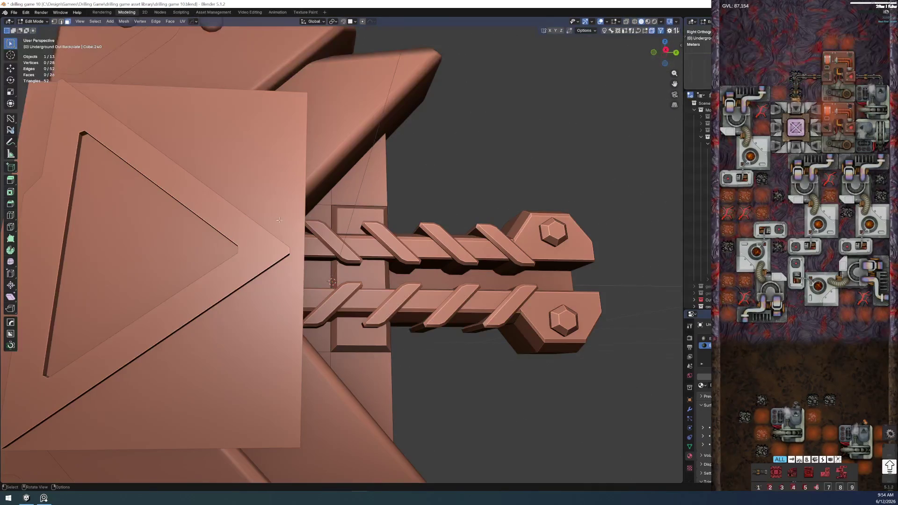
key(KP_Divide)
click(303, 148)
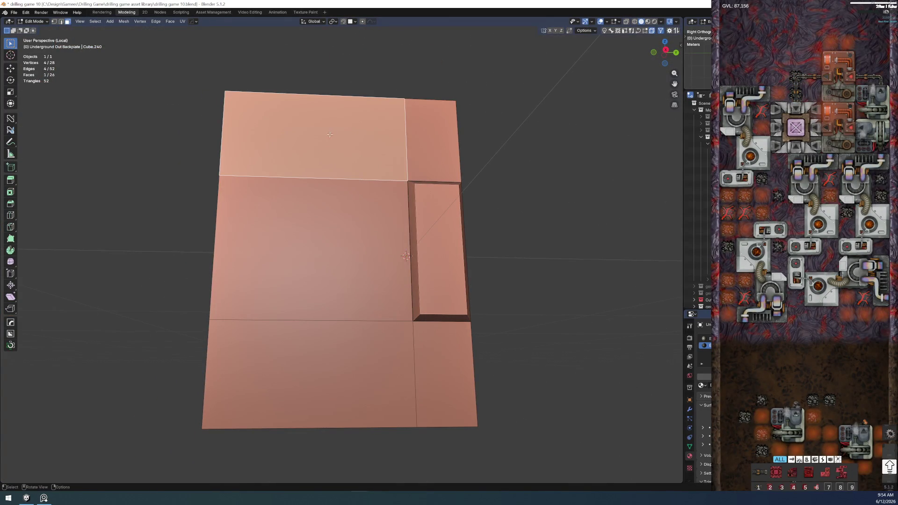
key(alt+a)
key(ctrl+r)
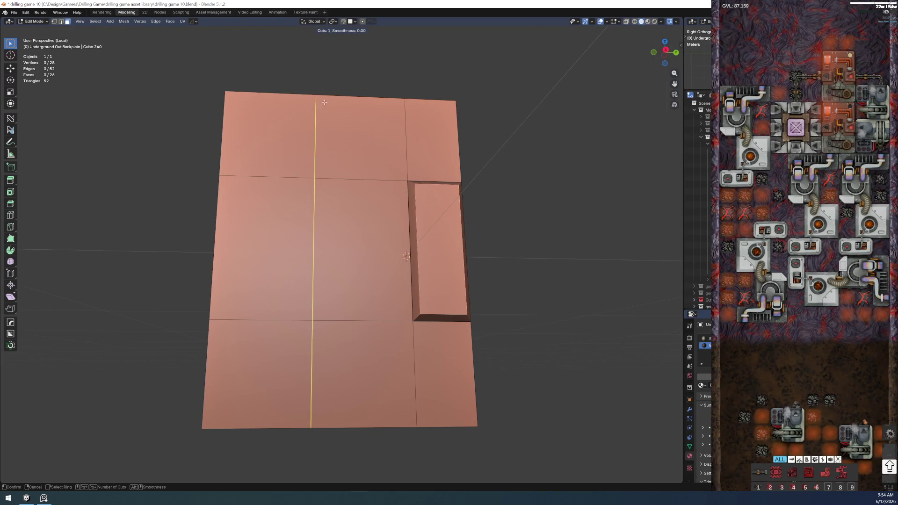
key(Escape)
Step: Move the slab's side faces inward along Y to narrow the backplate
middle_drag(317, 92, 295, 181)
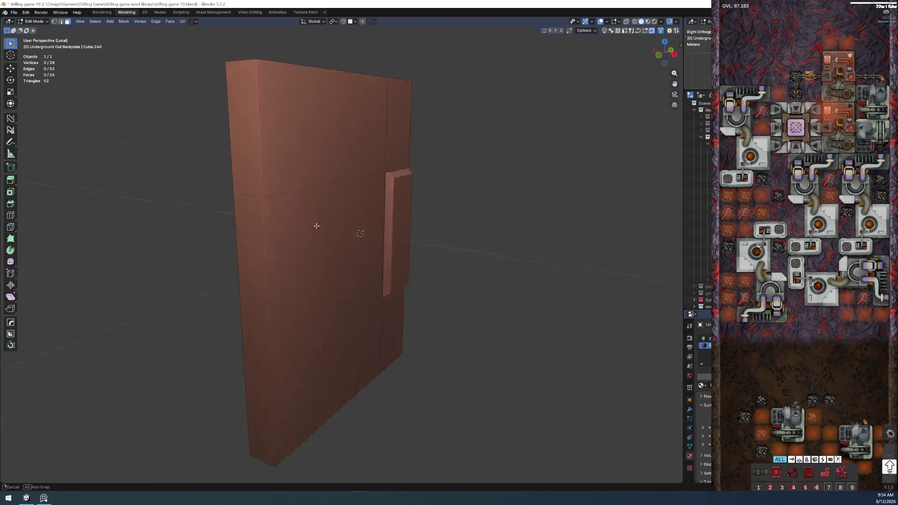
click(286, 176)
click(295, 304)
shift+click(297, 370)
shift+click(287, 175)
mouse_move(288, 175)
middle_down()
mouse_move(277, 288)
mouse_move(321, 291)
middle_up()
key(g)
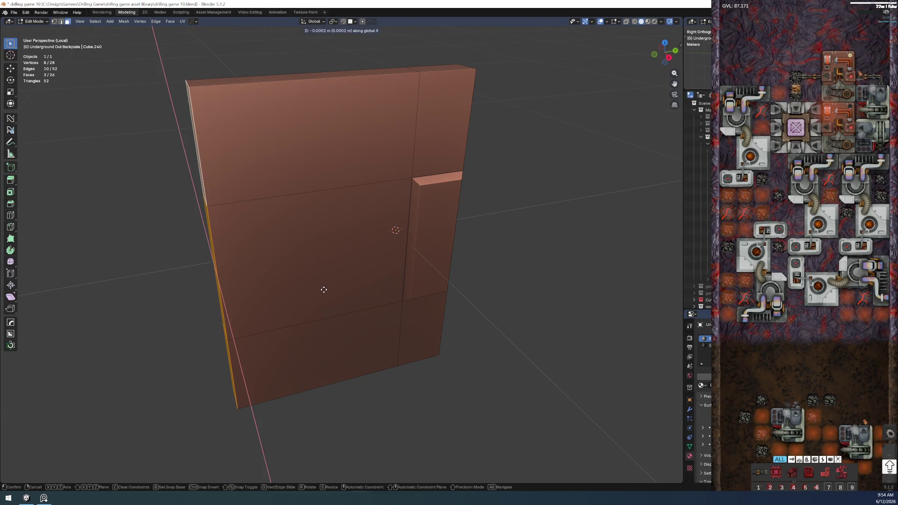
key(y)
click(416, 289)
Step: Select the slab's vertical edge path in edge mode for the next adjustment
key(2)
click(335, 140)
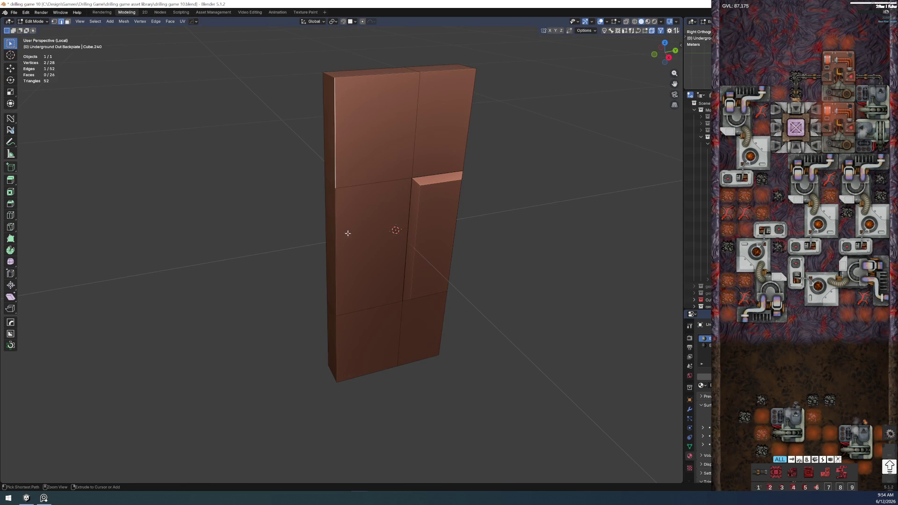
ctrl+click(336, 264)
ctrl+click(340, 350)
scroll(316, 316, up, 6)
middle_drag(316, 315, 300, 358)
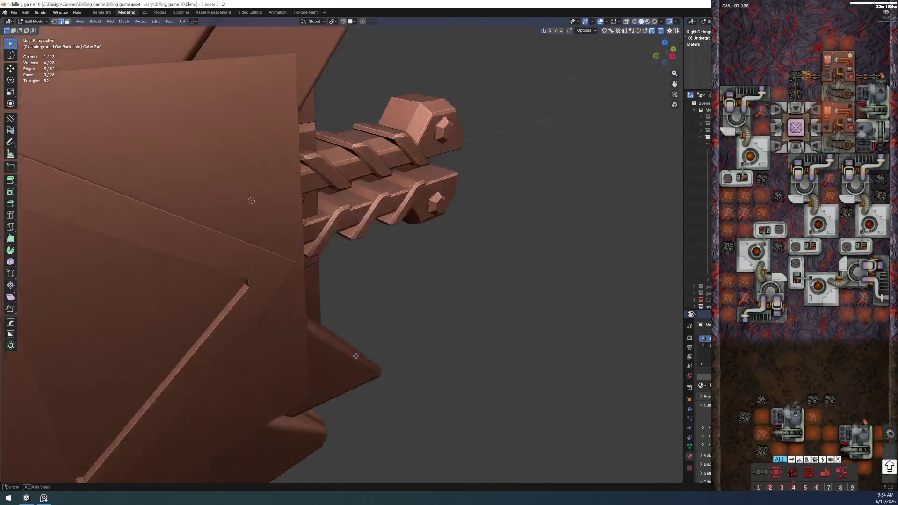
key(z)
mouse_move(300, 357)
middle_down()
mouse_move(323, 350)
mouse_move(344, 299)
mouse_move(347, 325)
mouse_move(397, 343)
mouse_move(351, 357)
mouse_move(393, 332)
middle_up()
Step: Shift the selected backplate vertices -0.05572 m along X in wireframe
click(280, 342)
key(g)
key(x)
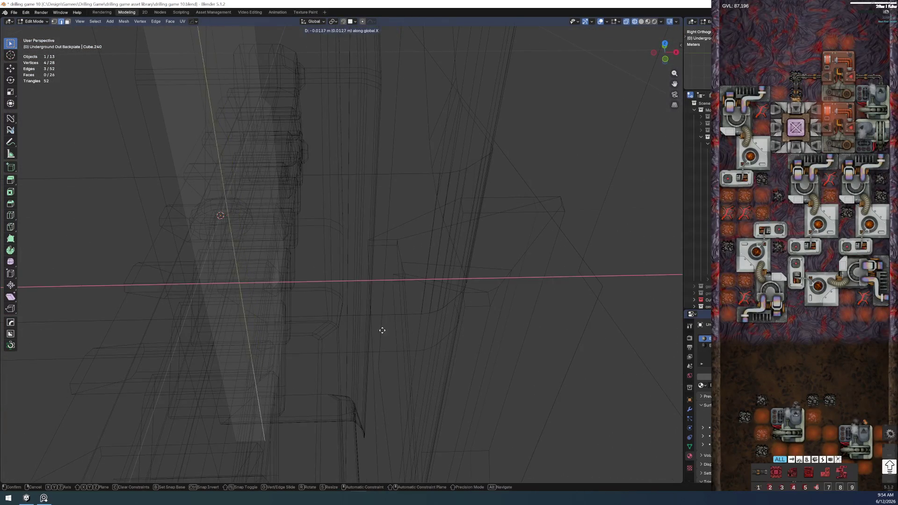
click(344, 327)
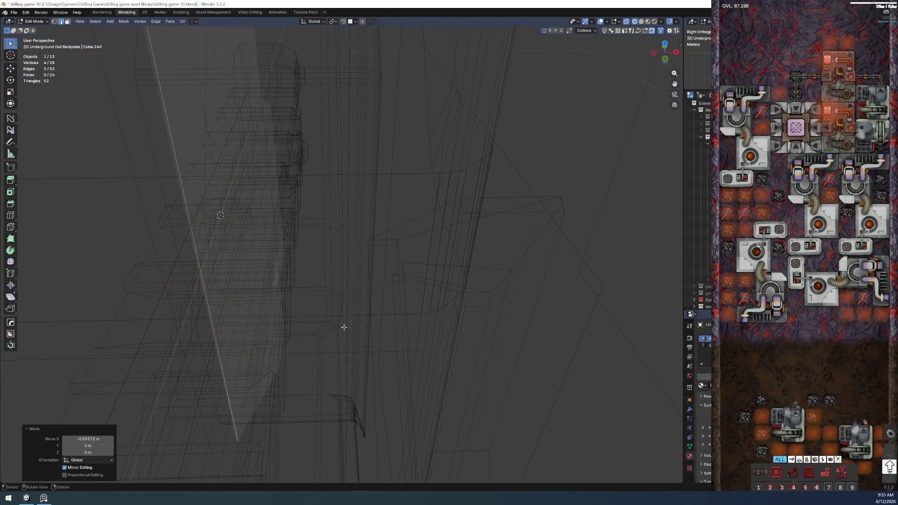
Step: Check the move from the top view and make the mesh see-through with X-ray
mouse_move(187, 224)
middle_down()
mouse_move(356, 232)
mouse_move(341, 219)
mouse_move(347, 175)
middle_up()
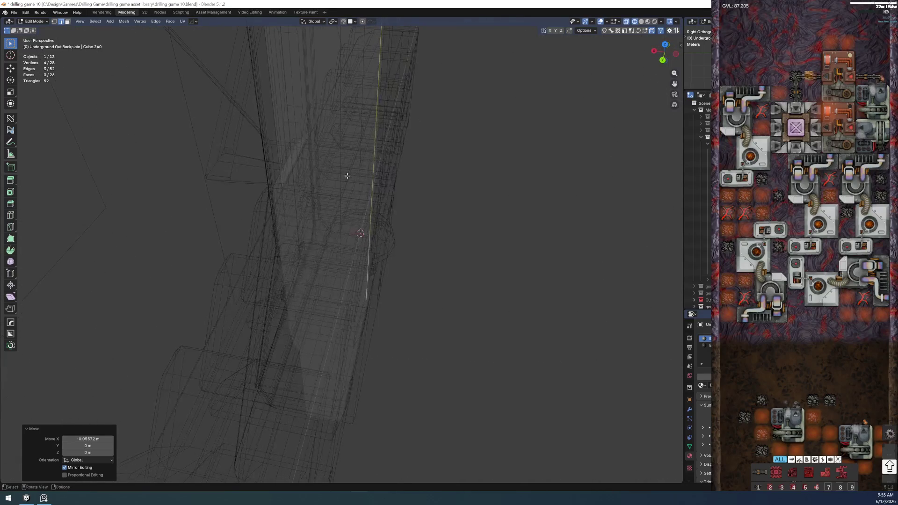
key(KP_7)
scroll(347, 176, up, 2)
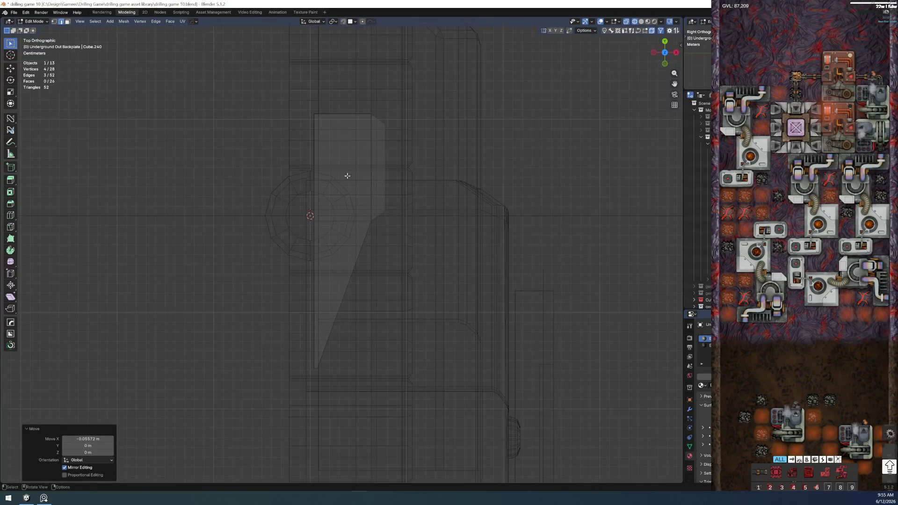
scroll(347, 240, up, 1)
scroll(347, 241, up, 1)
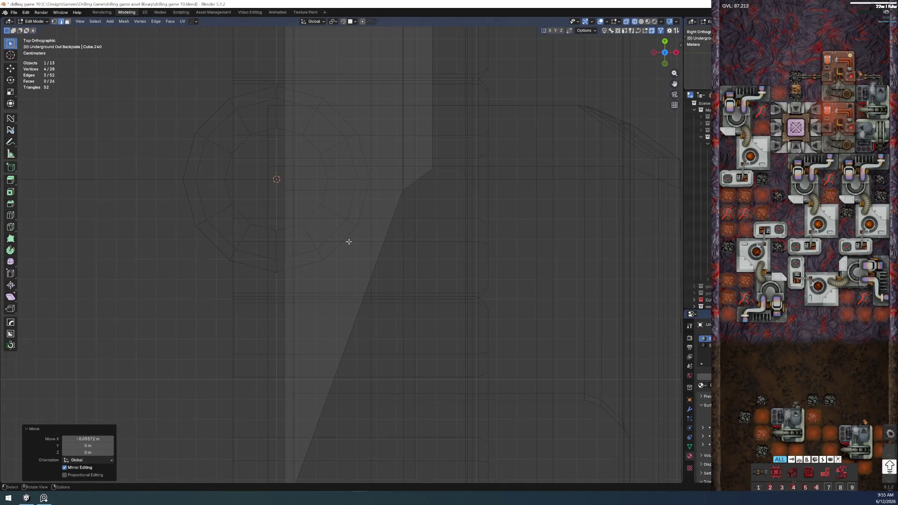
scroll(327, 238, down, 1)
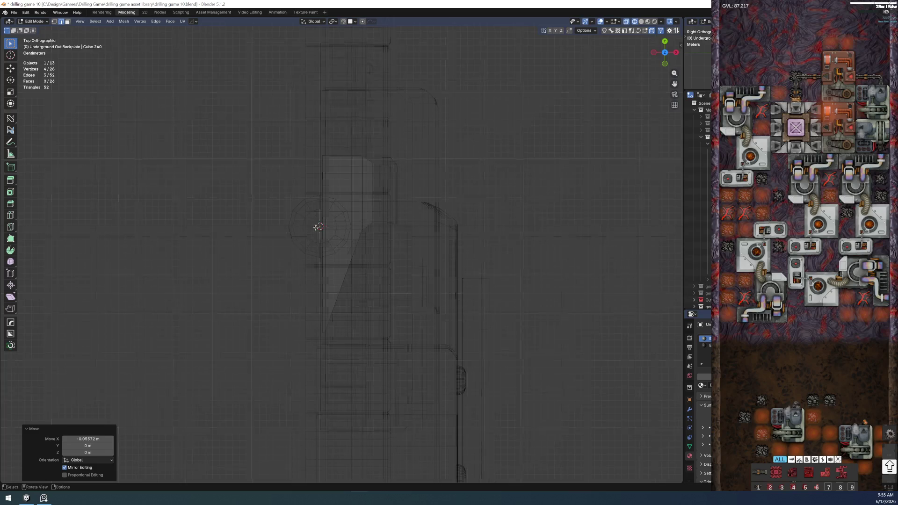
scroll(315, 227, down, 2)
scroll(317, 236, up, 3)
scroll(313, 228, up, 3)
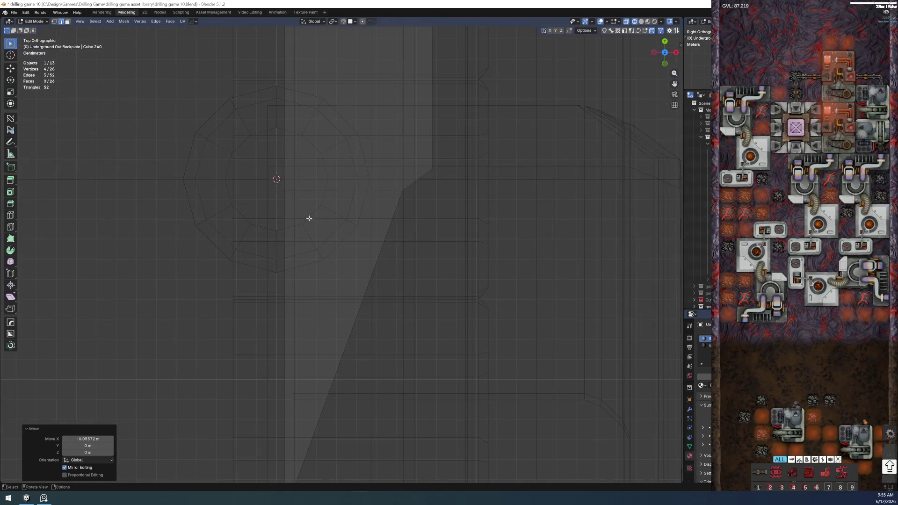
mouse_move(280, 180)
middle_down()
mouse_move(355, 149)
mouse_move(373, 239)
middle_up()
key(alt+z)
key(z)
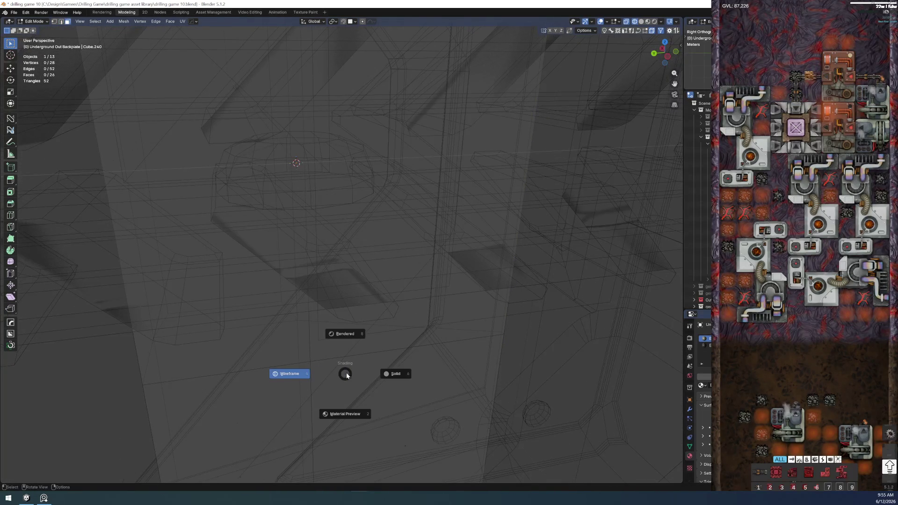
Step: In isolated solid view, nudge the backplate's left edge along X and clear the selection
click(395, 373)
key(KP_Divide)
scroll(407, 367, down, 2)
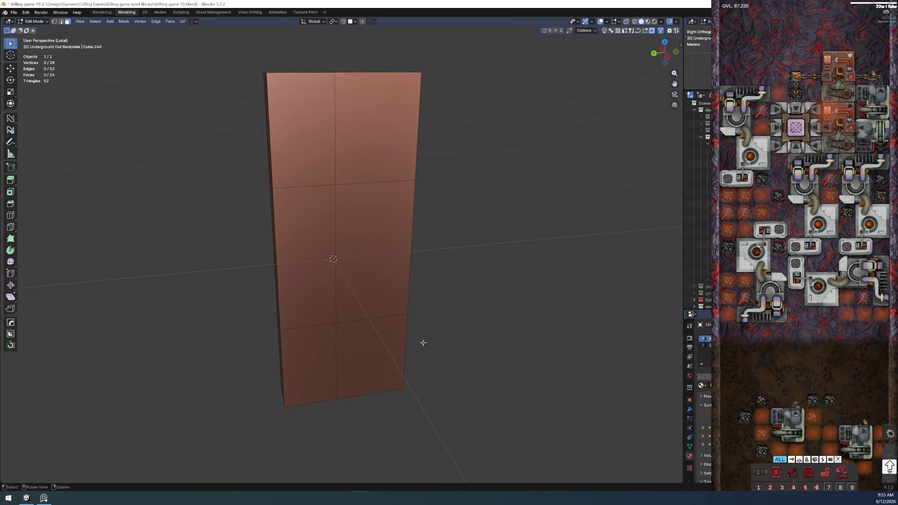
key(a)
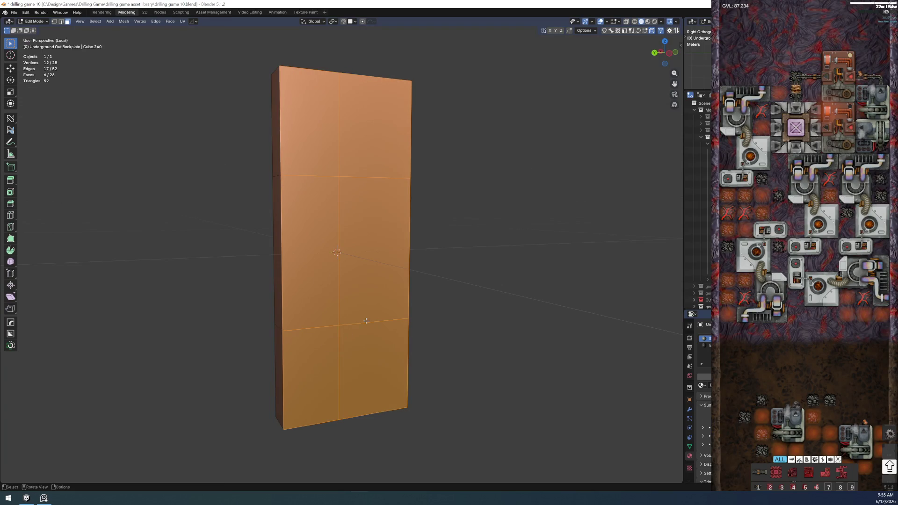
key(KP_3)
key(KP_7)
scroll(281, 236, up, 2)
scroll(341, 286, up, 2)
key(g)
key(x)
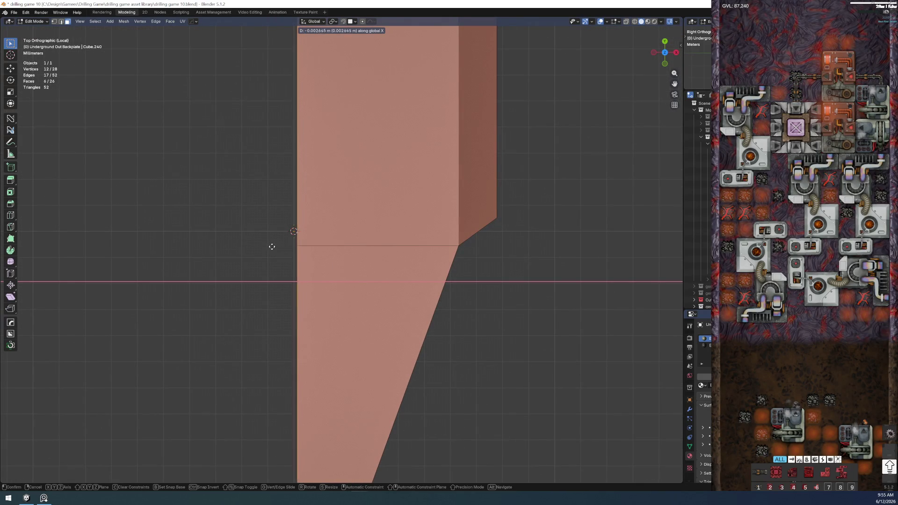
click(246, 241)
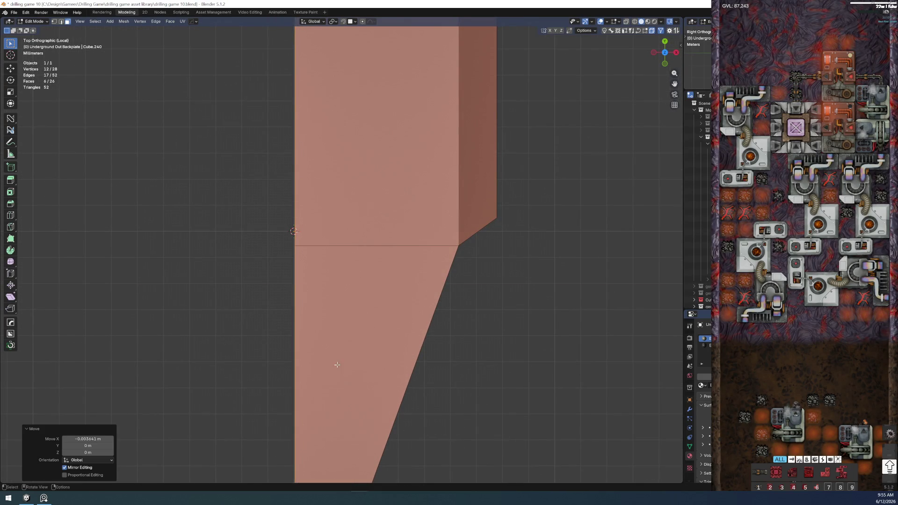
key(KP_Decimal)
key(alt+a)
Step: Move the bottom-left corner vertices about 5.4 mm along negative X in wireframe
key(z)
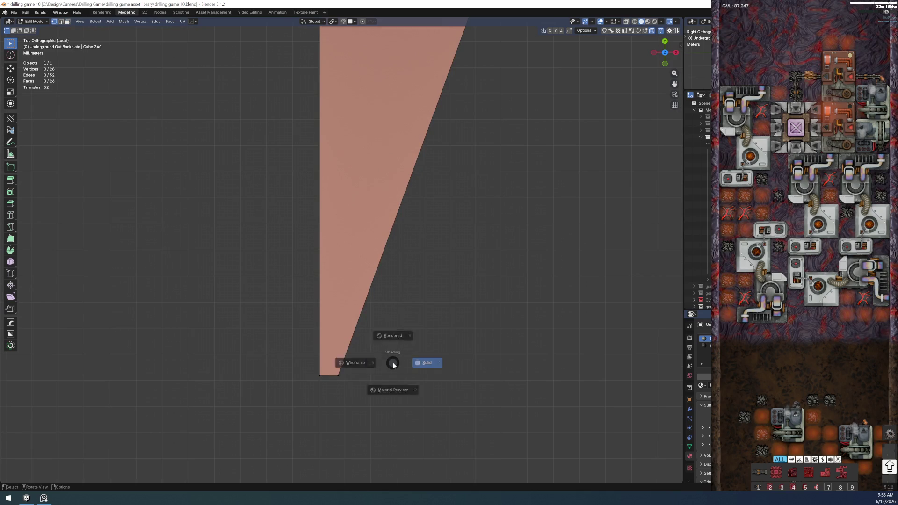
click(355, 363)
drag(328, 362, 348, 385)
key(g)
key(x)
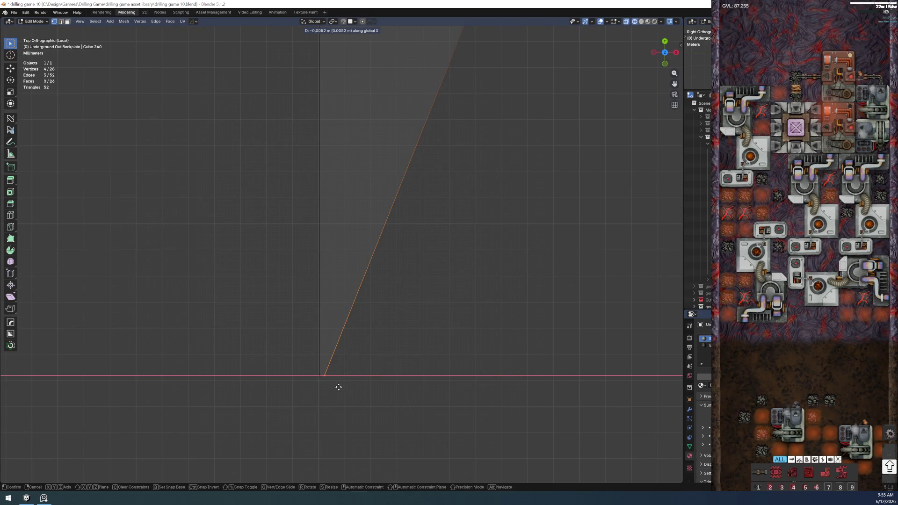
click(324, 382)
Step: Leave local view and show the full drill scene in rendered shading
middle_drag(328, 376, 345, 301)
scroll(328, 295, down, 3)
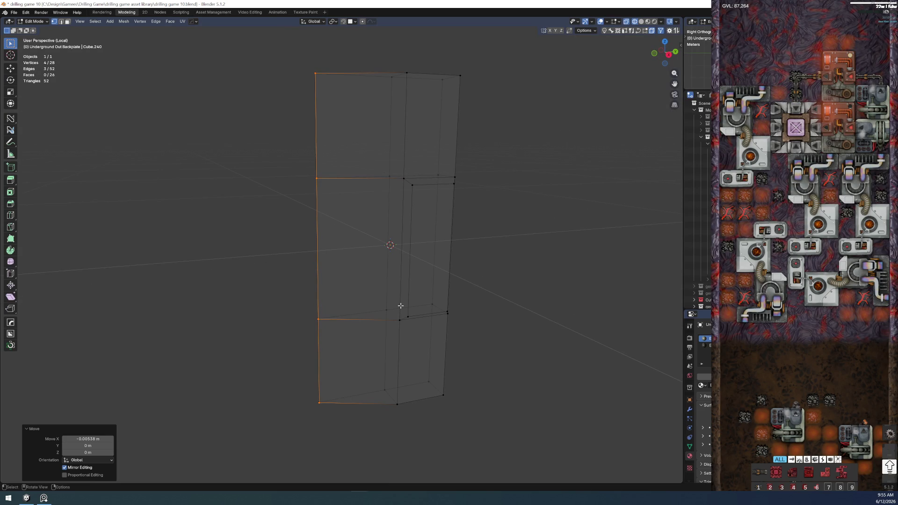
key(Tab)
key(Escape)
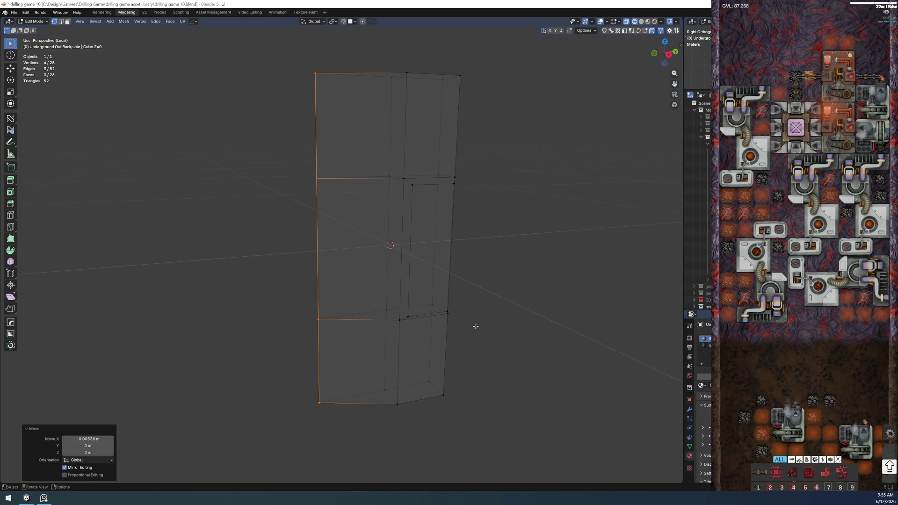
key(KP_Divide)
key(z)
click(483, 268)
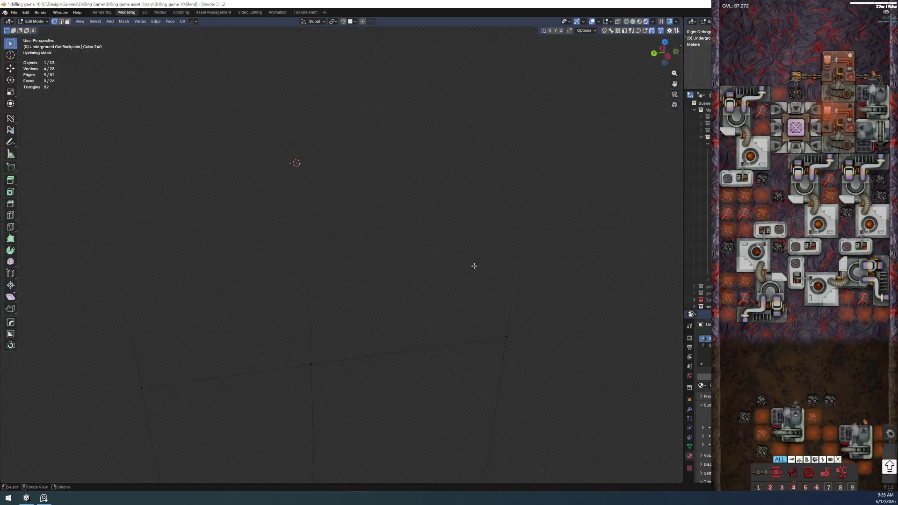
Step: View the textured drill sprite through the camera and return the backplate to Object Mode
key(KP_0)
scroll(237, 394, up, 2)
scroll(236, 395, up, 3)
scroll(237, 306, down, 5)
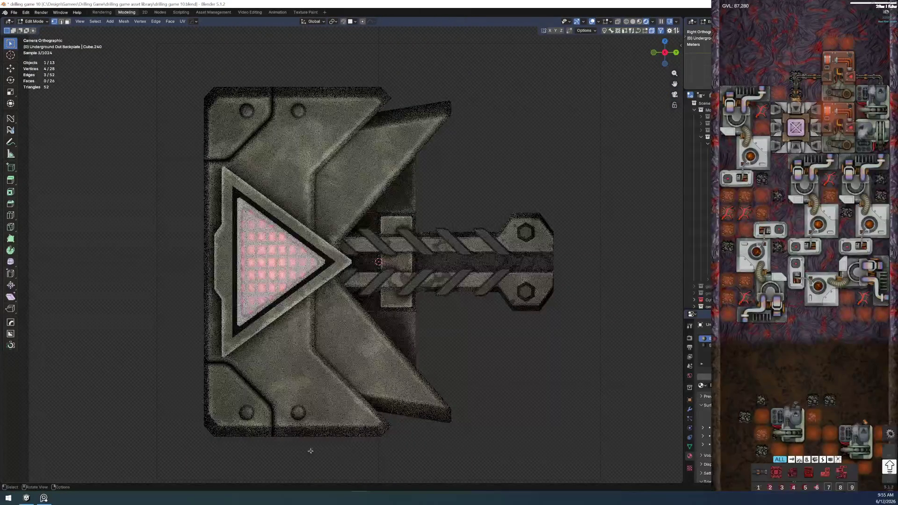
scroll(373, 256, up, 4)
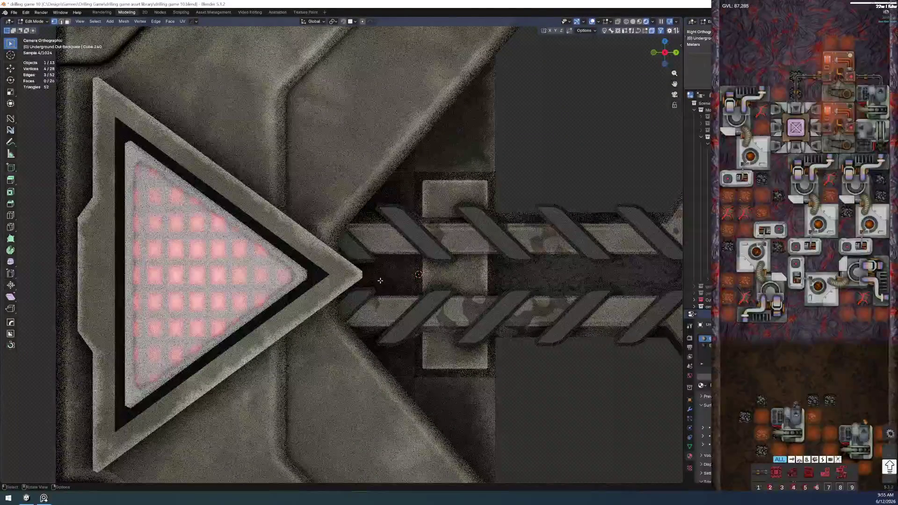
scroll(394, 289, down, 2)
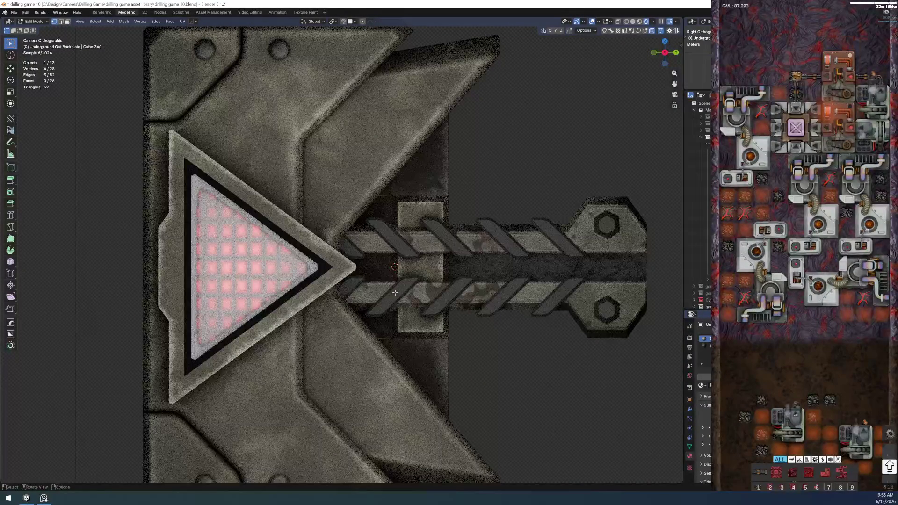
scroll(324, 289, down, 5)
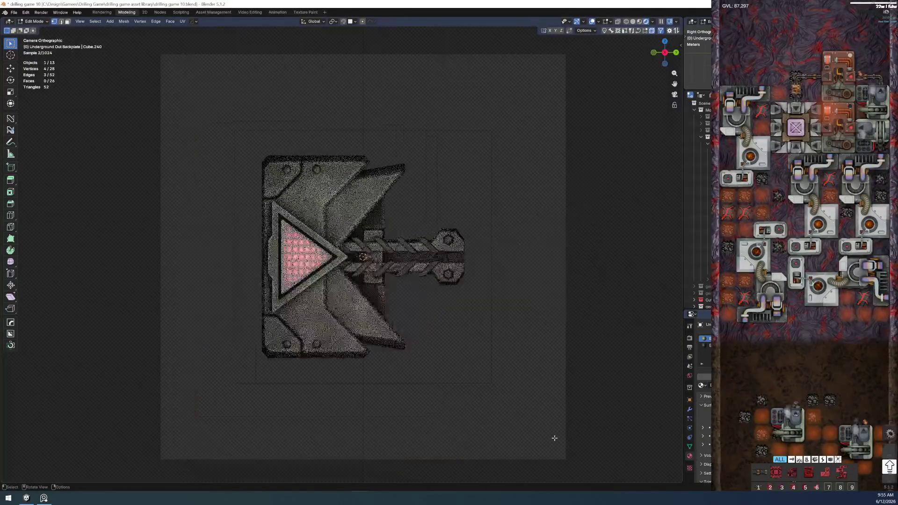
scroll(345, 267, up, 1)
scroll(345, 266, up, 2)
scroll(345, 266, down, 2)
key(ctrl+Tab)
click(367, 217)
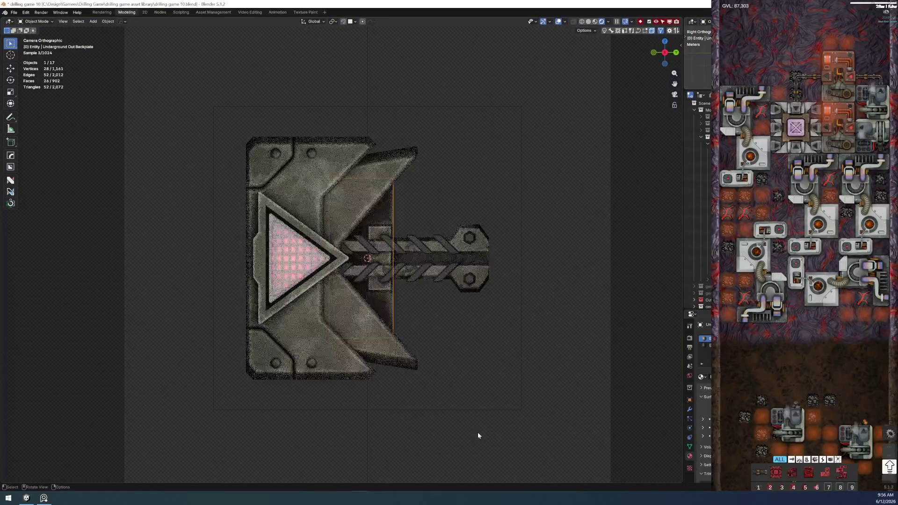